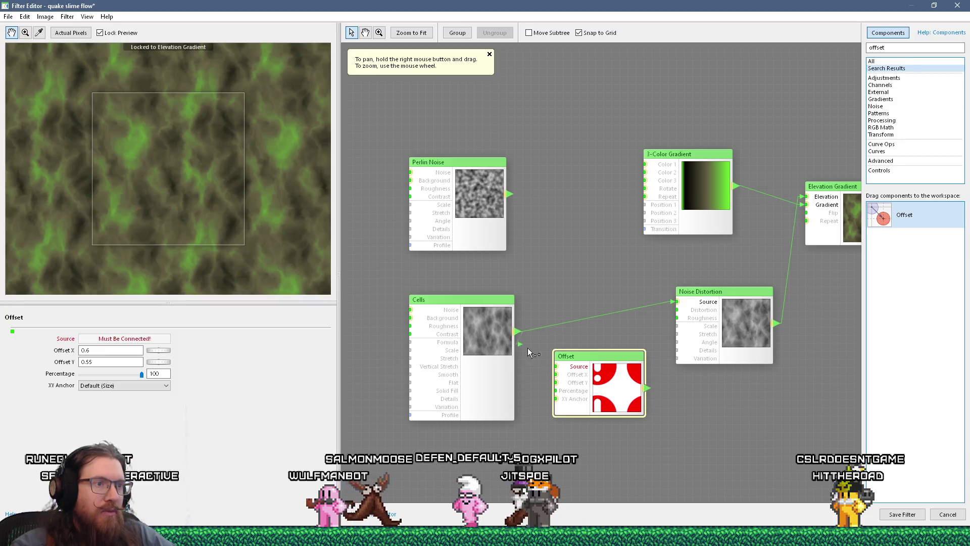
Step: Wire Cells into Offset (X 0, Y 1, Percentage lowered) and link Offset onward to Noise Distortion
{"action": "left_click_drag", "start_coordinate": [558, 372], "coordinate": [569, 332]}
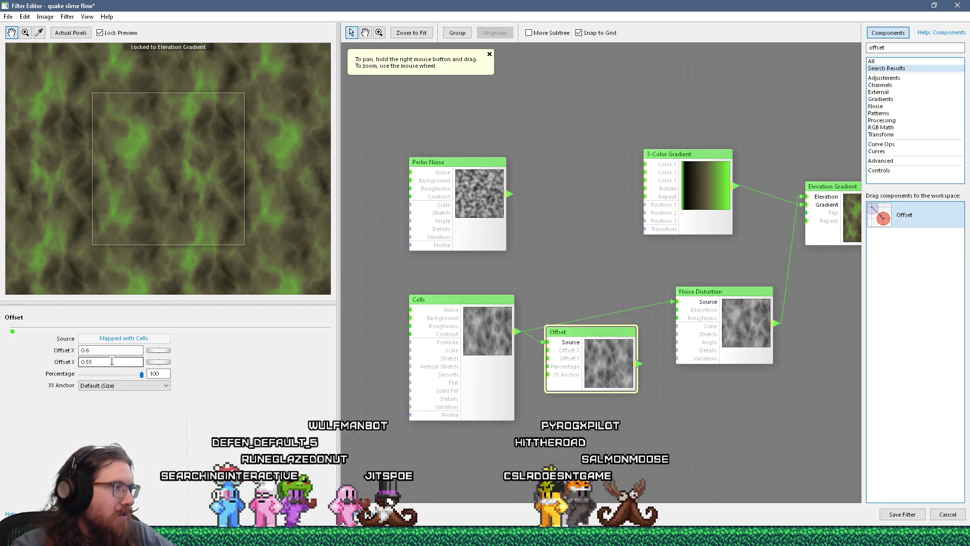
{"action": "key", "text": "shift+Tab"}
{"action": "type", "text": "0"}
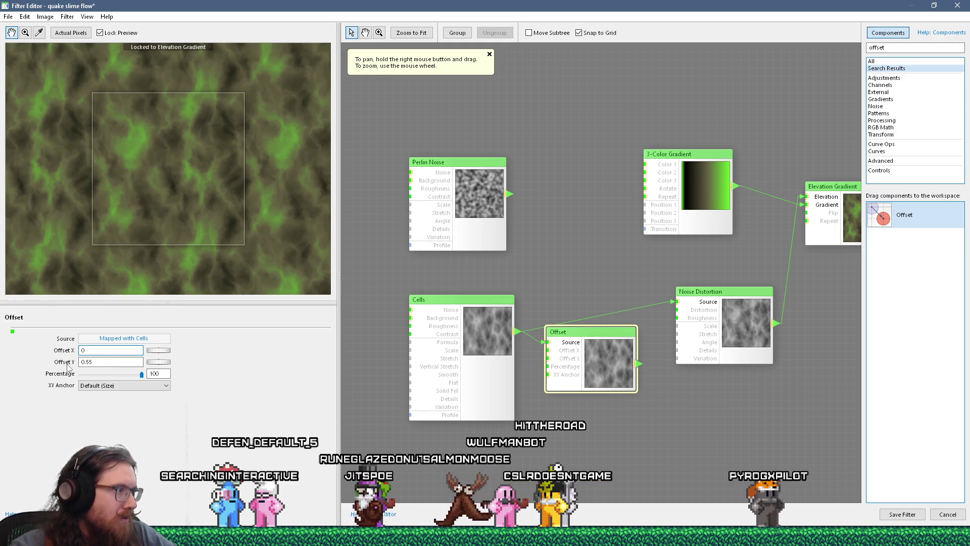
{"action": "type", "text": "1"}
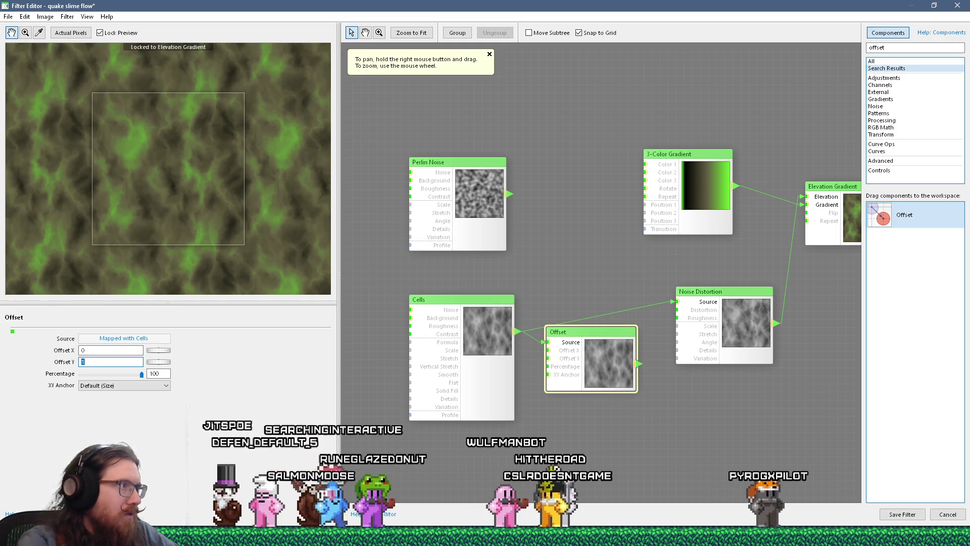
{"action": "left_click_drag", "start_coordinate": [142, 375], "coordinate": [80, 374]}
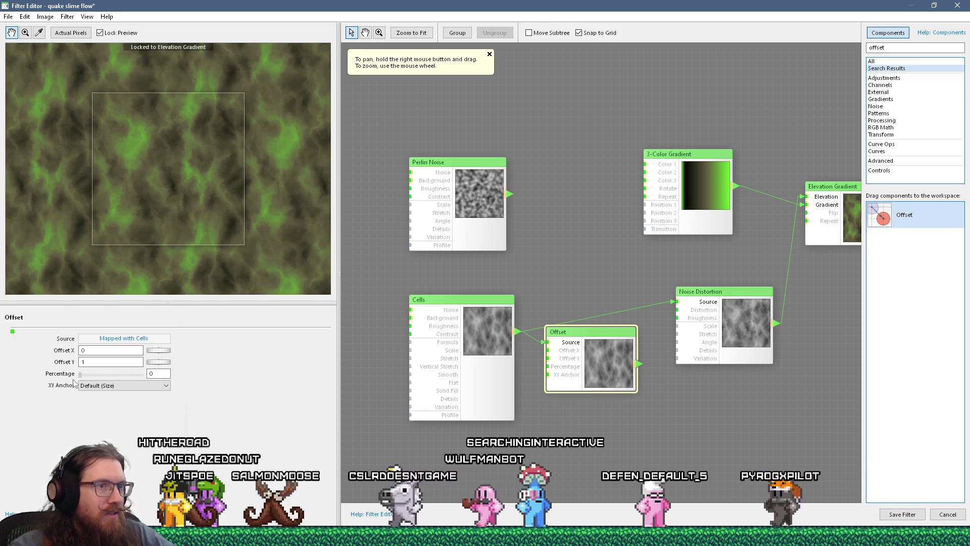
{"action": "left_click_drag", "start_coordinate": [640, 363], "coordinate": [655, 355]}
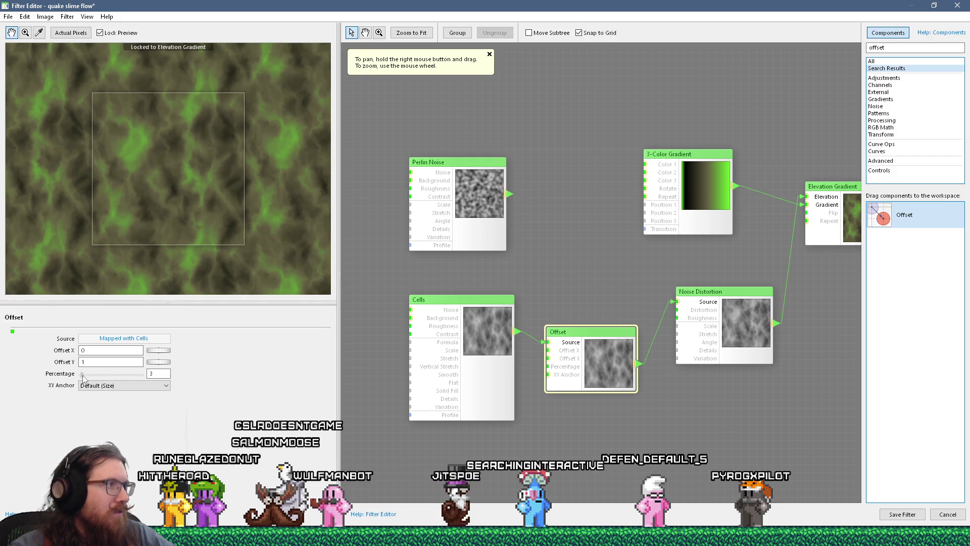
Step: Nudge the Offset Percentage up, then raise it back to 100 to compare the texture
{"action": "mouse_move", "coordinate": [83, 375]}
{"action": "left_mouse_down"}
{"action": "mouse_move", "coordinate": [145, 378]}
{"action": "mouse_move", "coordinate": [57, 383]}
{"action": "mouse_move", "coordinate": [114, 372]}
{"action": "mouse_move", "coordinate": [73, 381]}
{"action": "mouse_move", "coordinate": [84, 374]}
{"action": "left_mouse_up"}
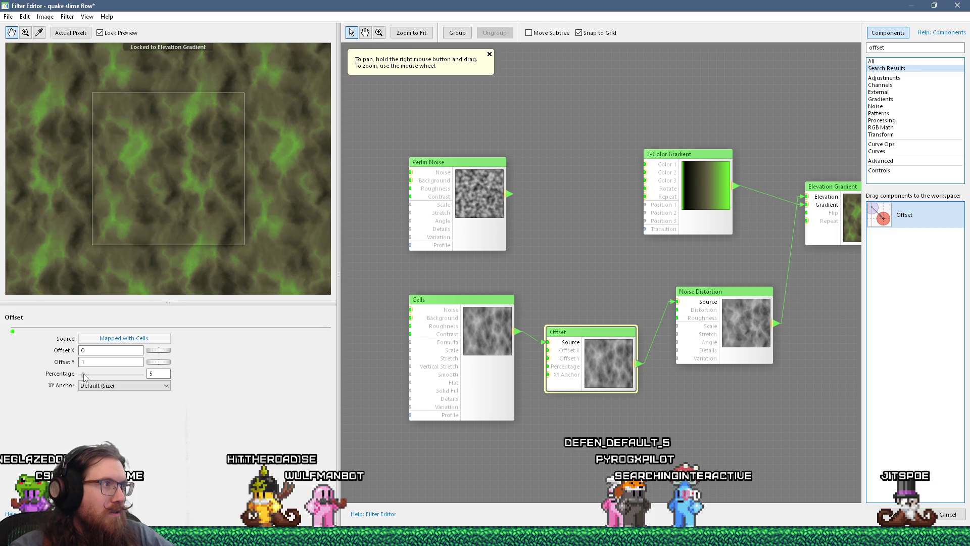
{"action": "left_click_drag", "start_coordinate": [83, 374], "coordinate": [147, 380]}
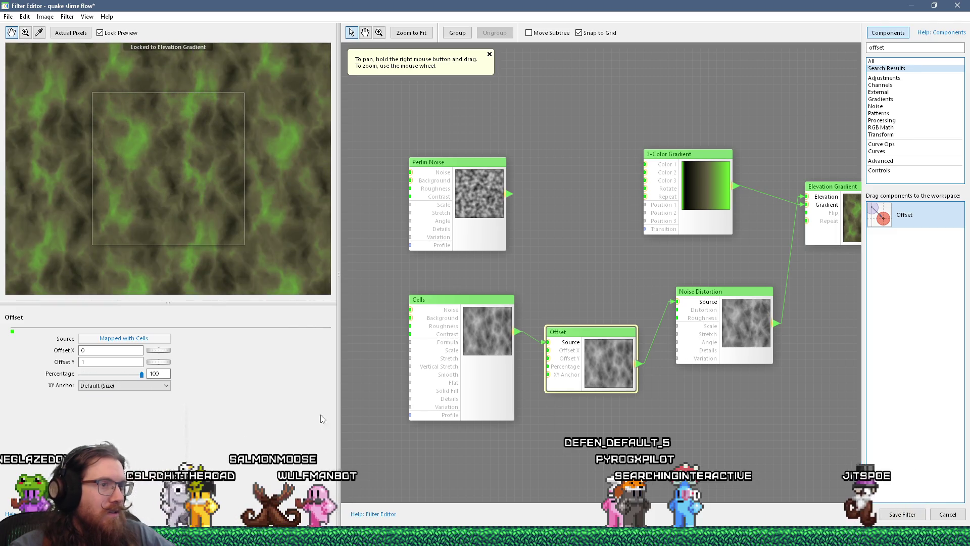
{"action": "scroll", "coordinate": [507, 408], "scroll_direction": "down", "scroll_amount": 6}
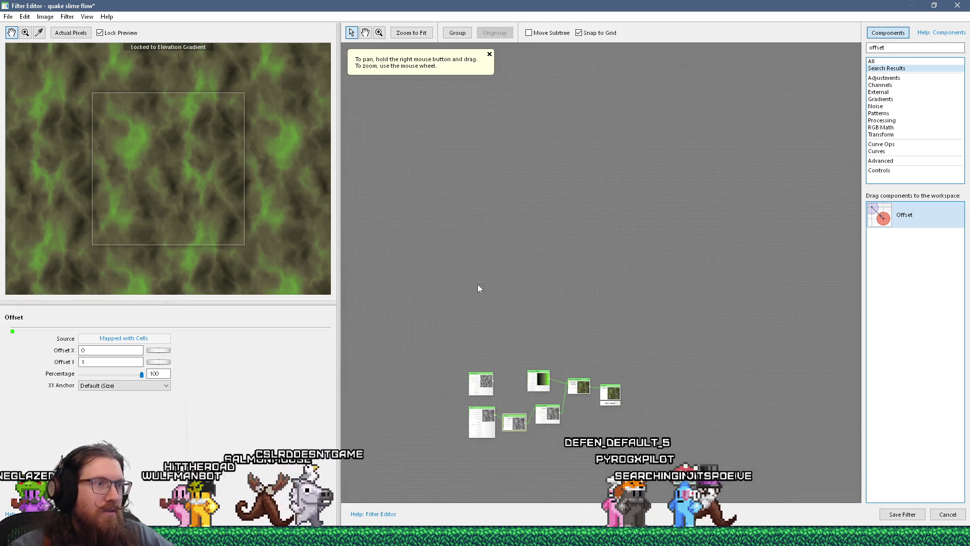
Step: Shift the top-right node group up and right and bring Offset and Noise Distortion into view
{"action": "mouse_move", "coordinate": [529, 319]}
{"action": "left_mouse_down"}
{"action": "mouse_move", "coordinate": [623, 390]}
{"action": "mouse_move", "coordinate": [609, 355]}
{"action": "left_mouse_up"}
{"action": "scroll", "coordinate": [541, 429], "scroll_direction": "up", "scroll_amount": 5}
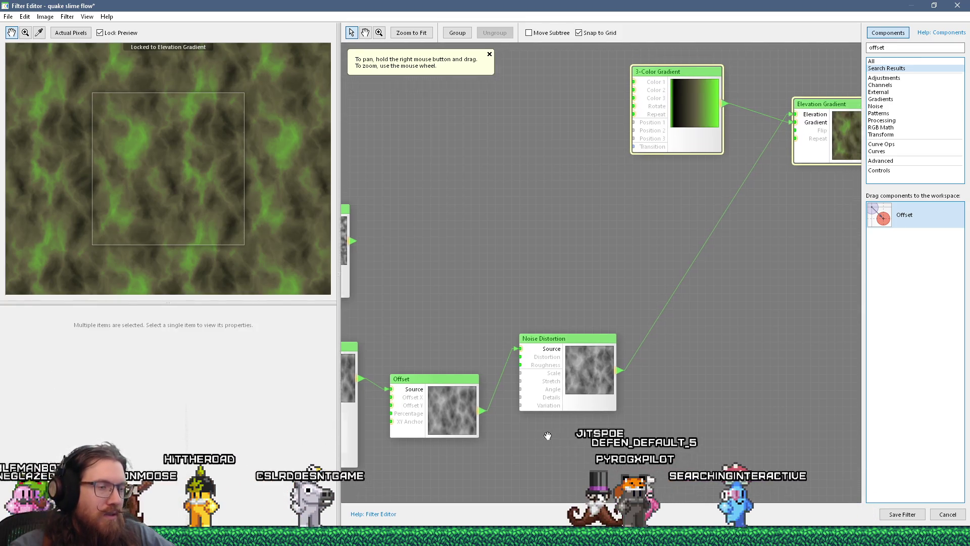
{"action": "left_click_drag", "start_coordinate": [548, 436], "coordinate": [517, 443]}
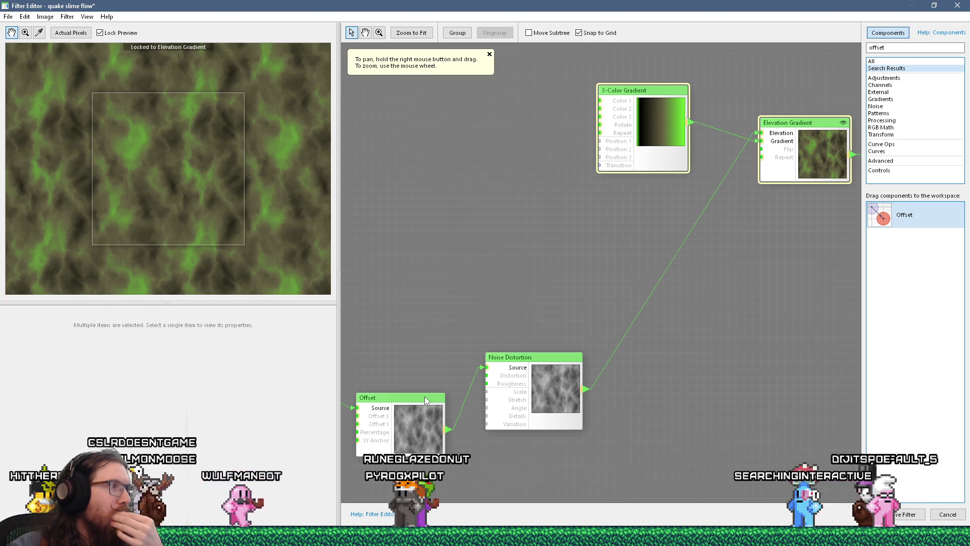
Step: Align the Noise Distortion node to the grid and move the Offset node right and down
{"action": "left_click", "coordinate": [533, 363]}
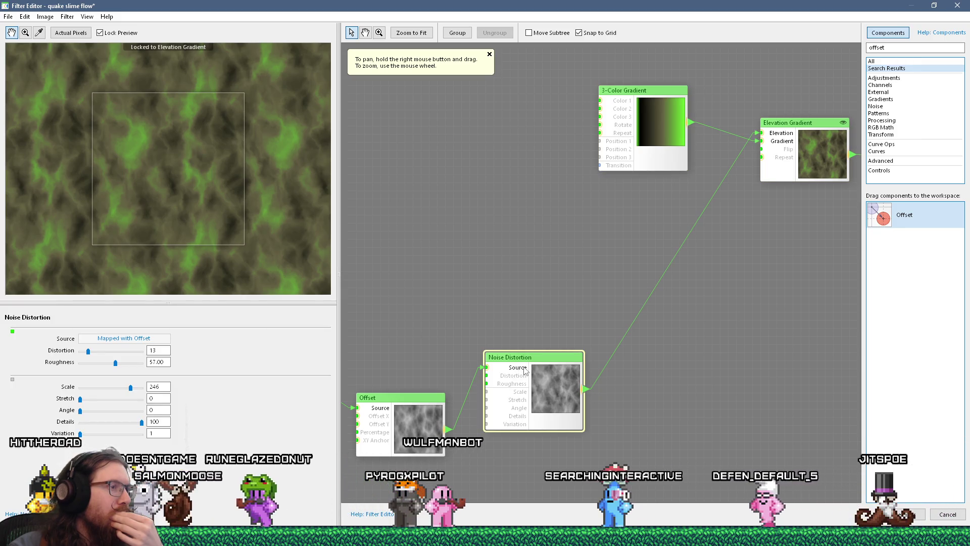
{"action": "mouse_move", "coordinate": [524, 369]}
{"action": "left_mouse_down"}
{"action": "mouse_move", "coordinate": [569, 363]}
{"action": "mouse_move", "coordinate": [563, 340]}
{"action": "left_mouse_up"}
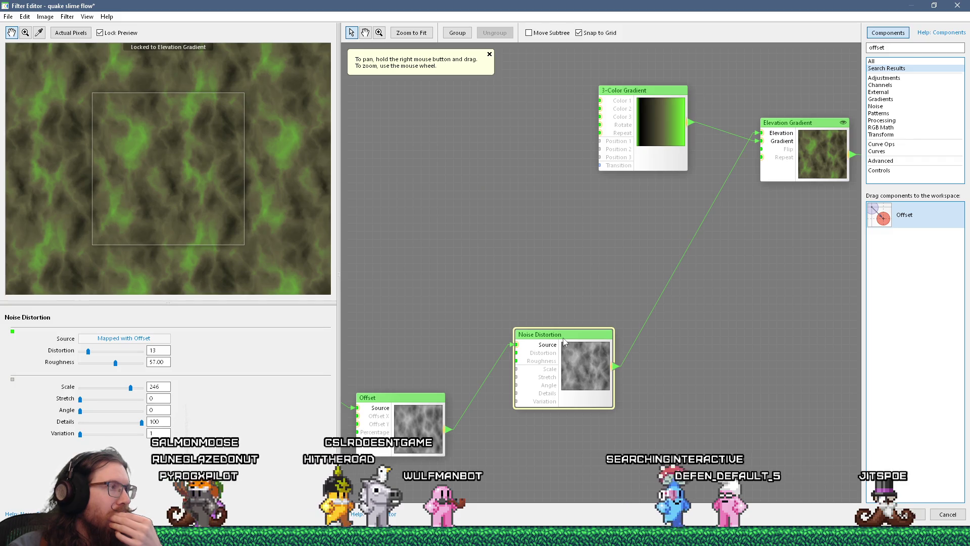
{"action": "mouse_move", "coordinate": [563, 339]}
{"action": "left_mouse_down"}
{"action": "mouse_move", "coordinate": [555, 365]}
{"action": "mouse_move", "coordinate": [569, 330]}
{"action": "left_mouse_up"}
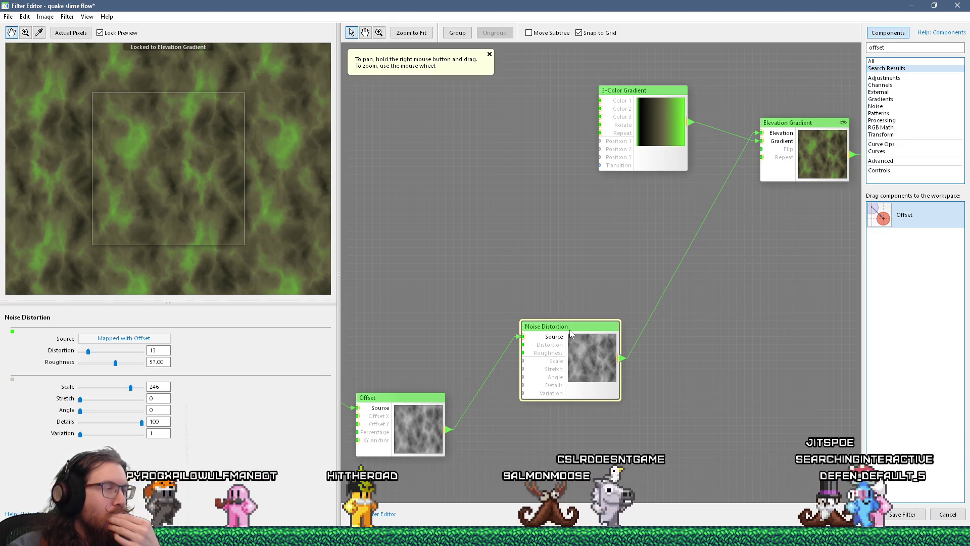
{"action": "left_click_drag", "start_coordinate": [570, 332], "coordinate": [566, 330]}
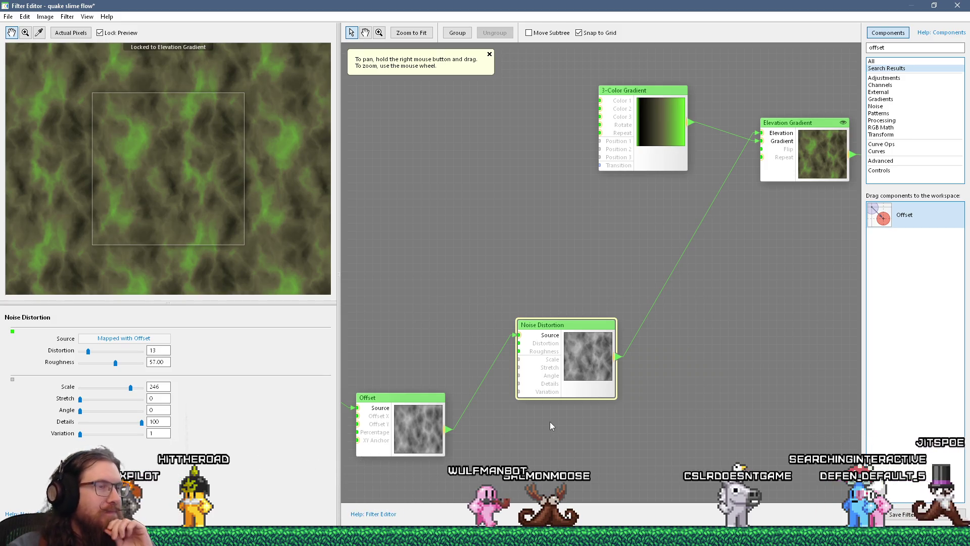
{"action": "left_click_drag", "start_coordinate": [550, 422], "coordinate": [587, 422]}
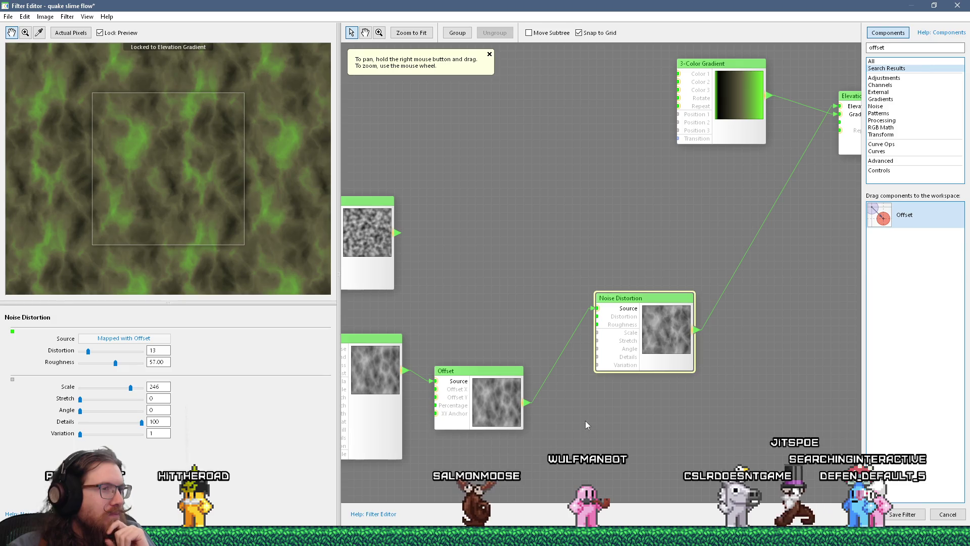
{"action": "mouse_move", "coordinate": [499, 378]}
{"action": "left_mouse_down"}
{"action": "mouse_move", "coordinate": [514, 370]}
{"action": "mouse_move", "coordinate": [522, 383]}
{"action": "left_mouse_up"}
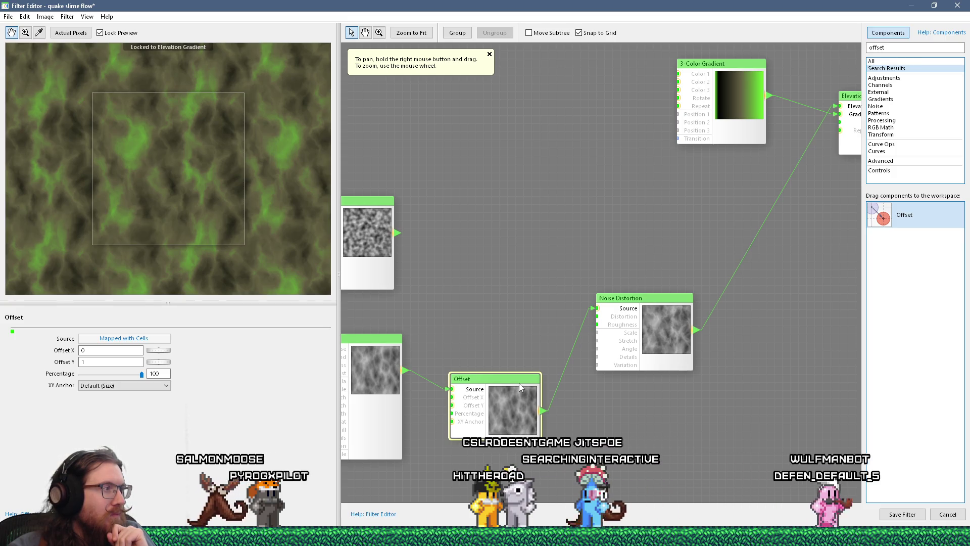
Step: Set the Offset node's Percentage to 0
{"action": "left_click", "coordinate": [626, 306]}
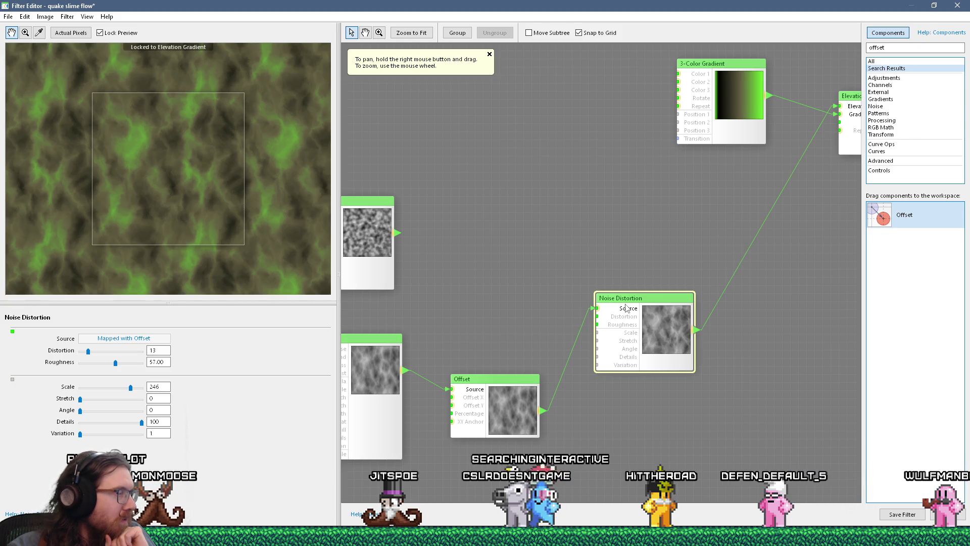
{"action": "left_click", "coordinate": [519, 386]}
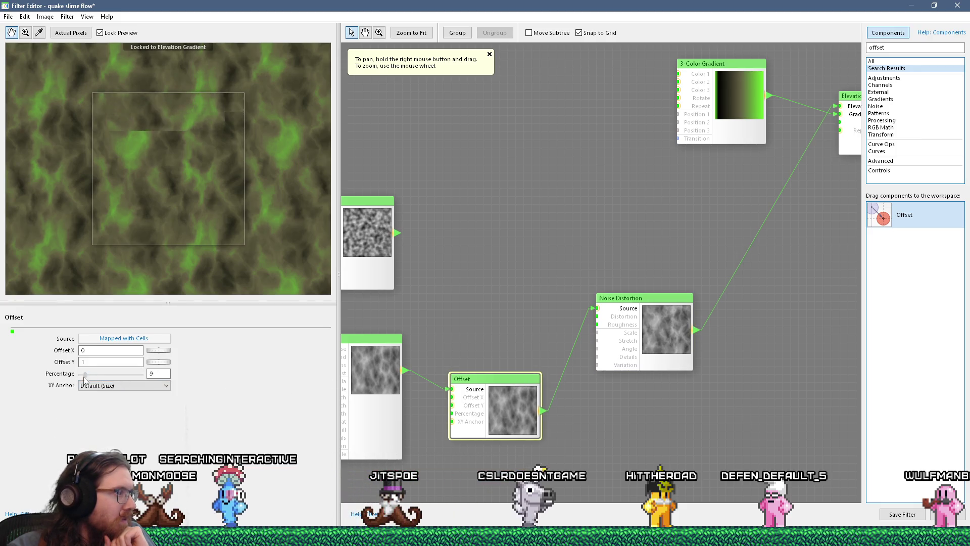
{"action": "mouse_move", "coordinate": [142, 374]}
{"action": "left_mouse_down"}
{"action": "mouse_move", "coordinate": [96, 374]}
{"action": "mouse_move", "coordinate": [137, 387]}
{"action": "mouse_move", "coordinate": [65, 398]}
{"action": "left_mouse_up"}
{"action": "scroll", "coordinate": [512, 433], "scroll_direction": "down", "scroll_amount": 5}
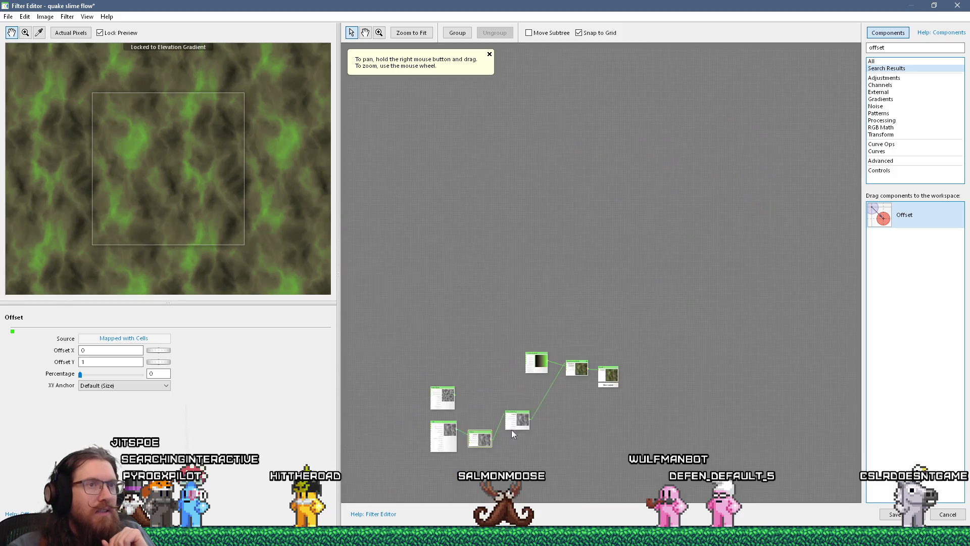
{"action": "scroll", "coordinate": [550, 360], "scroll_direction": "up", "scroll_amount": 5}
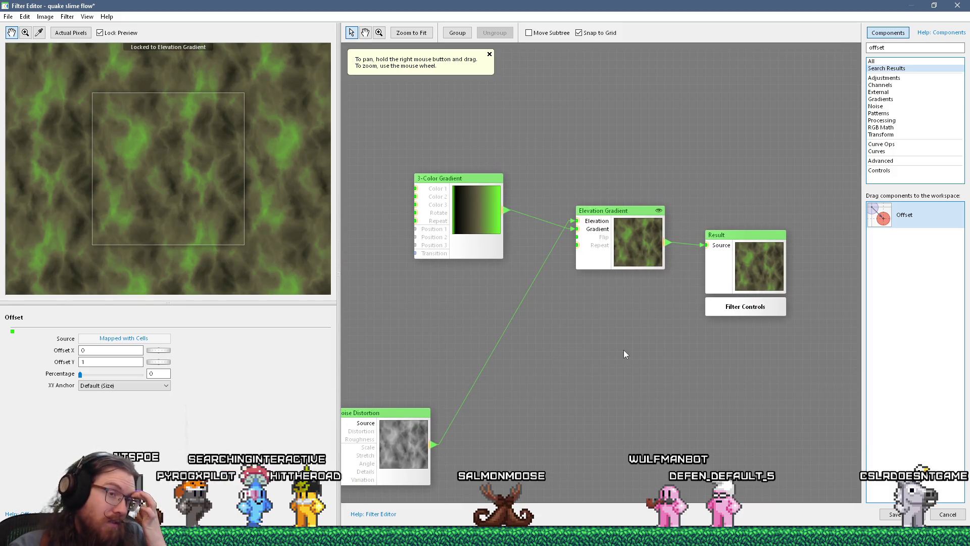
Step: Save the quake slime flow filter and close the Filter Editor
{"action": "left_click", "coordinate": [9, 19]}
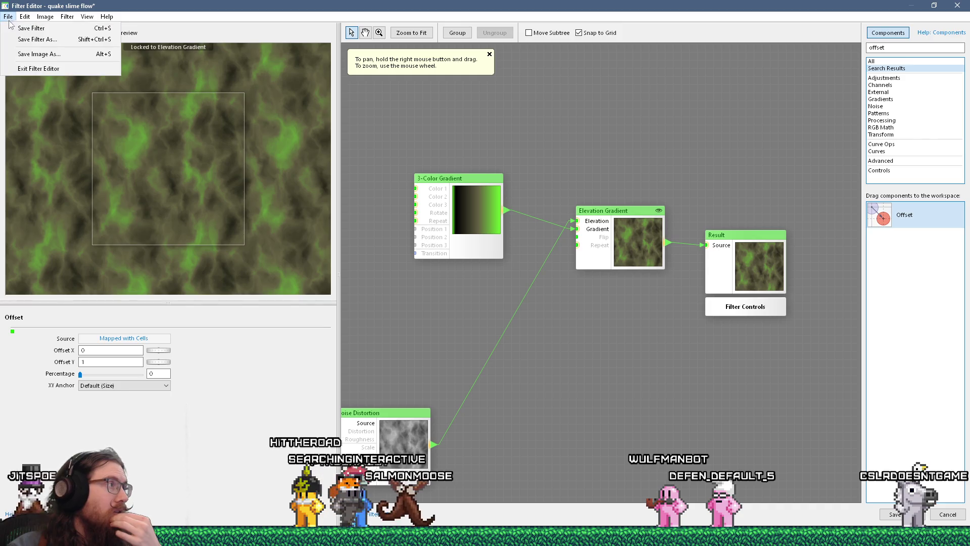
{"action": "left_click", "coordinate": [30, 29]}
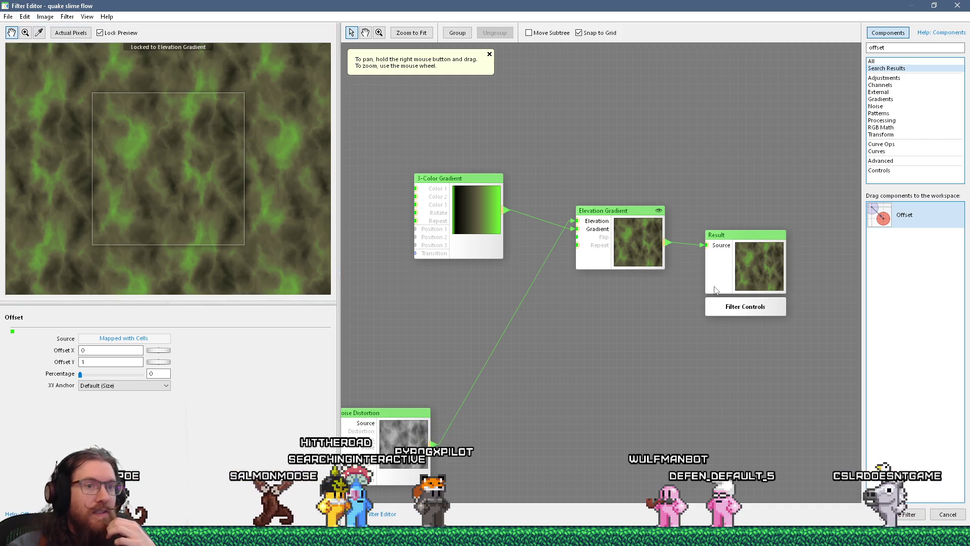
{"action": "left_click", "coordinate": [948, 514]}
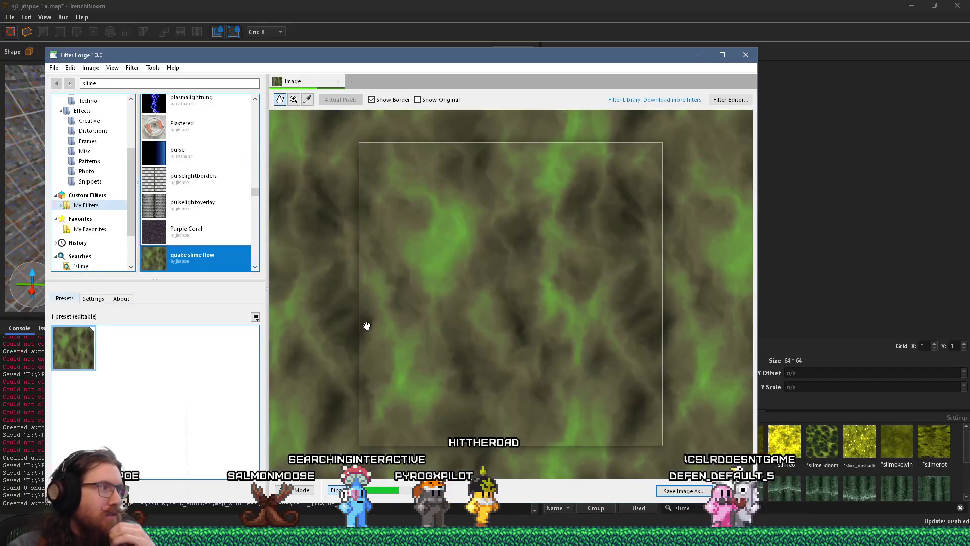
Step: Create a 64×64 blank preview image and reopen quake slime flow in the Filter Editor
{"action": "left_click", "coordinate": [53, 67]}
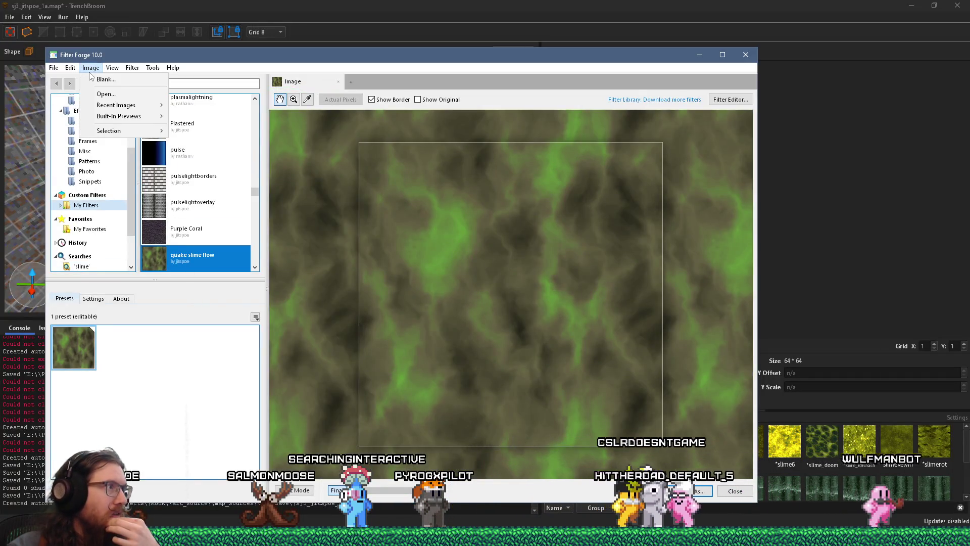
{"action": "mouse_move", "coordinate": [152, 67]}
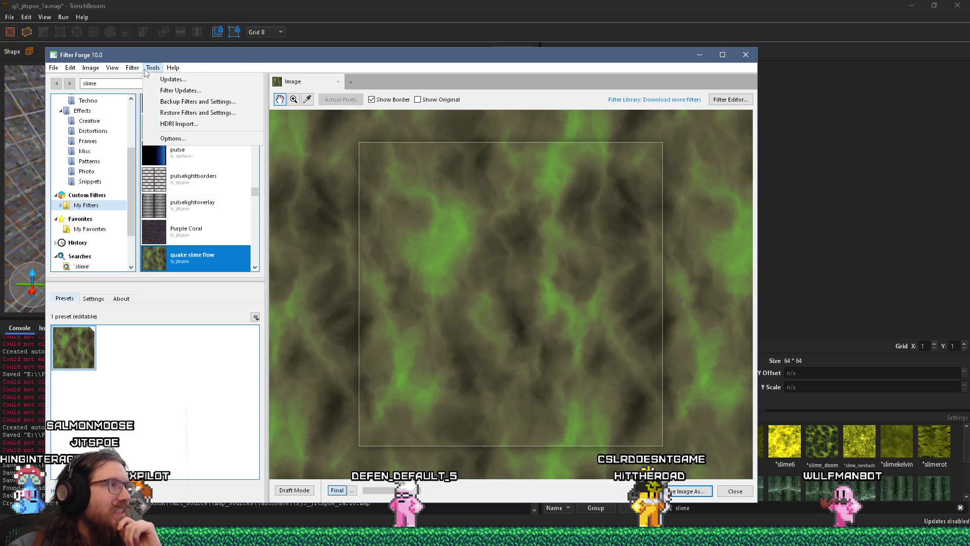
{"action": "mouse_move", "coordinate": [54, 70]}
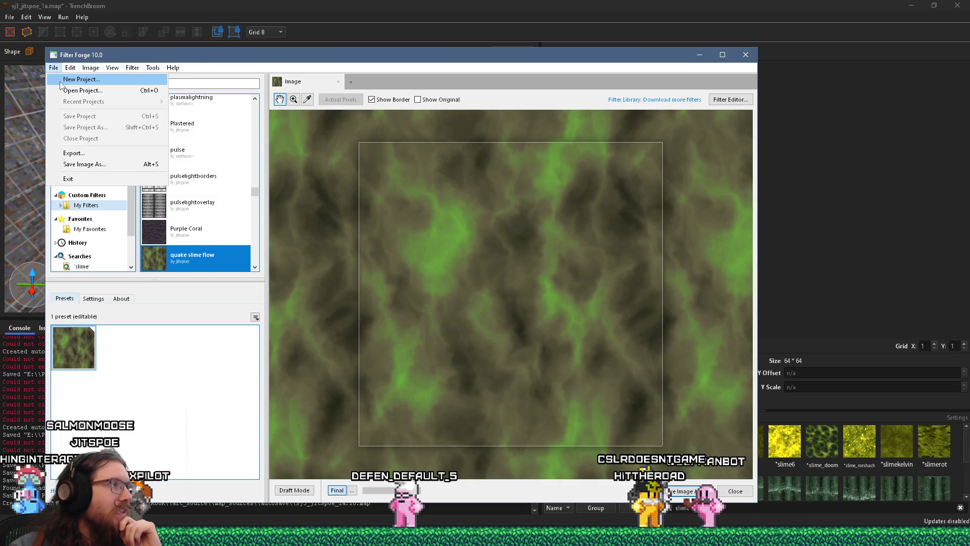
{"action": "left_click", "coordinate": [83, 80]}
{"action": "left_click", "coordinate": [162, 96]}
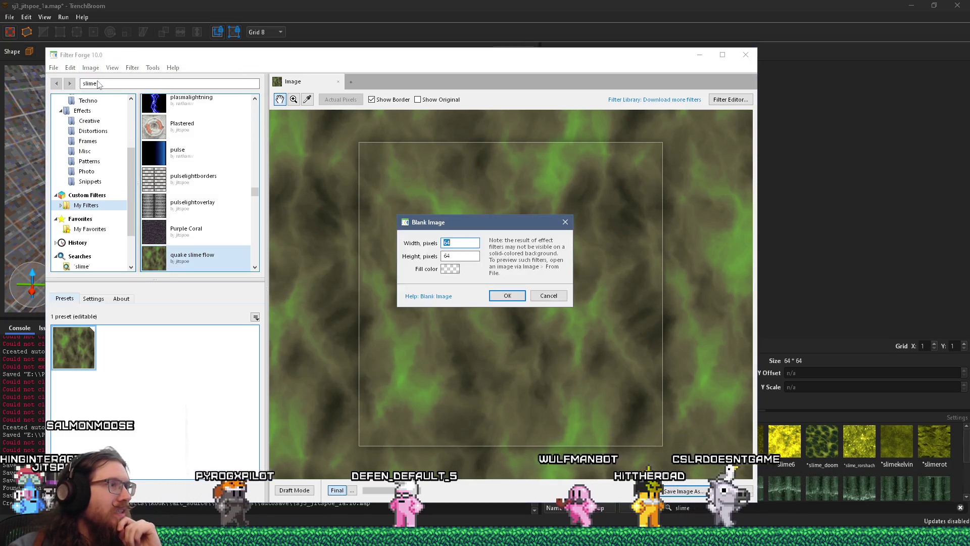
{"action": "left_click", "coordinate": [507, 296]}
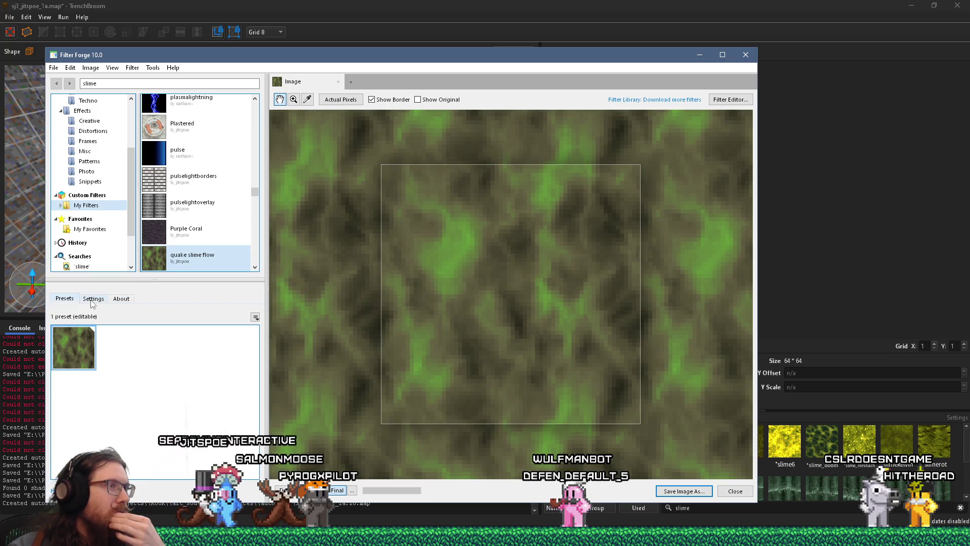
{"action": "left_click", "coordinate": [719, 98]}
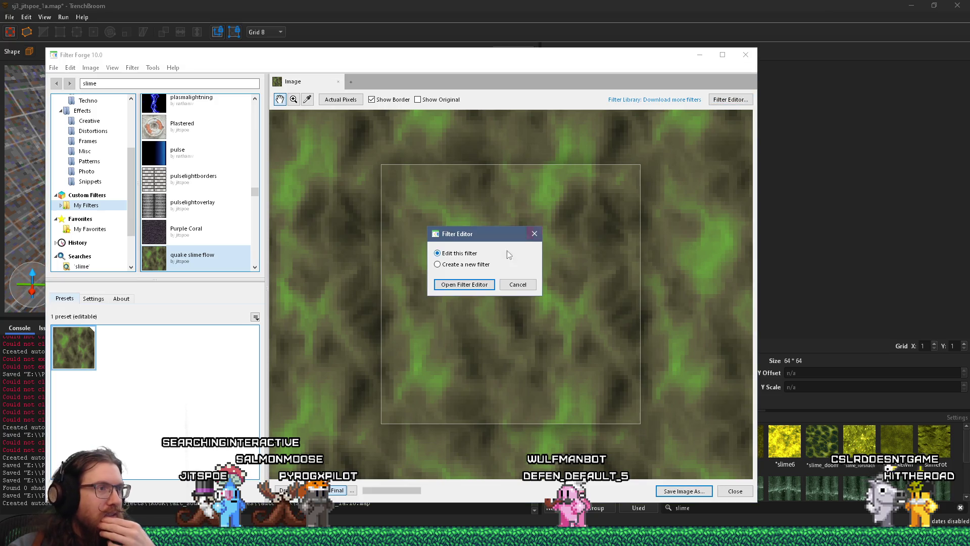
{"action": "left_click", "coordinate": [481, 285]}
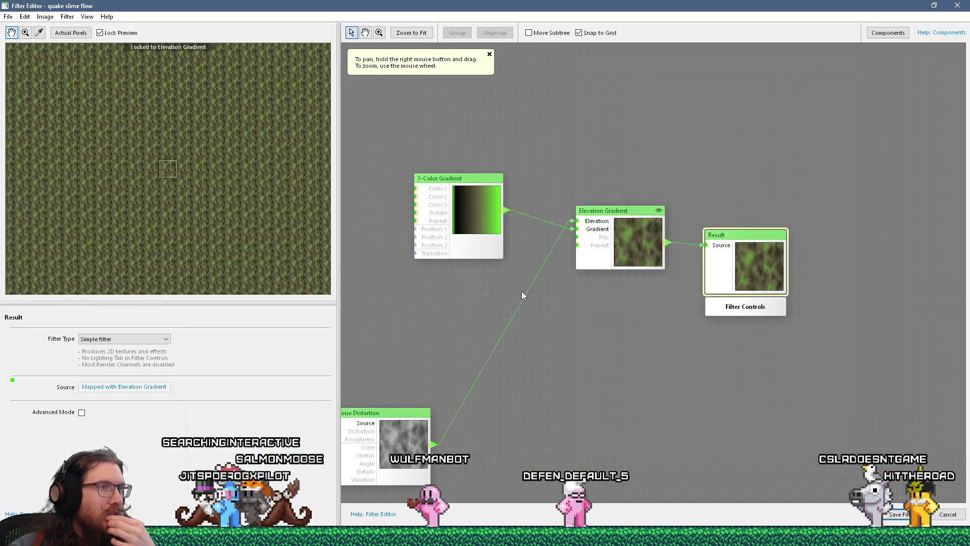
Step: Rearrange the Result and Offset nodes, add a Slider Control at 0 on Offset's Percentage, and save
{"action": "mouse_move", "coordinate": [548, 326]}
{"action": "left_mouse_down"}
{"action": "mouse_move", "coordinate": [569, 316]}
{"action": "mouse_move", "coordinate": [580, 285]}
{"action": "left_mouse_up"}
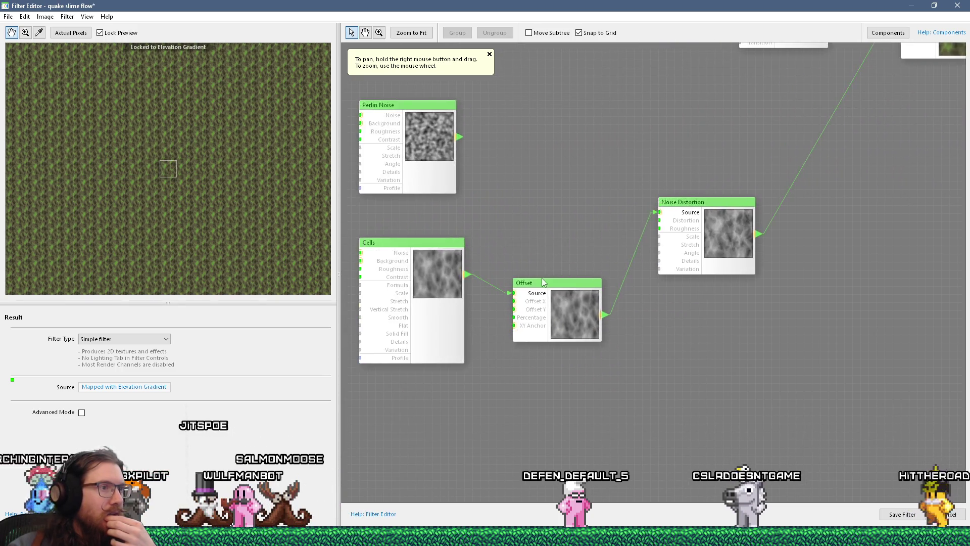
{"action": "left_click_drag", "start_coordinate": [518, 322], "coordinate": [573, 387]}
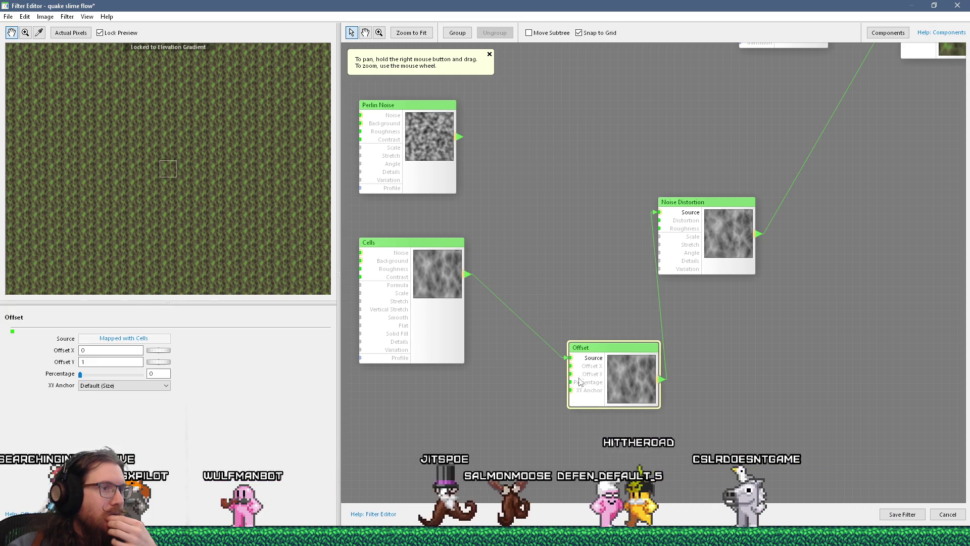
{"action": "left_click", "coordinate": [888, 32]}
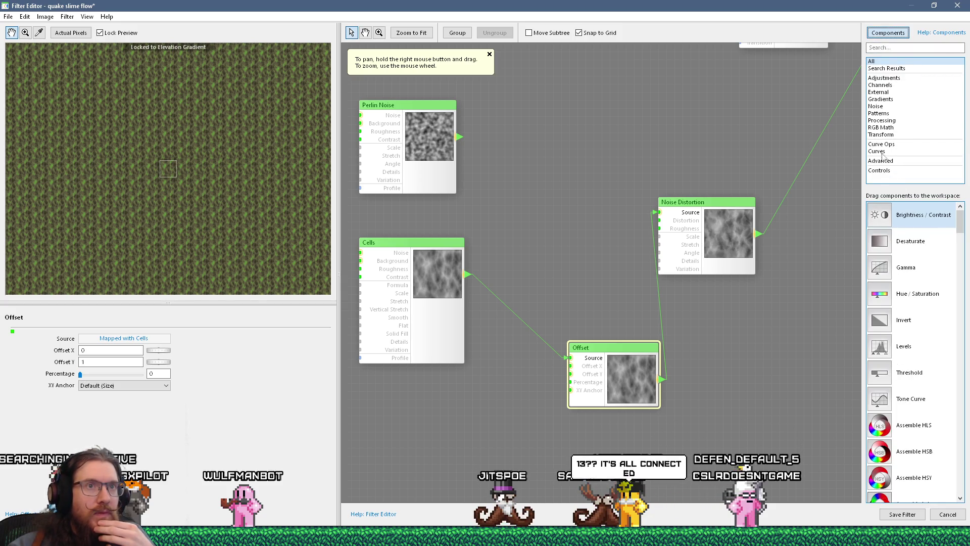
{"action": "left_click", "coordinate": [878, 170]}
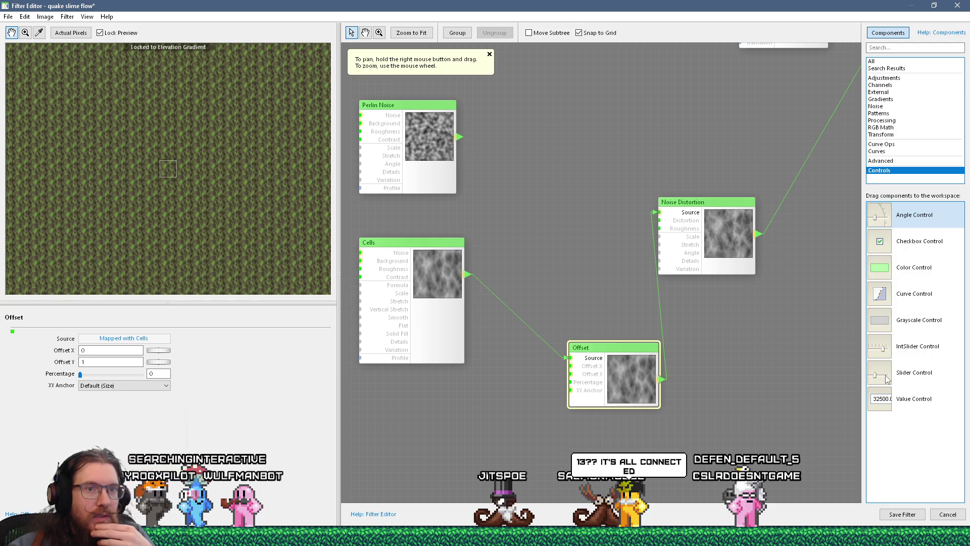
{"action": "mouse_move", "coordinate": [886, 379]}
{"action": "left_mouse_down"}
{"action": "mouse_move", "coordinate": [540, 381]}
{"action": "mouse_move", "coordinate": [470, 410]}
{"action": "left_mouse_up"}
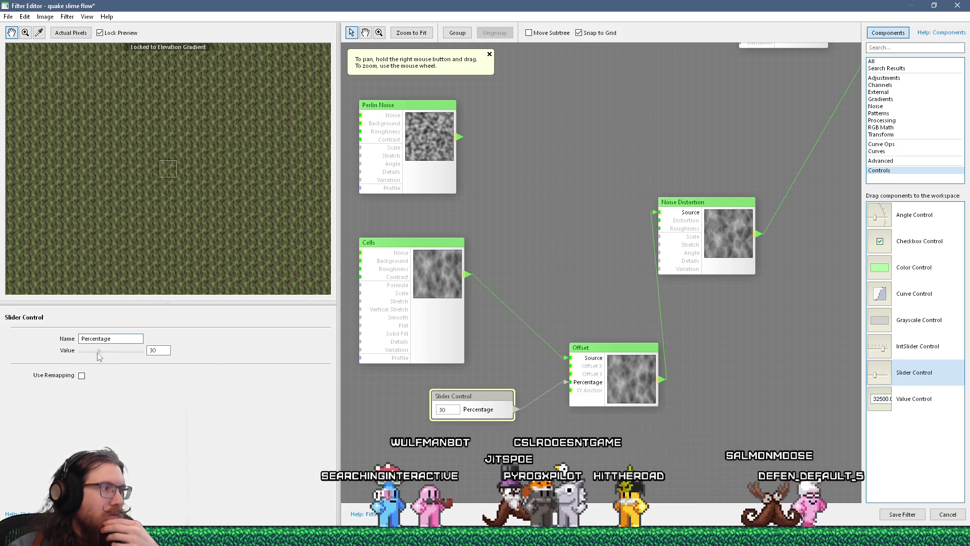
{"action": "left_click_drag", "start_coordinate": [98, 353], "coordinate": [58, 354]}
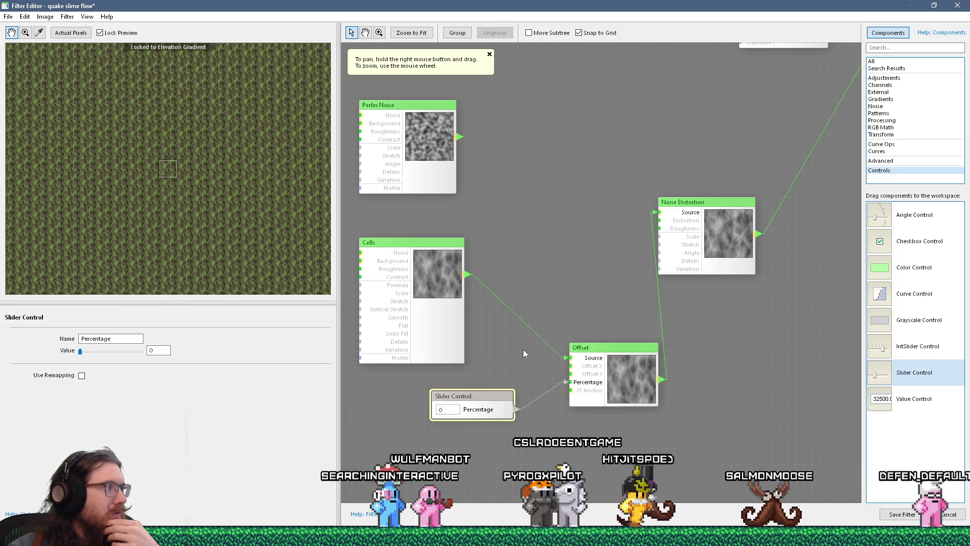
{"action": "left_click", "coordinate": [895, 515]}
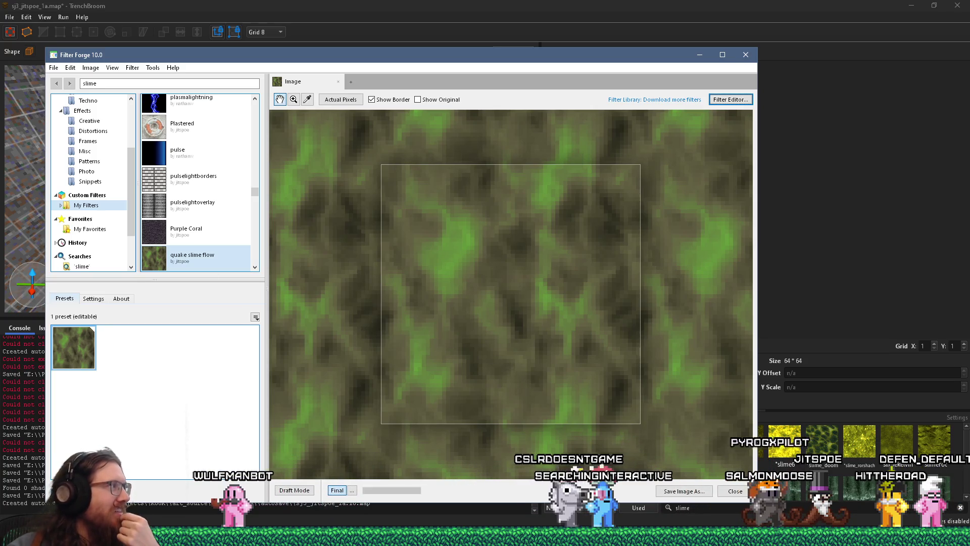
Step: Start and cancel saving the rendered texture, then browse the Image menu without choosing anything
{"action": "left_click", "coordinate": [684, 491]}
{"action": "left_click", "coordinate": [551, 303]}
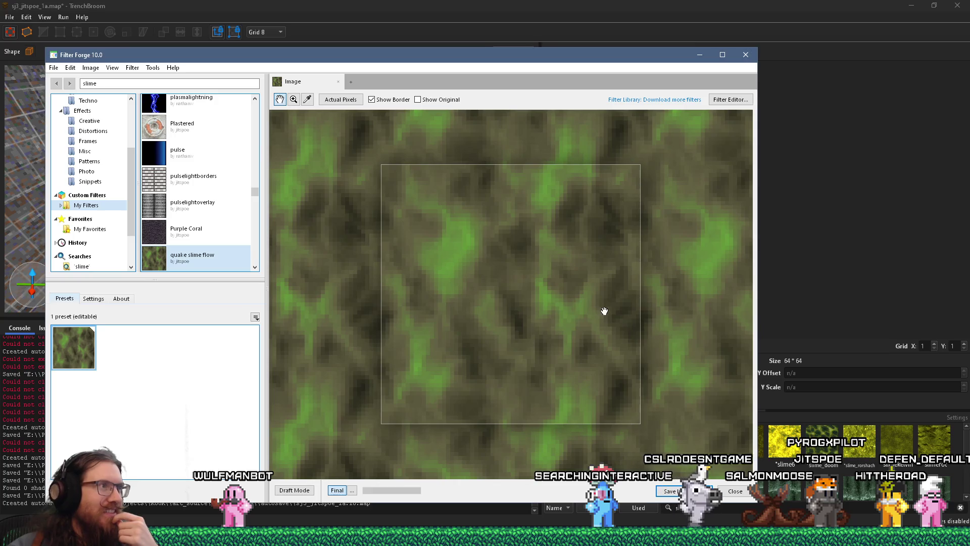
{"action": "left_click", "coordinate": [53, 68]}
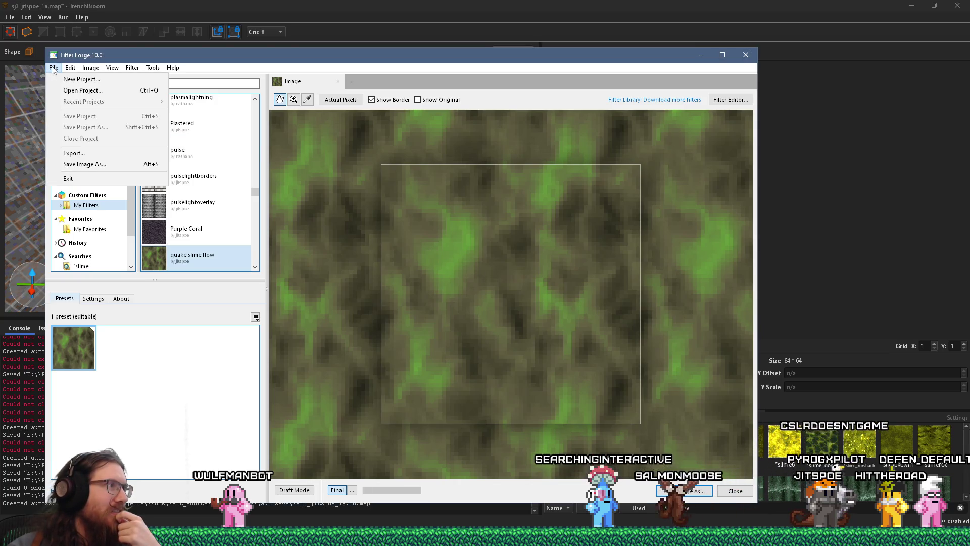
{"action": "left_click", "coordinate": [53, 68]}
{"action": "left_click", "coordinate": [87, 68]}
{"action": "mouse_move", "coordinate": [109, 68]}
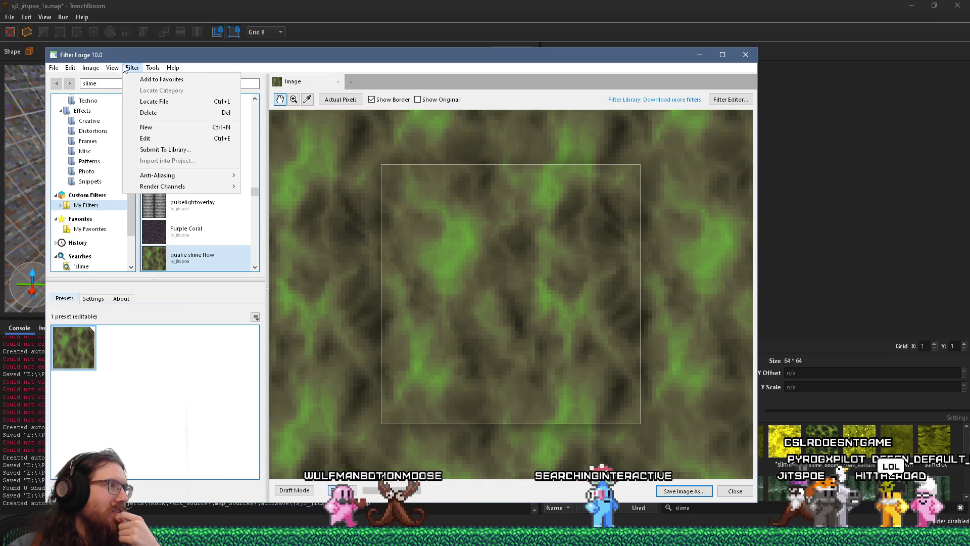
{"action": "mouse_move", "coordinate": [155, 69]}
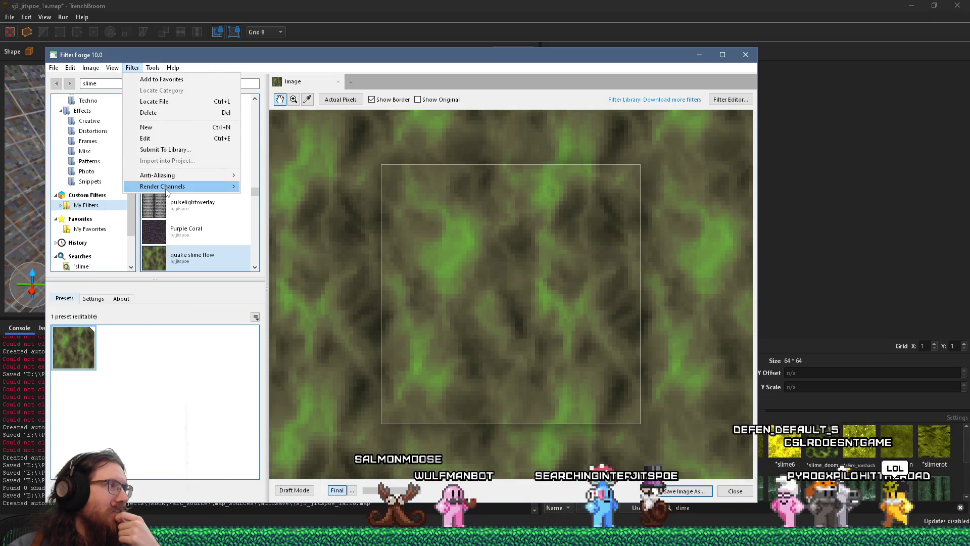
{"action": "mouse_move", "coordinate": [162, 187]}
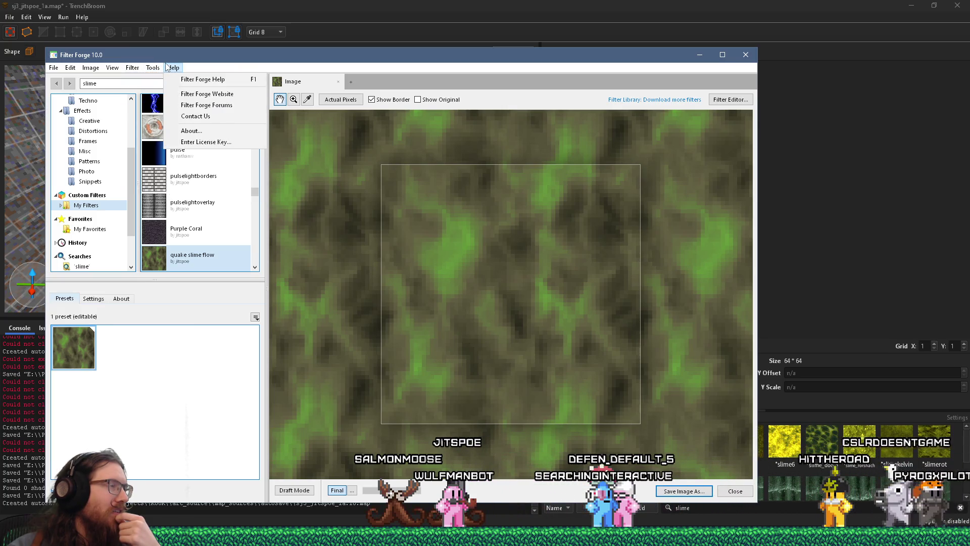
{"action": "mouse_move", "coordinate": [51, 69]}
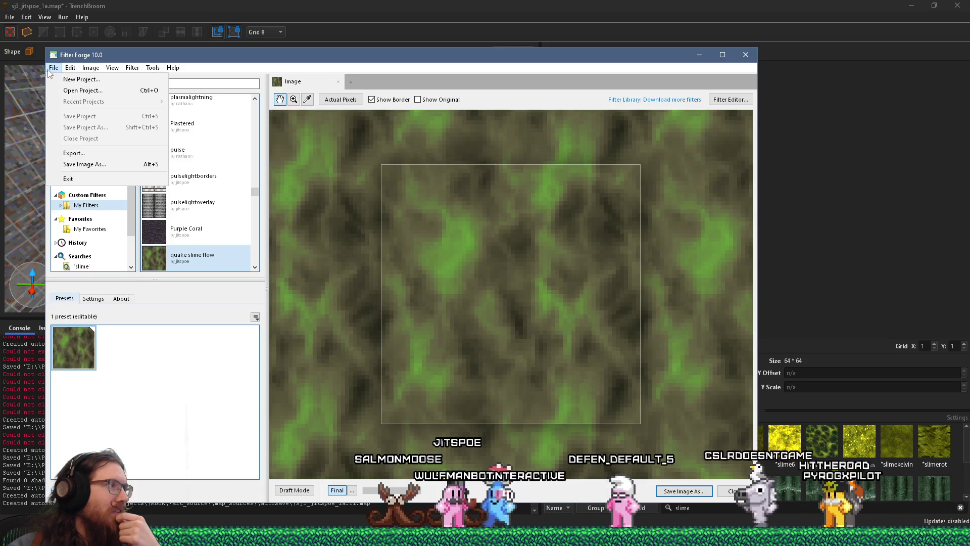
{"action": "left_click", "coordinate": [49, 72]}
{"action": "scroll", "coordinate": [127, 212], "scroll_direction": "down", "scroll_amount": 2}
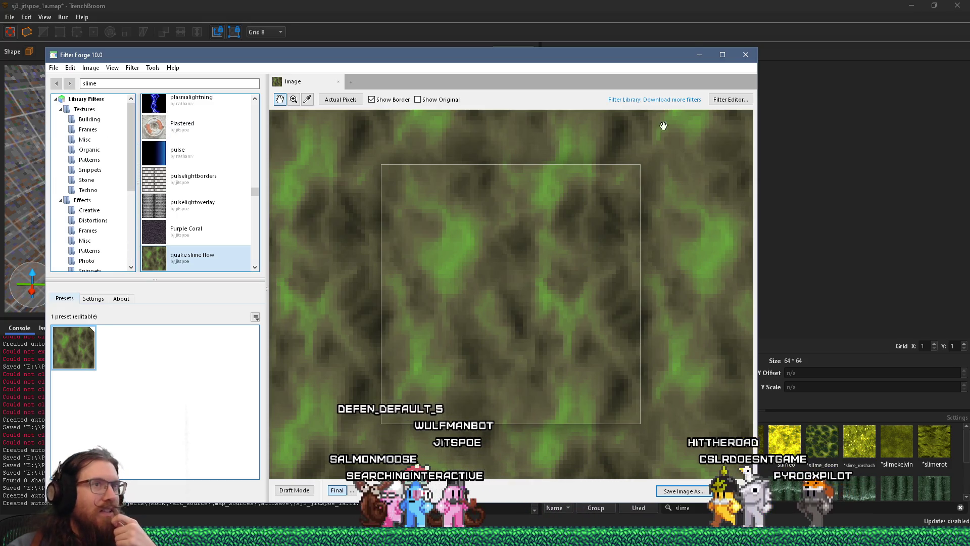
Step: Reopen quake slime flow in the Filter Editor and show the Components panel
{"action": "left_click", "coordinate": [730, 99]}
{"action": "left_click", "coordinate": [469, 283]}
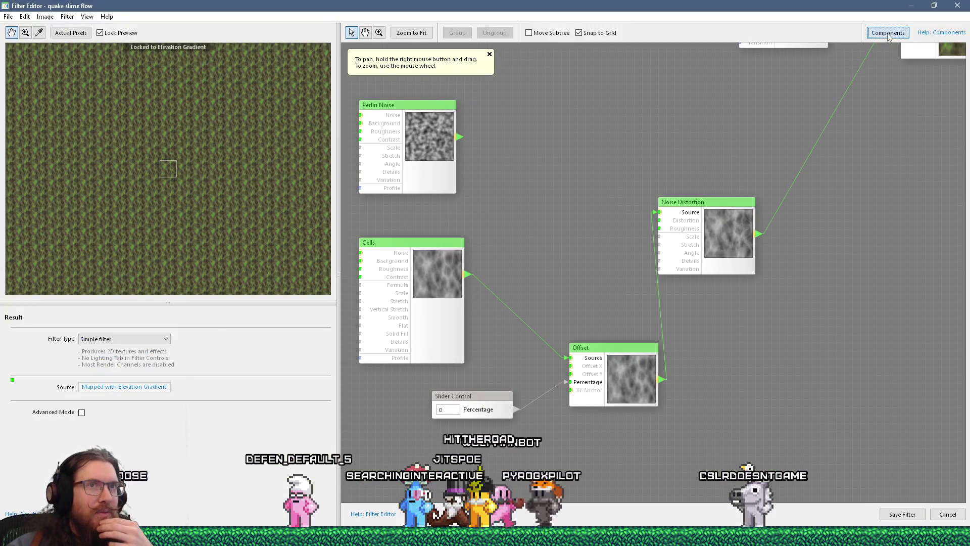
{"action": "left_click", "coordinate": [888, 32]}
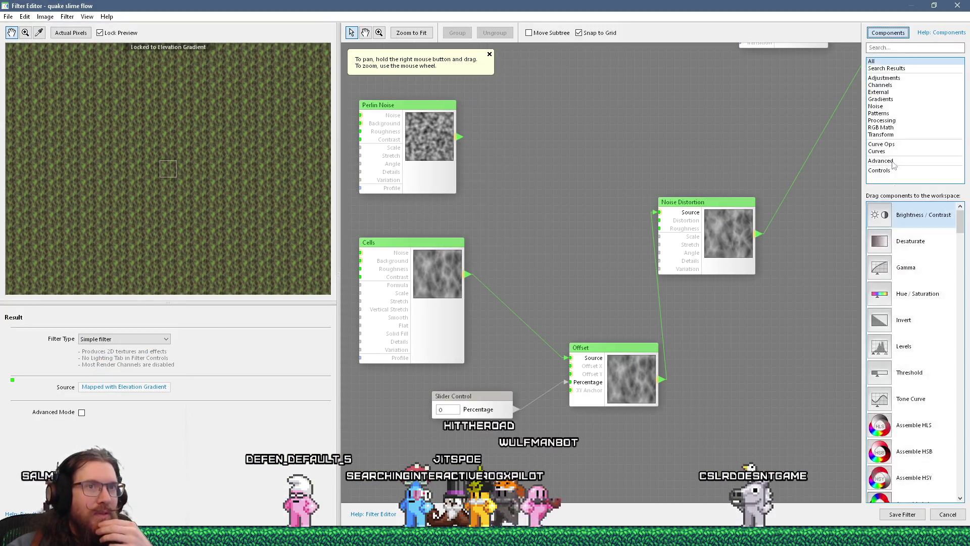
Step: Search the components for 'anim' and 'frame', clear the search, and close the Filter Editor
{"action": "scroll", "coordinate": [912, 354], "scroll_direction": "down", "scroll_amount": 3}
{"action": "scroll", "coordinate": [966, 390], "scroll_direction": "down", "scroll_amount": 10}
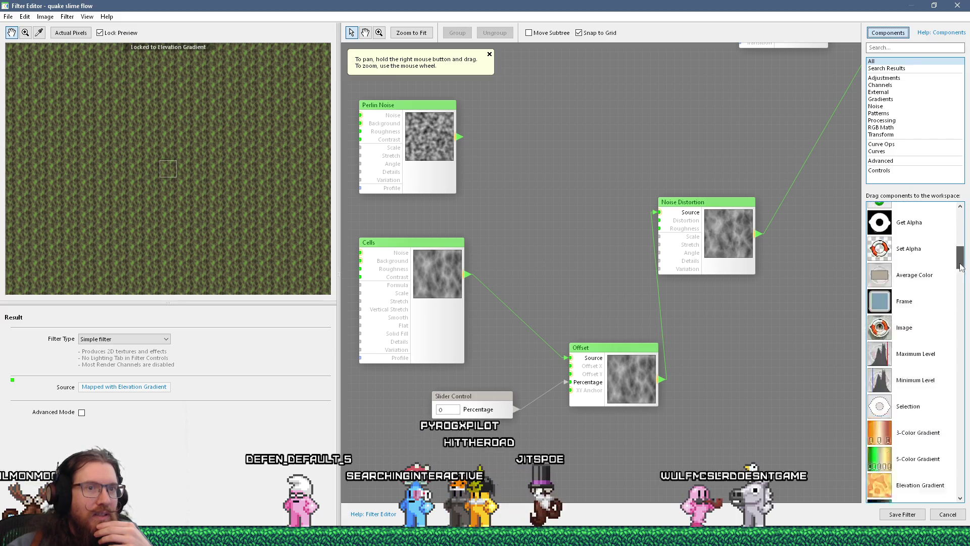
{"action": "mouse_move", "coordinate": [966, 390]}
{"action": "left_mouse_down"}
{"action": "mouse_move", "coordinate": [963, 500]}
{"action": "mouse_move", "coordinate": [959, 196]}
{"action": "left_mouse_up"}
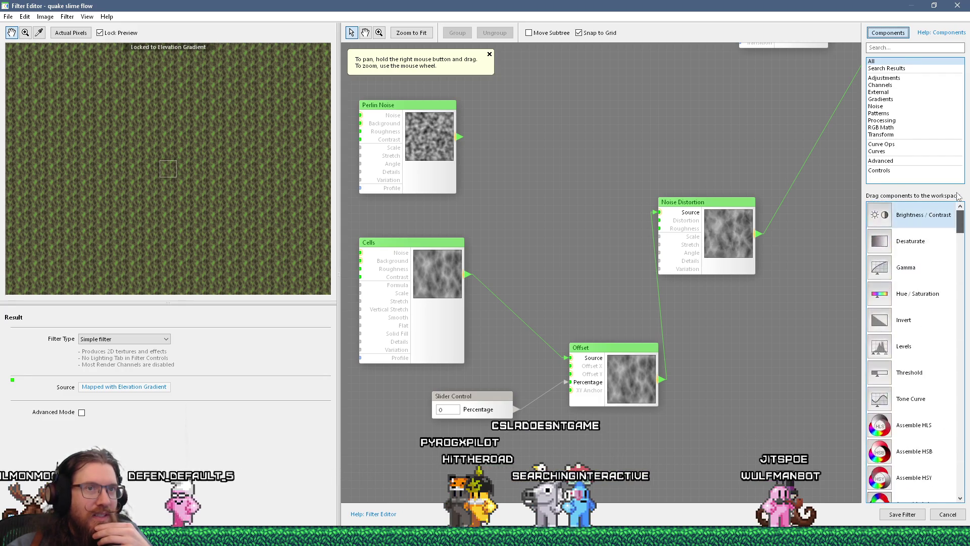
{"action": "left_click", "coordinate": [905, 48]}
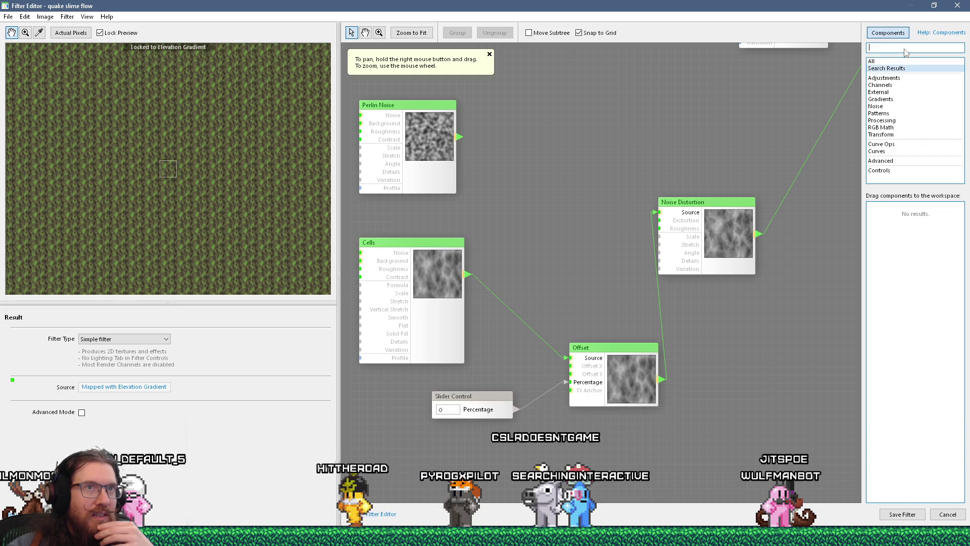
{"action": "type", "text": "anim"}
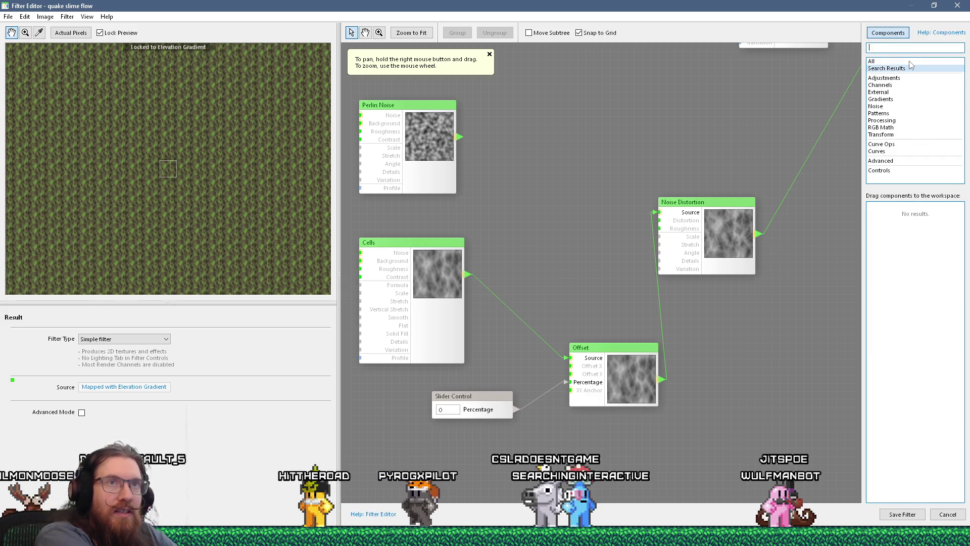
{"action": "key", "text": "BackSpace"}
{"action": "key", "text": "BackSpace"}
{"action": "key", "text": "BackSpace"}
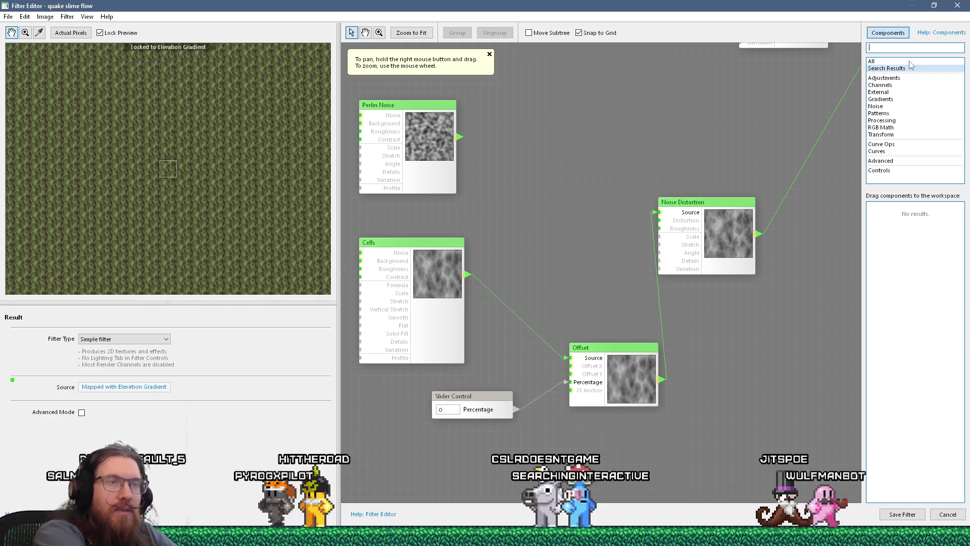
{"action": "type", "text": "frame"}
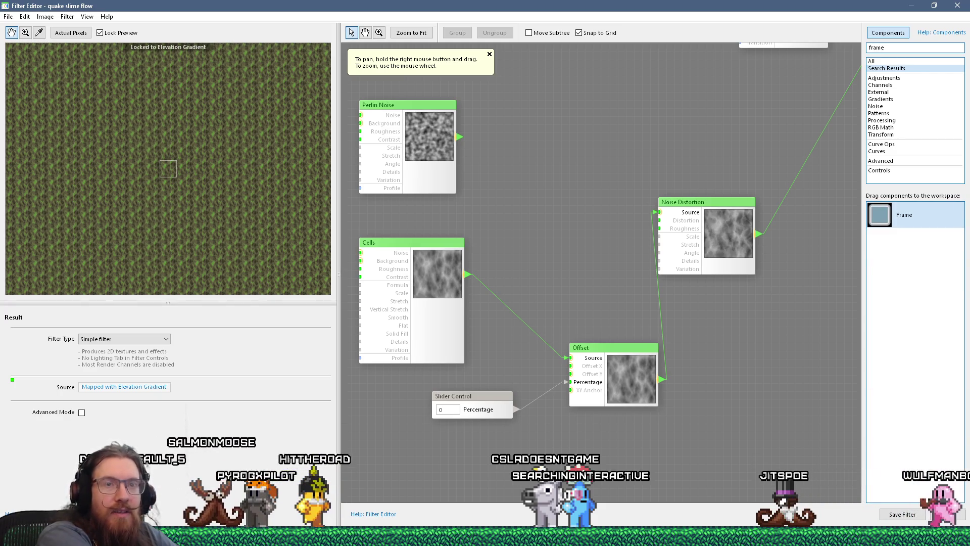
{"action": "key", "text": "BackSpace"}
{"action": "key", "text": "BackSpace"}
{"action": "key", "text": "BackSpace"}
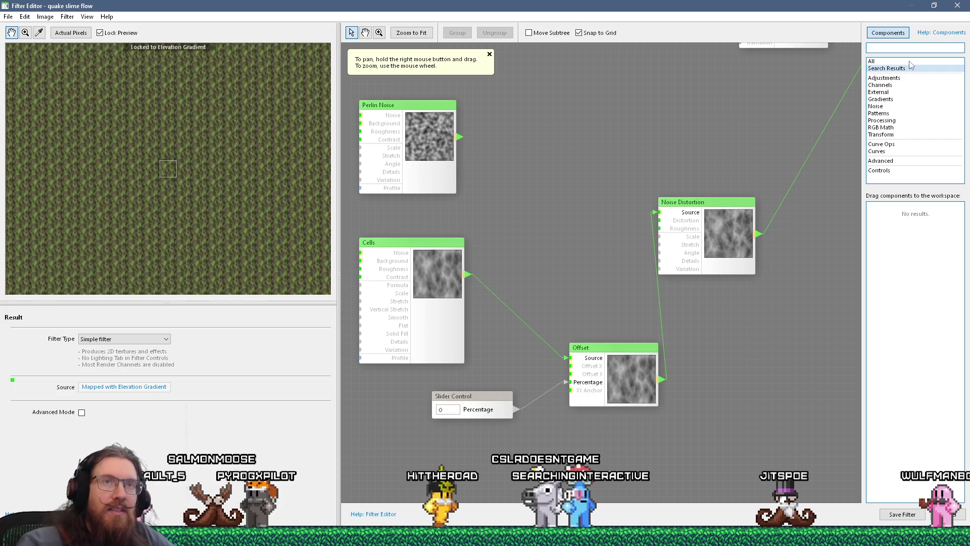
{"action": "left_click", "coordinate": [957, 5]}
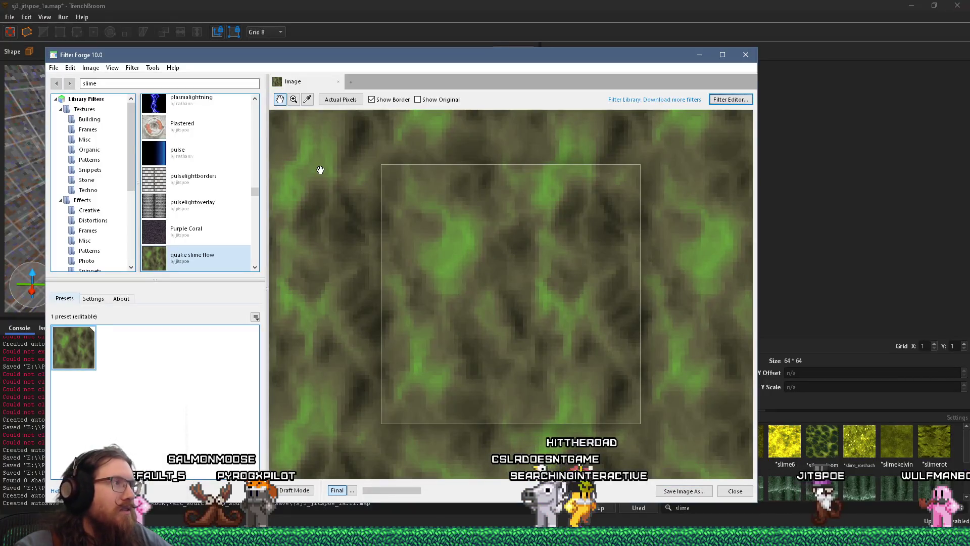
Step: Search the filter library for 'flame'
{"action": "double_click", "coordinate": [90, 83]}
{"action": "type", "text": "flame"}
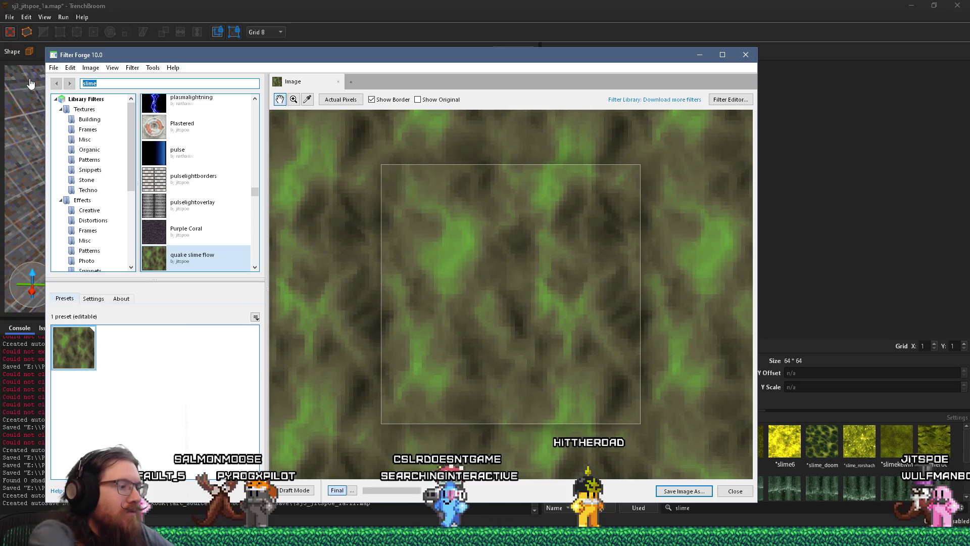
{"action": "key", "text": "Return"}
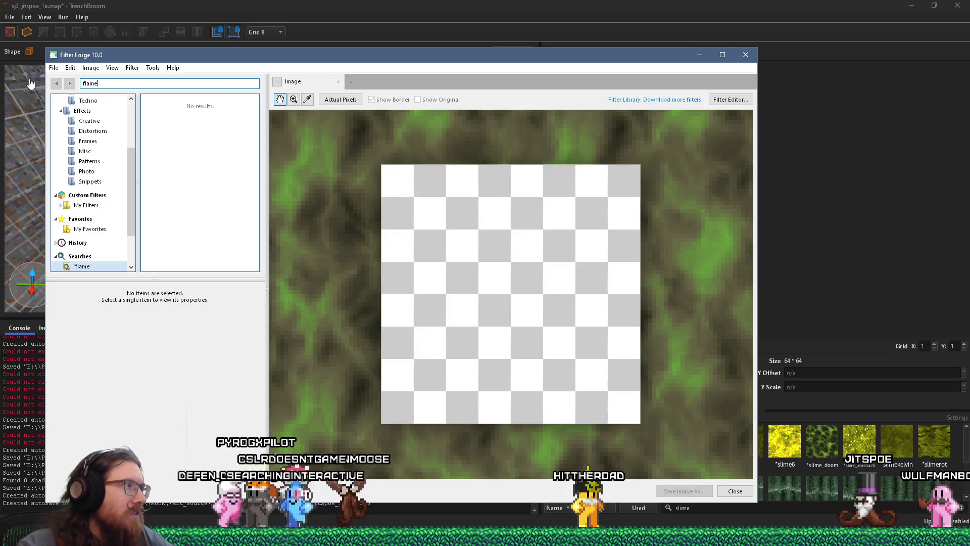
Step: Replace the search term with 'fire', scroll the empty results, and switch to Discord
{"action": "key", "text": "ctrl+a"}
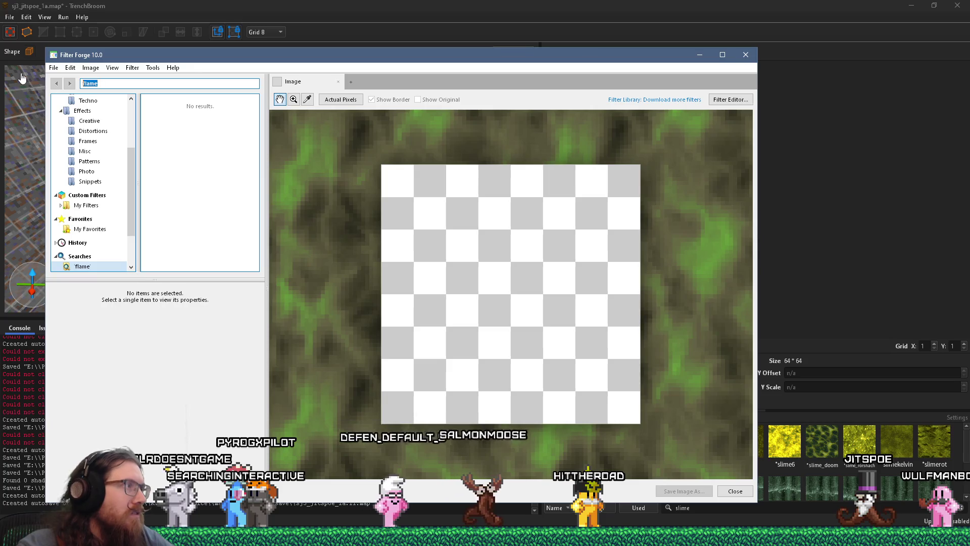
{"action": "type", "text": "fire"}
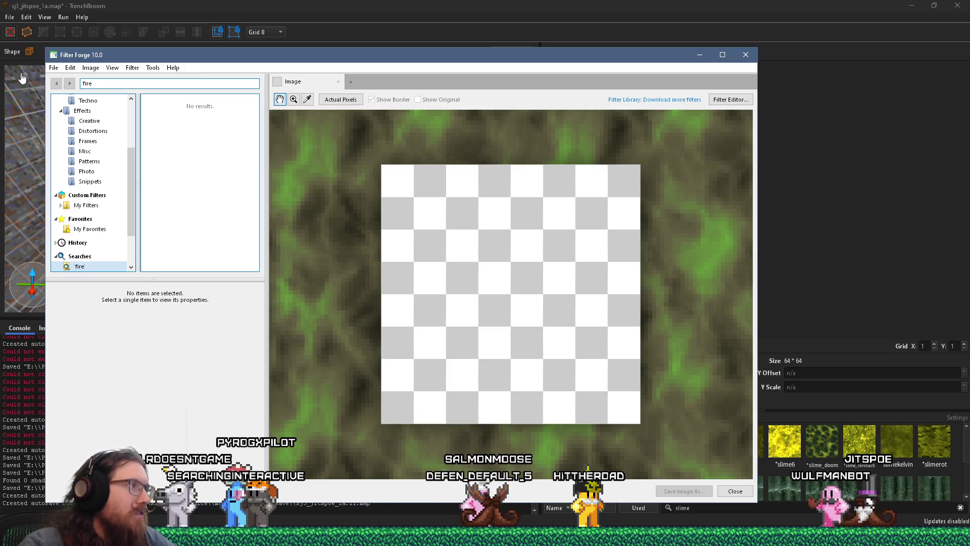
{"action": "key", "text": "ctrl+a"}
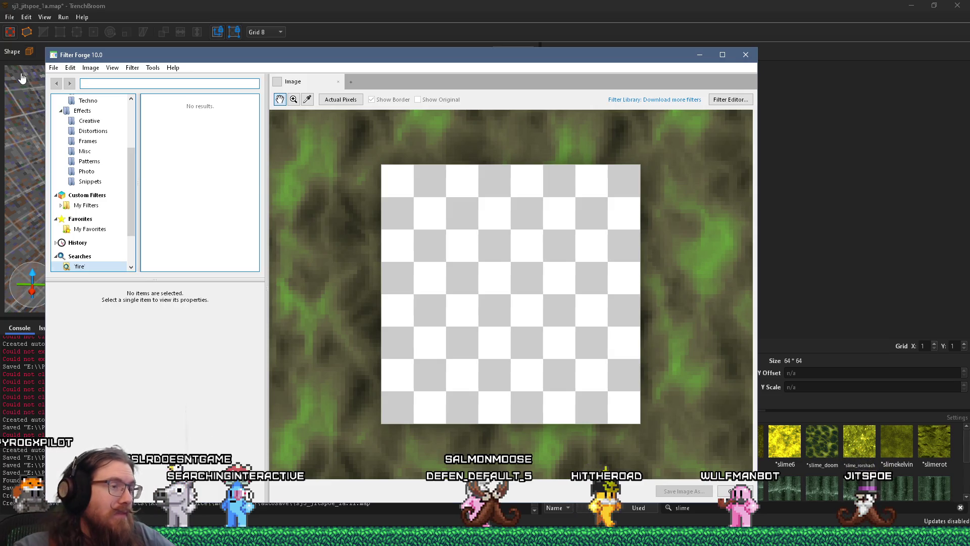
{"action": "scroll", "coordinate": [450, 283], "scroll_direction": "down", "scroll_amount": 5}
{"action": "scroll", "coordinate": [462, 295], "scroll_direction": "up", "scroll_amount": 3}
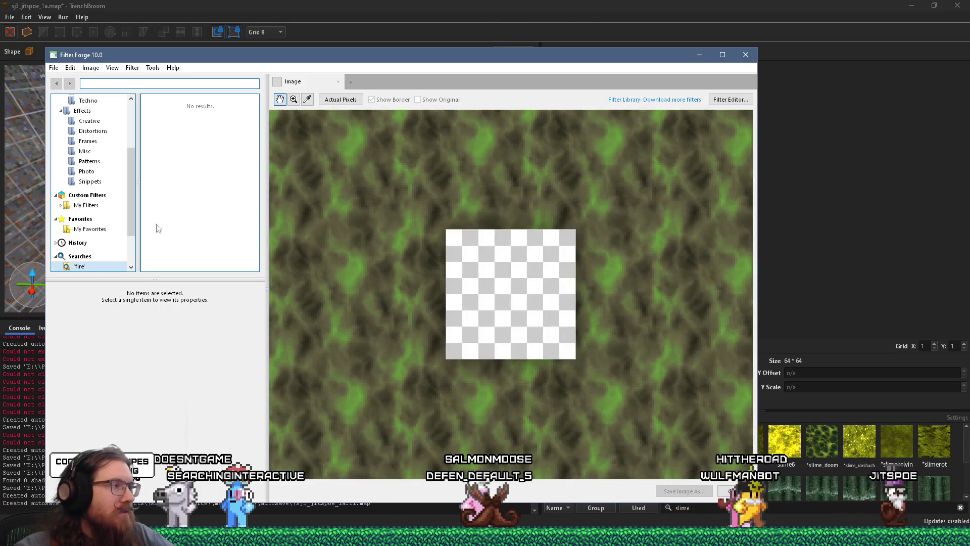
{"action": "scroll", "coordinate": [86, 217], "scroll_direction": "down", "scroll_amount": 3}
{"action": "scroll", "coordinate": [96, 223], "scroll_direction": "up", "scroll_amount": 3}
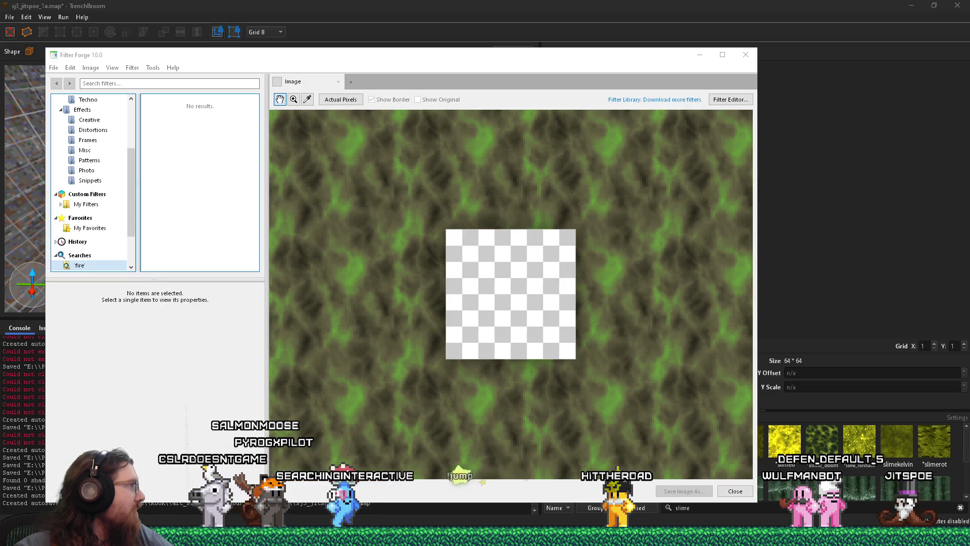
{"action": "key", "text": "alt+Tab"}
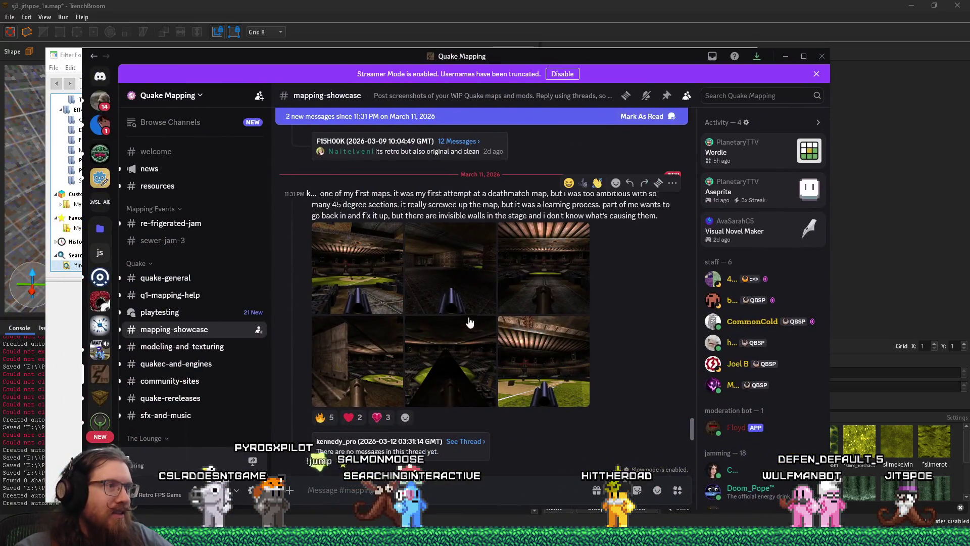
Step: Enlarge and close the first showcase screenshot, then scroll through the #mapping-showcase posts
{"action": "left_click", "coordinate": [371, 290]}
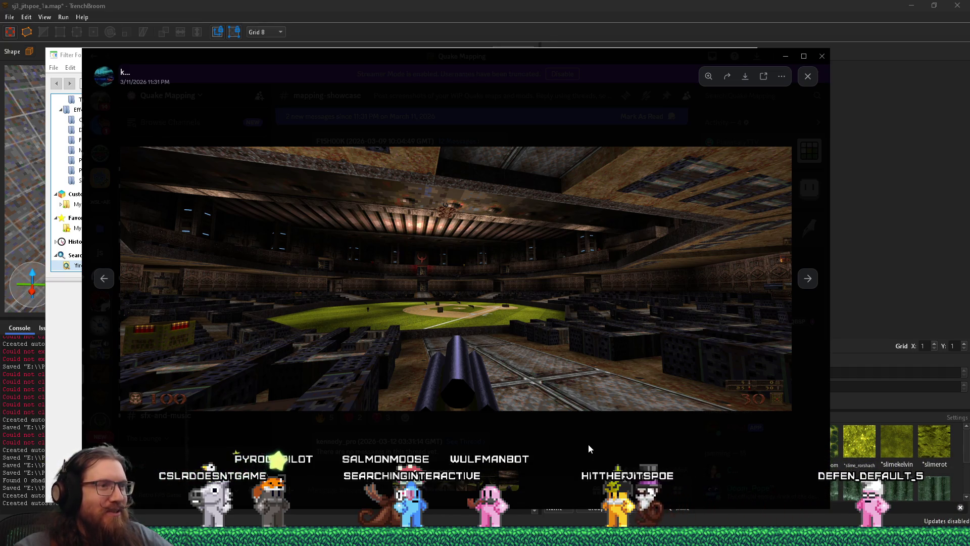
{"action": "left_click", "coordinate": [588, 444]}
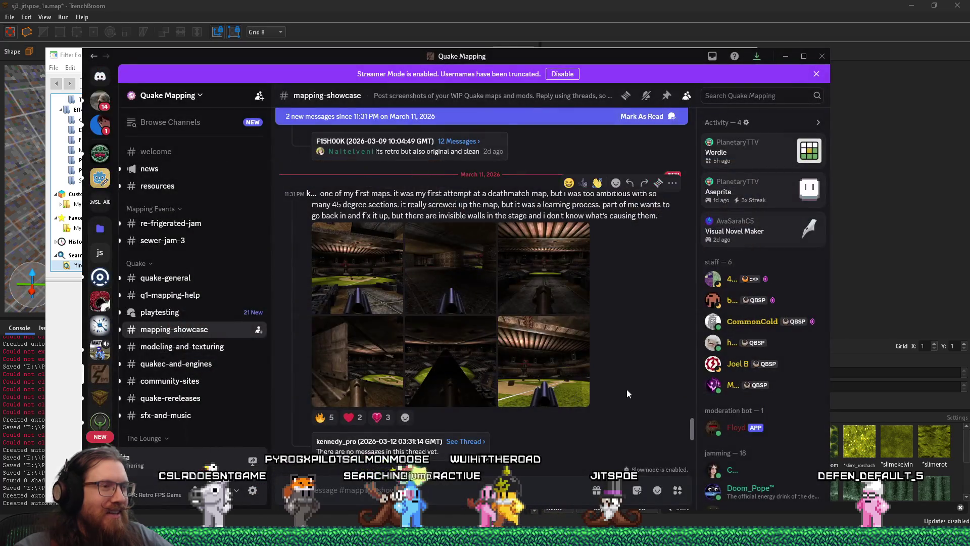
{"action": "scroll", "coordinate": [627, 393], "scroll_direction": "down", "scroll_amount": 5}
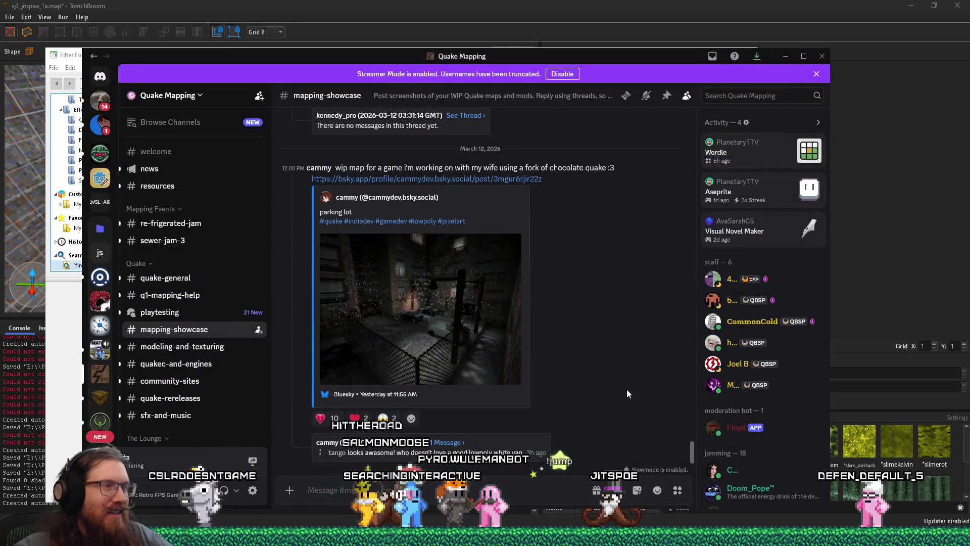
{"action": "scroll", "coordinate": [627, 393], "scroll_direction": "up", "scroll_amount": 10}
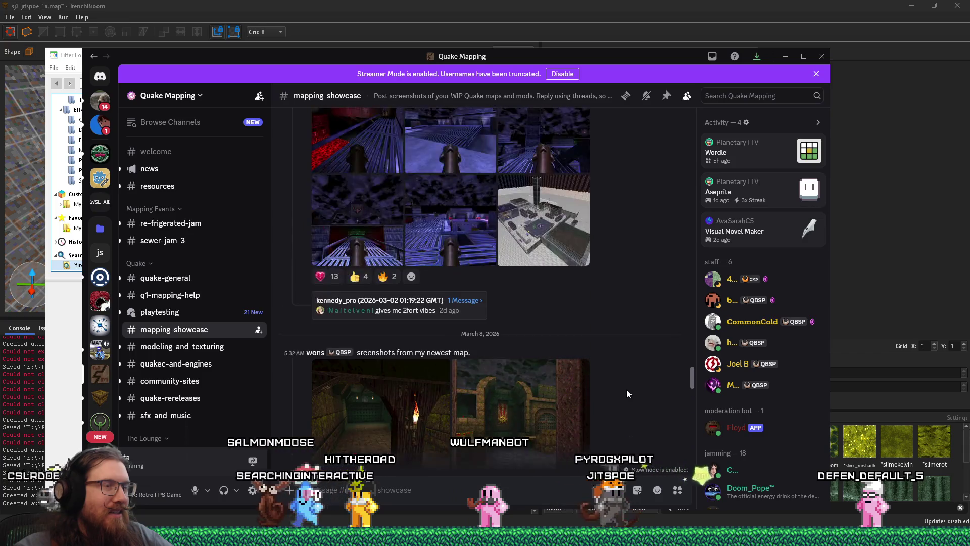
{"action": "scroll", "coordinate": [627, 393], "scroll_direction": "up", "scroll_amount": 10}
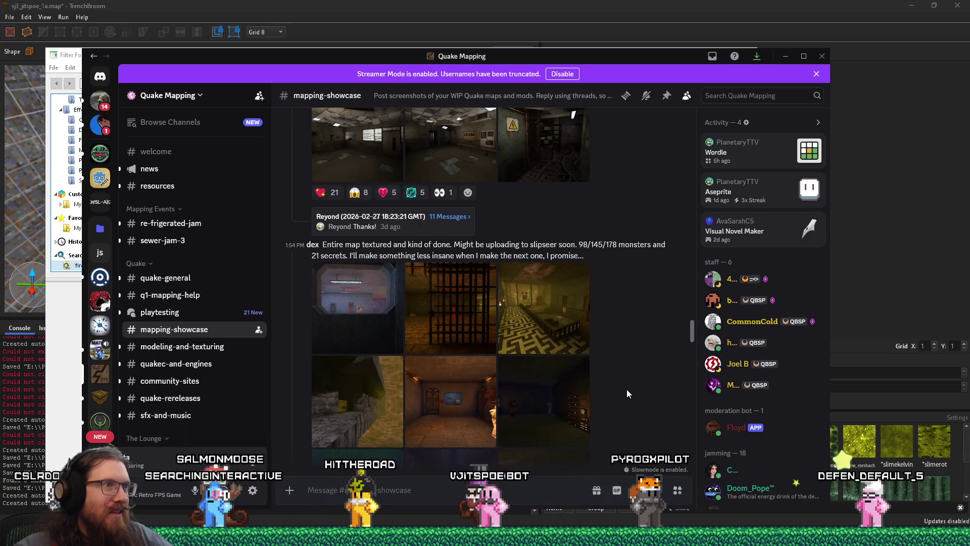
{"action": "scroll", "coordinate": [628, 394], "scroll_direction": "down", "scroll_amount": 6}
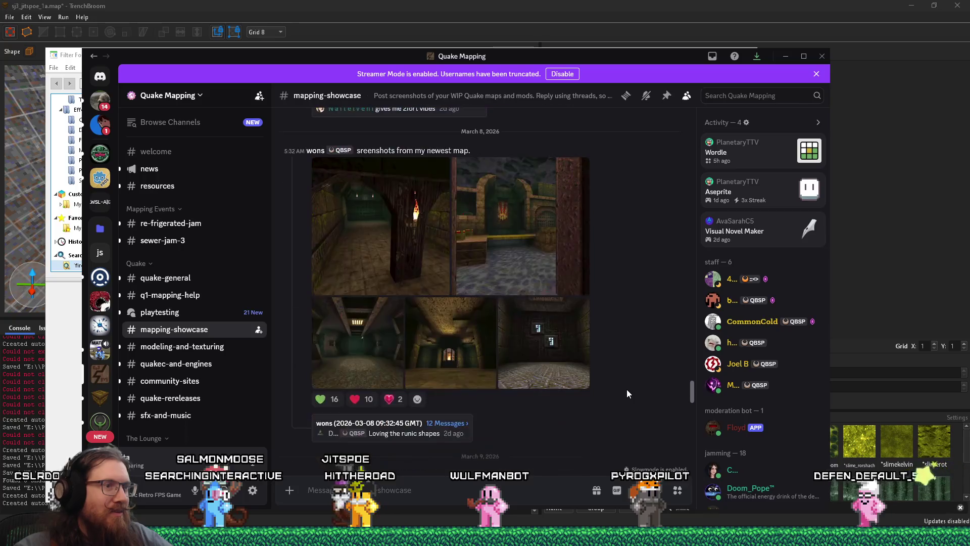
{"action": "scroll", "coordinate": [627, 394], "scroll_direction": "down", "scroll_amount": 8}
Step: Keep scrolling the showcase posts, then minimize Discord to bring Filter Forge back
{"action": "scroll", "coordinate": [625, 394], "scroll_direction": "up", "scroll_amount": 4}
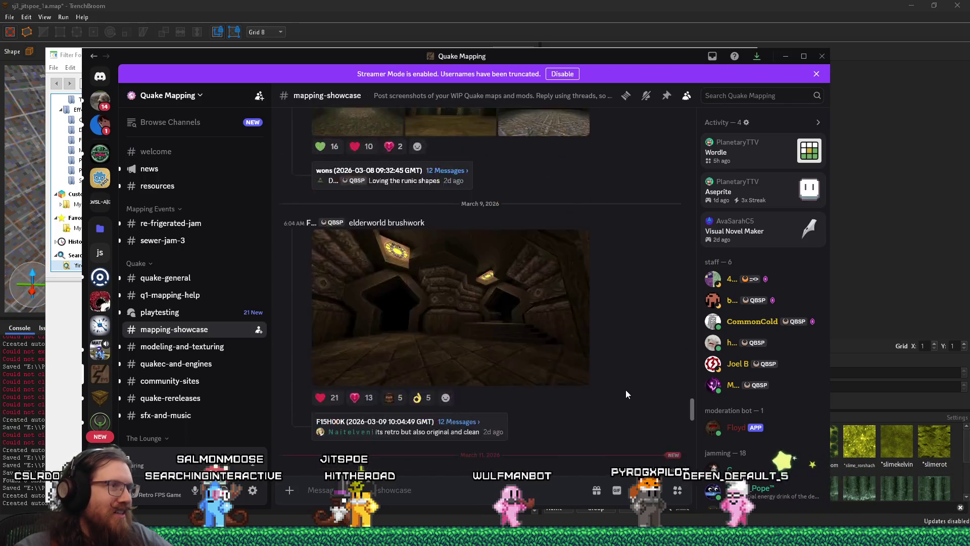
{"action": "scroll", "coordinate": [626, 394], "scroll_direction": "up", "scroll_amount": 15}
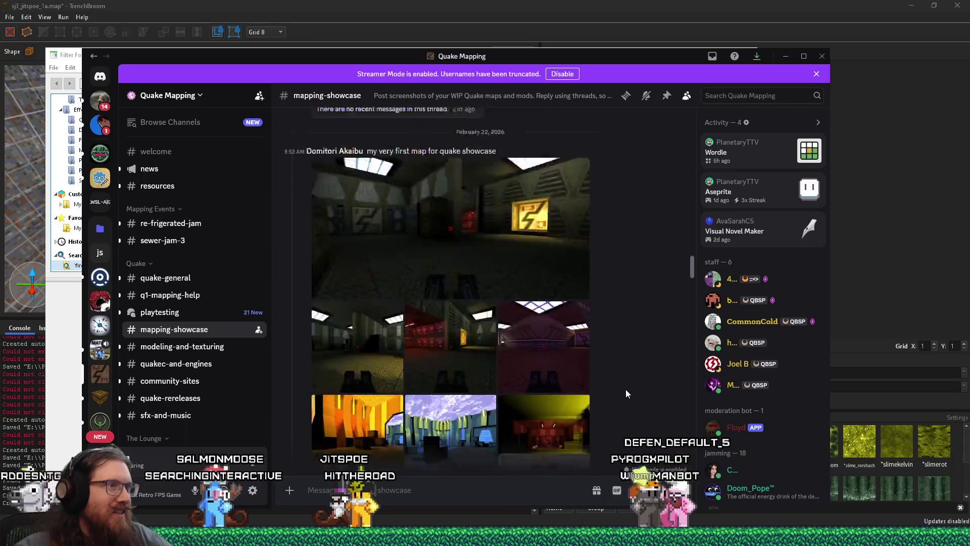
{"action": "scroll", "coordinate": [626, 389], "scroll_direction": "up", "scroll_amount": 12}
{"action": "scroll", "coordinate": [607, 390], "scroll_direction": "down", "scroll_amount": 5}
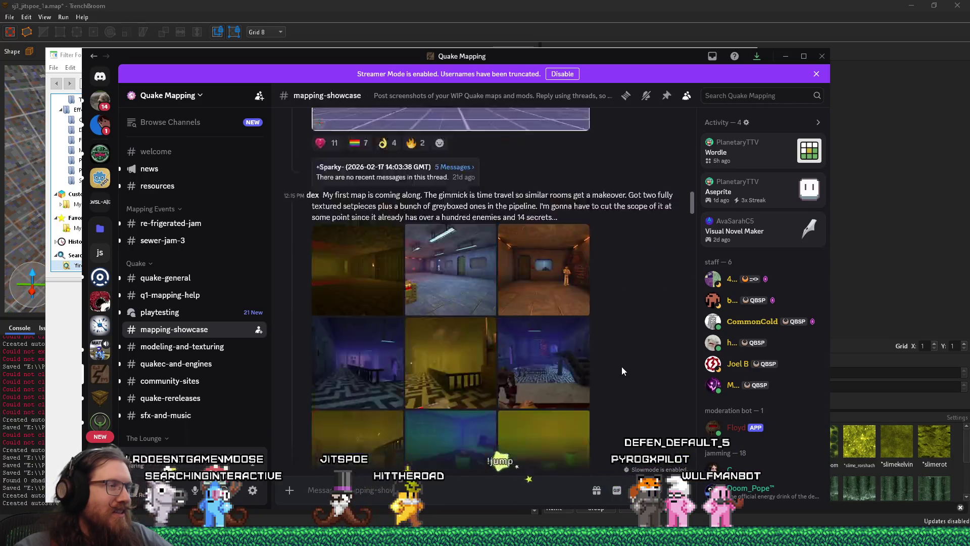
{"action": "scroll", "coordinate": [622, 371], "scroll_direction": "down", "scroll_amount": 10}
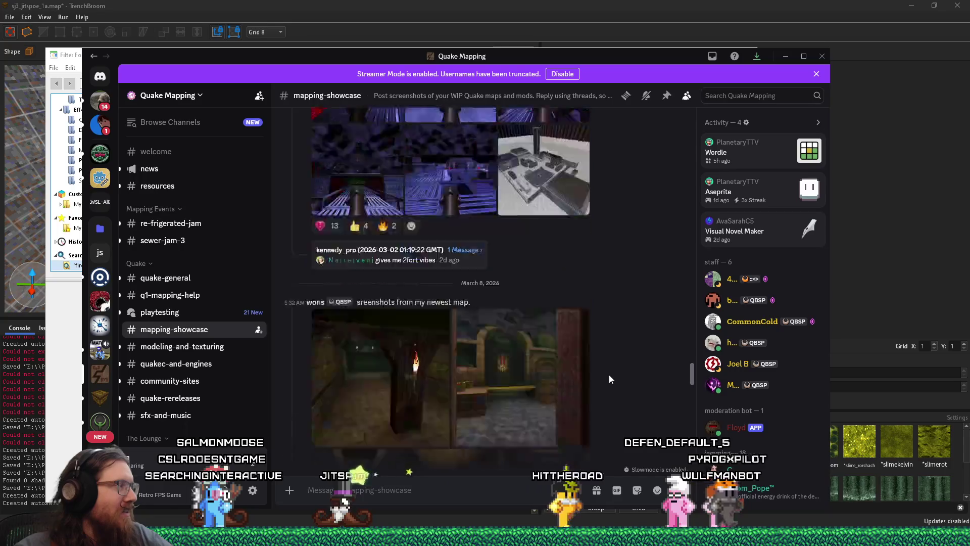
{"action": "scroll", "coordinate": [608, 375], "scroll_direction": "down", "scroll_amount": 8}
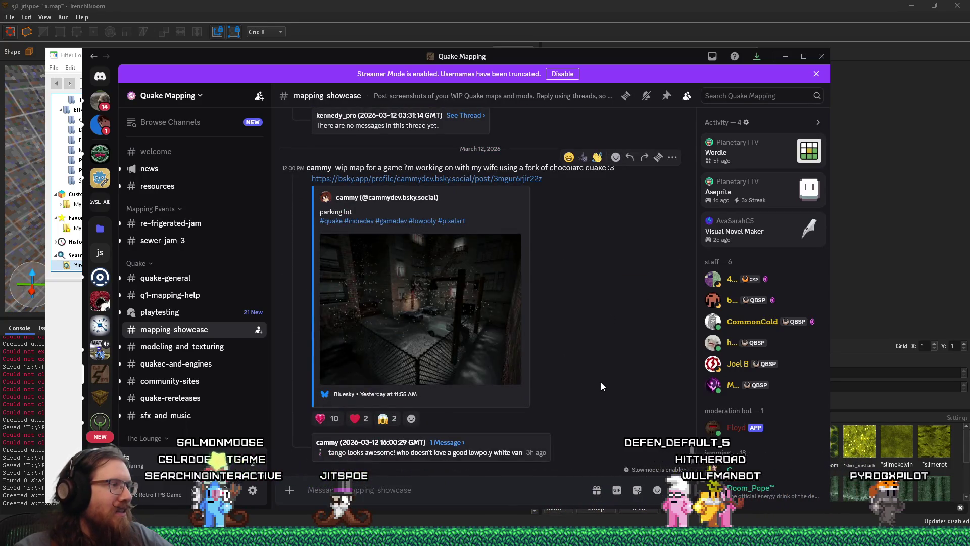
{"action": "left_click", "coordinate": [785, 55]}
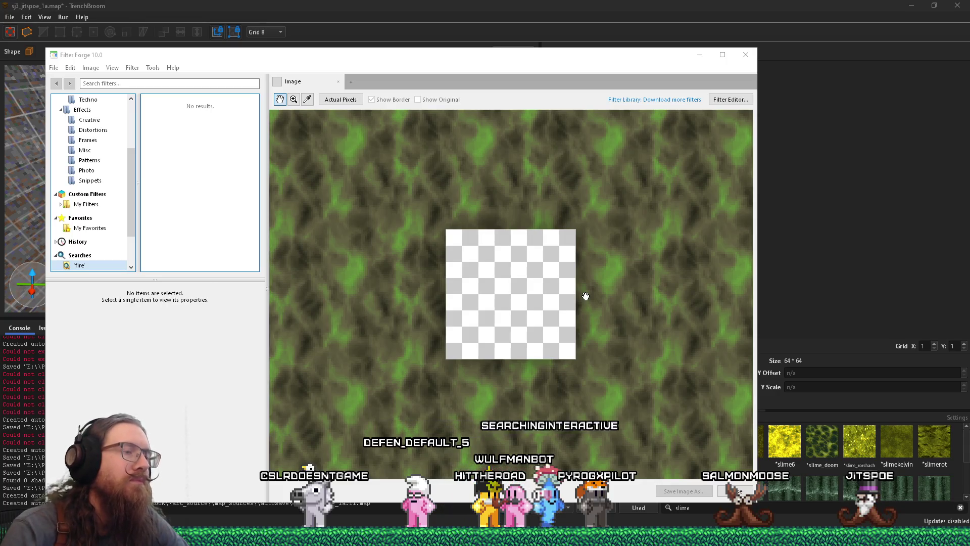
Step: Search the Filter Forge library for 'slime', load quake slime flow and view its Size 64 tiling settings
{"action": "left_click_drag", "start_coordinate": [574, 61], "coordinate": [657, 62]}
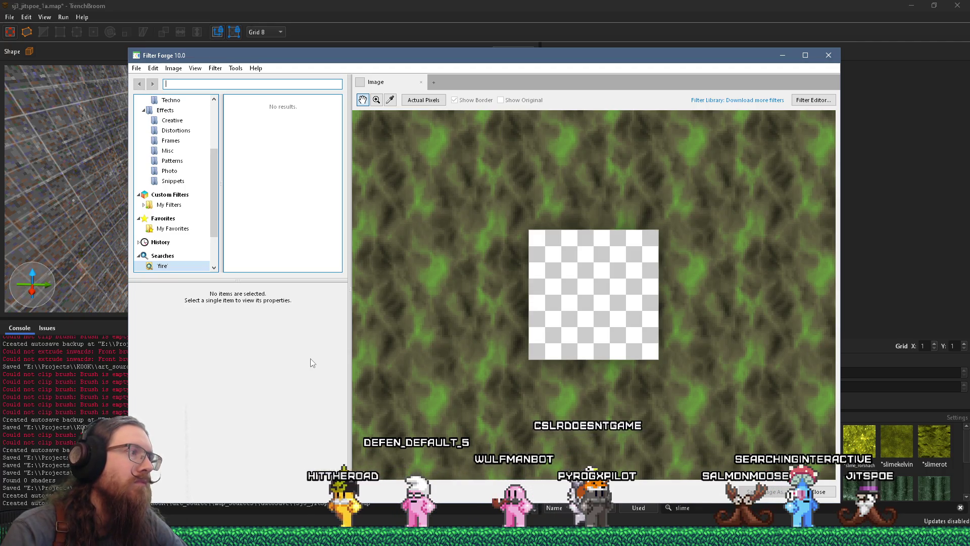
{"action": "scroll", "coordinate": [187, 249], "scroll_direction": "down", "scroll_amount": 2}
{"action": "scroll", "coordinate": [210, 157], "scroll_direction": "up", "scroll_amount": 5}
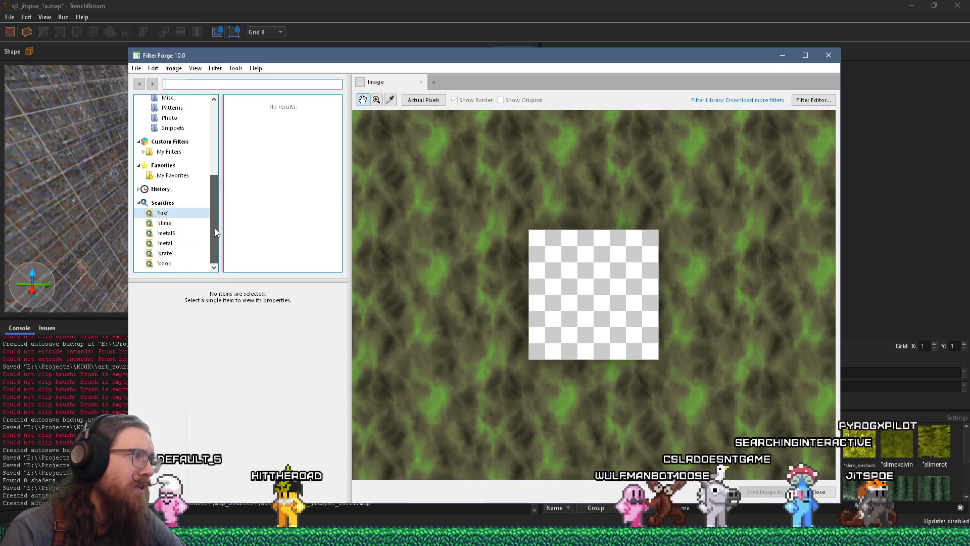
{"action": "scroll", "coordinate": [211, 126], "scroll_direction": "up", "scroll_amount": 1}
{"action": "scroll", "coordinate": [213, 155], "scroll_direction": "down", "scroll_amount": 3}
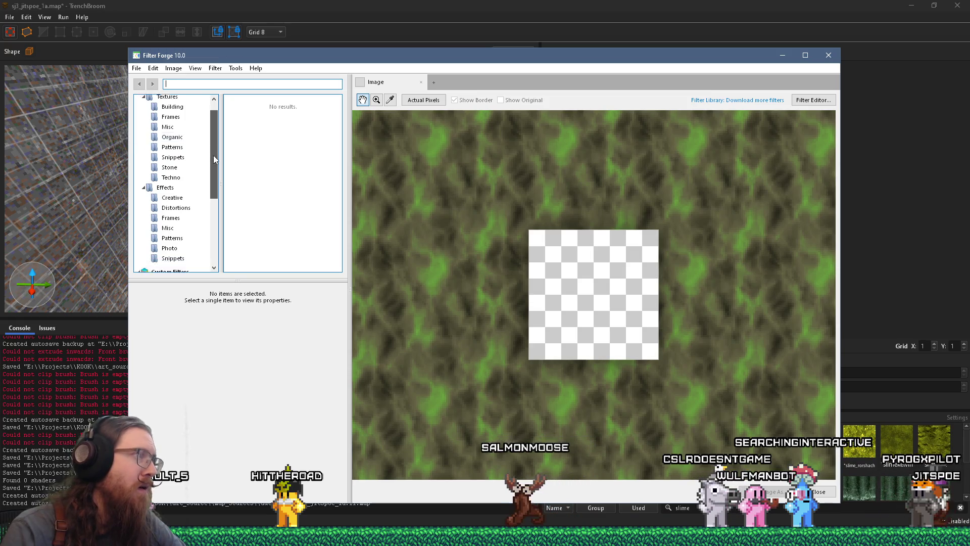
{"action": "scroll", "coordinate": [218, 139], "scroll_direction": "up", "scroll_amount": 3}
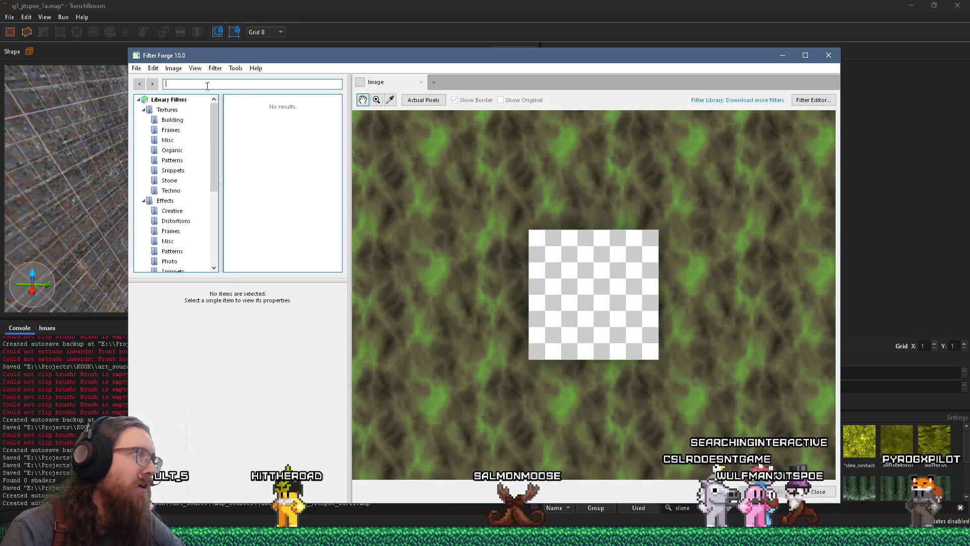
{"action": "type", "text": "slime"}
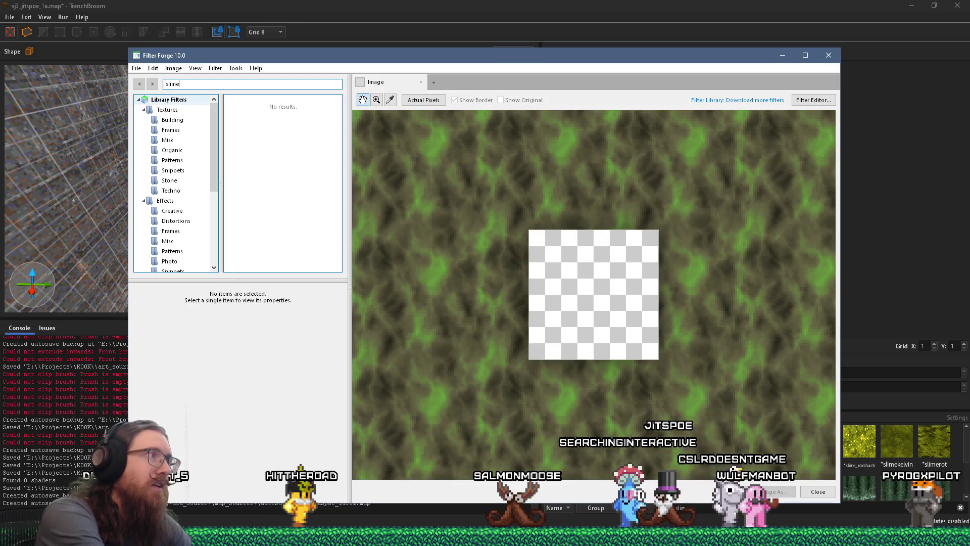
{"action": "key", "text": "Return"}
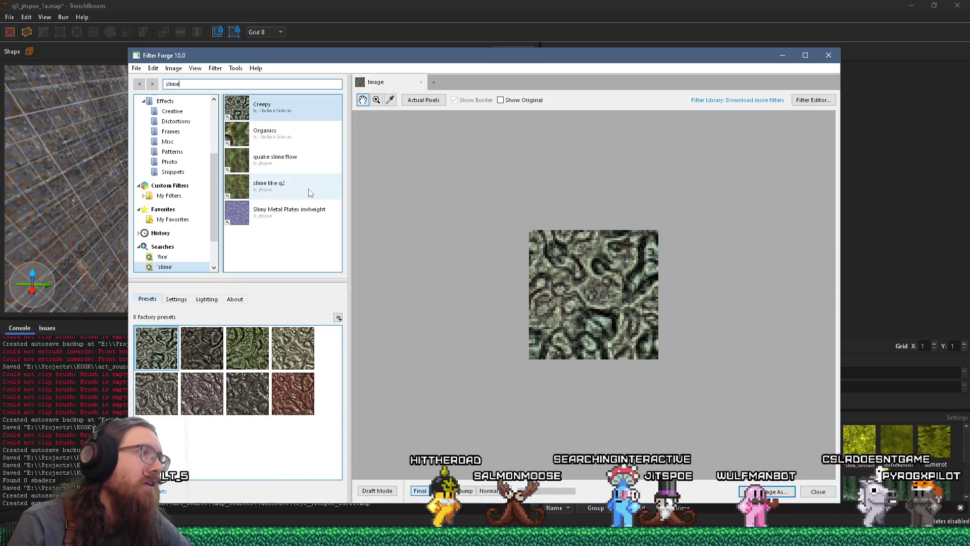
{"action": "left_click", "coordinate": [296, 169]}
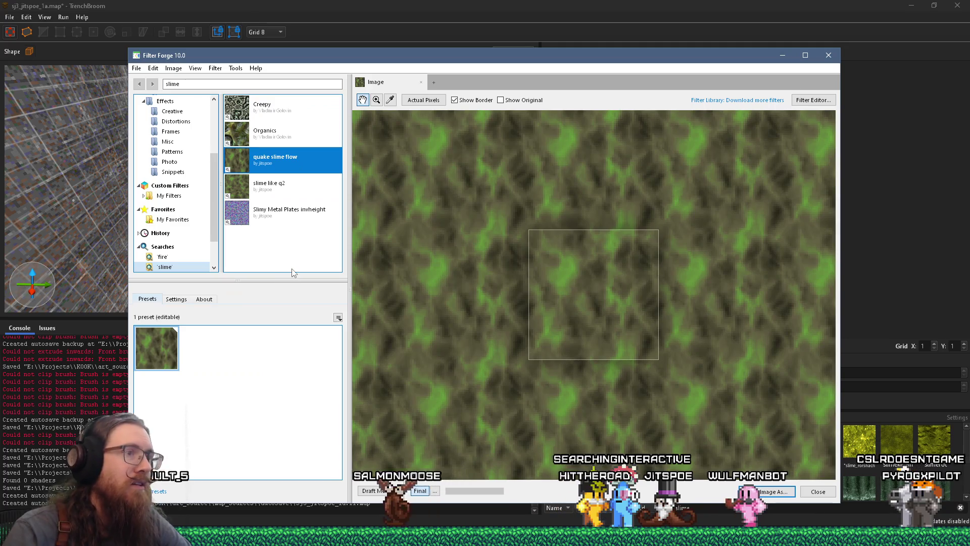
{"action": "left_click", "coordinate": [175, 298]}
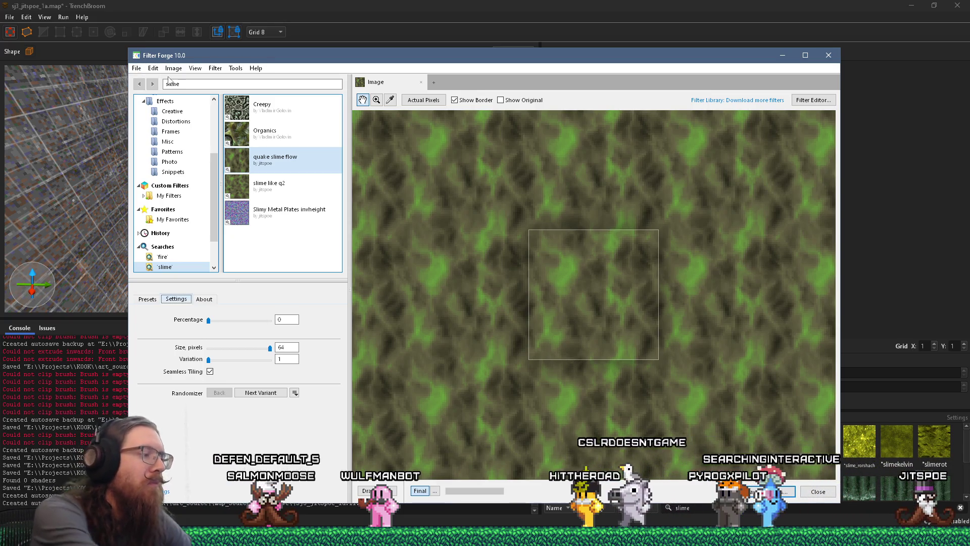
Step: Work out 100 ÷ 8 = 12.5 in Calculator, clear it, and bring Filter Forge back to the front
{"action": "key", "text": "super+r"}
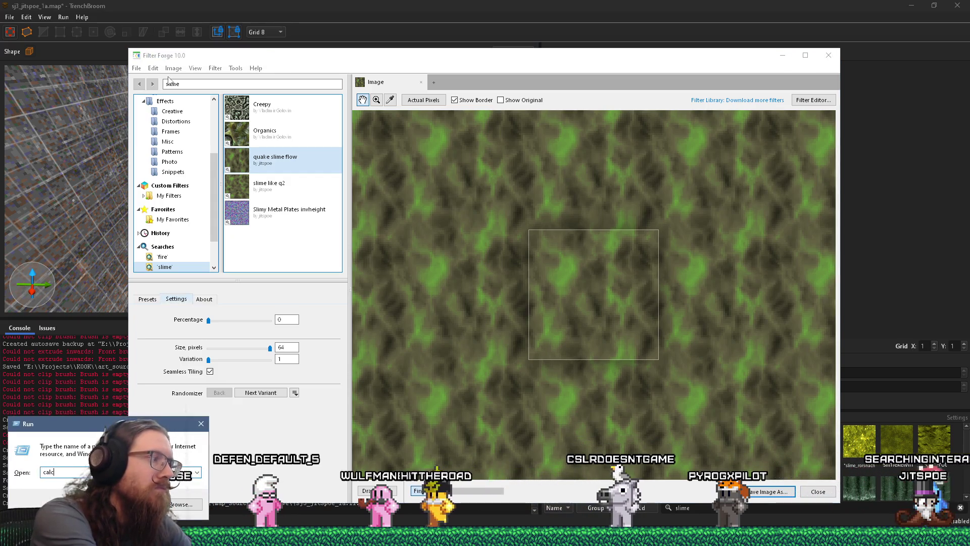
{"action": "key", "text": "Return"}
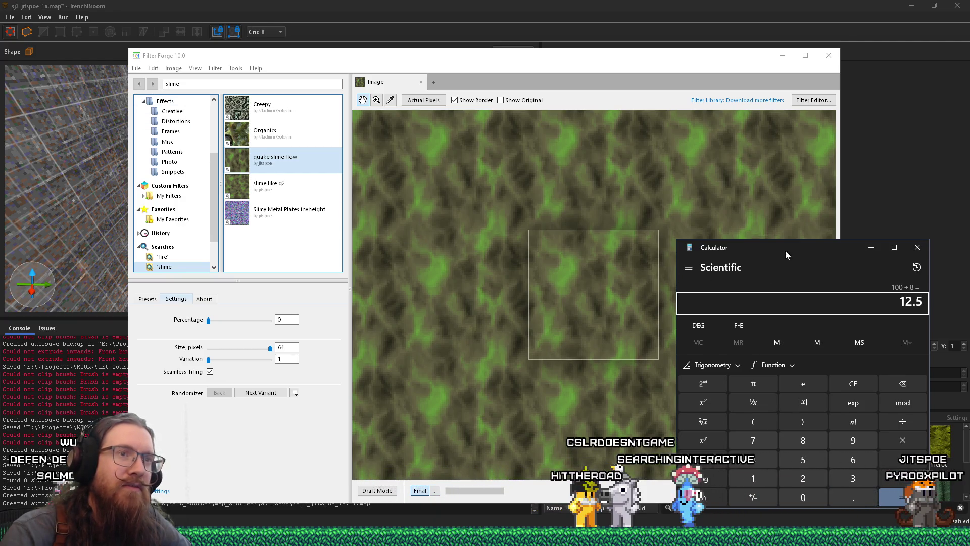
{"action": "mouse_move", "coordinate": [789, 248]}
{"action": "left_mouse_down"}
{"action": "mouse_move", "coordinate": [471, 153]}
{"action": "mouse_move", "coordinate": [654, 175]}
{"action": "left_mouse_up"}
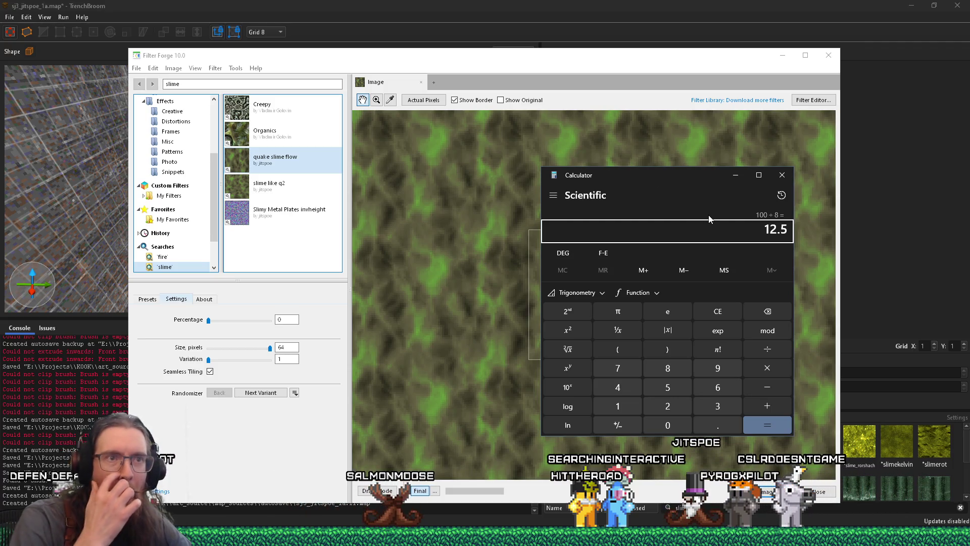
{"action": "key", "text": "Escape"}
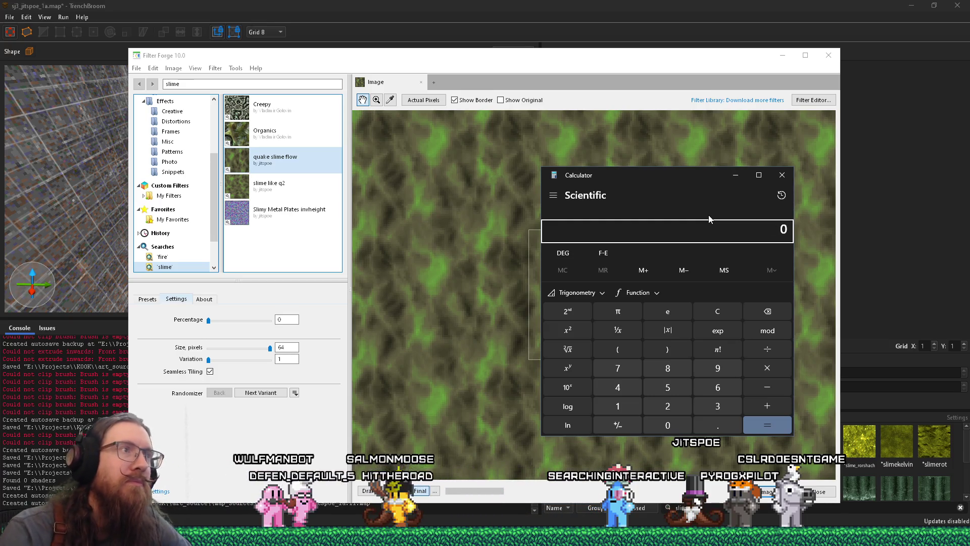
{"action": "mouse_move", "coordinate": [575, 68]}
{"action": "left_mouse_down"}
{"action": "mouse_move", "coordinate": [473, 68]}
{"action": "mouse_move", "coordinate": [558, 61]}
{"action": "left_mouse_up"}
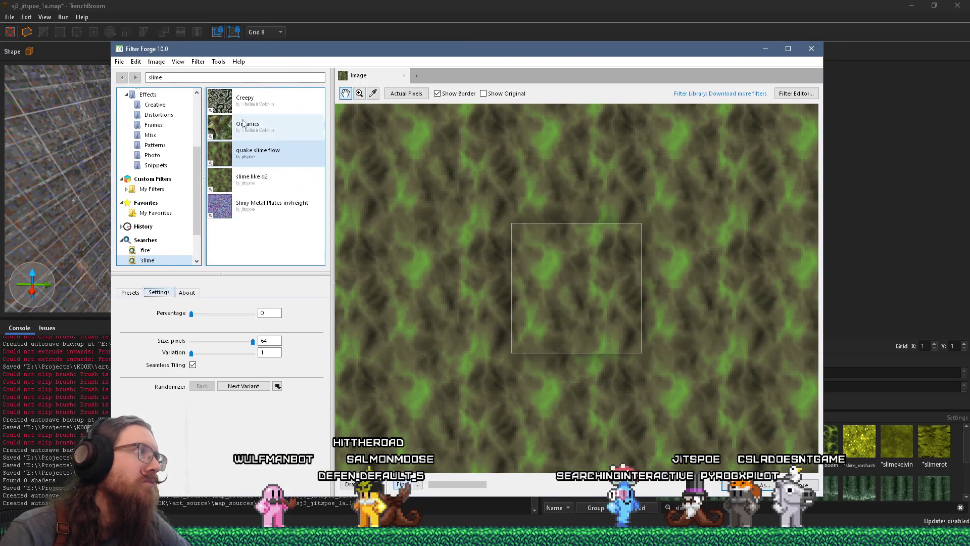
{"action": "left_click", "coordinate": [120, 62]}
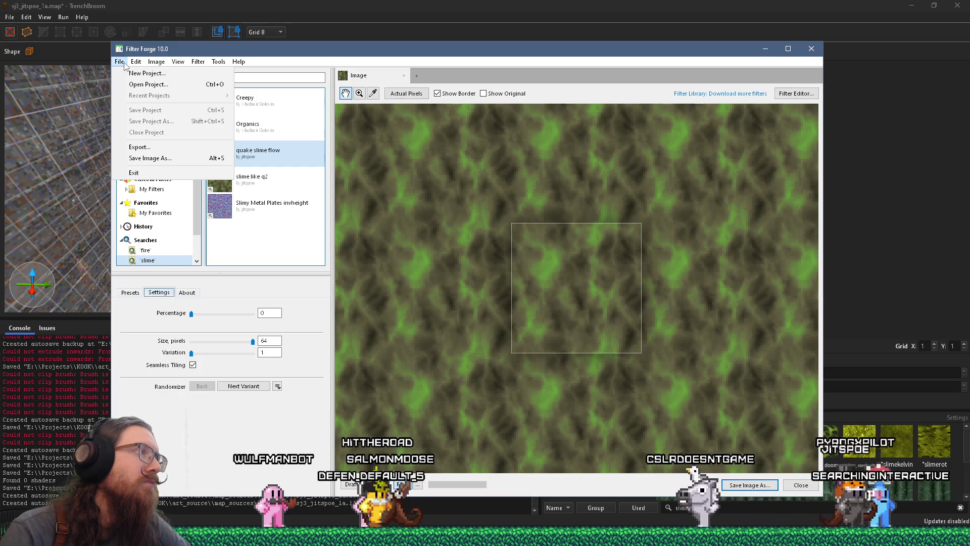
{"action": "left_click", "coordinate": [165, 151]}
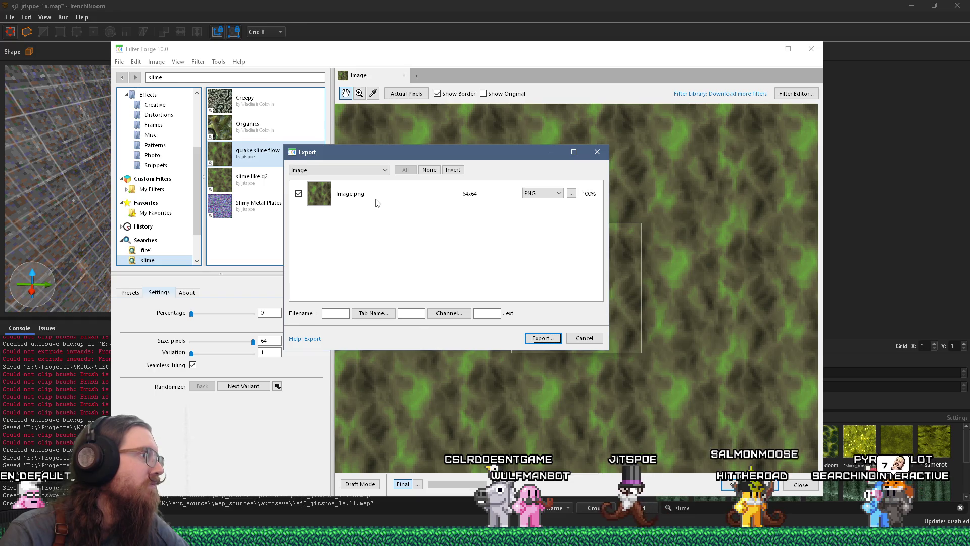
{"action": "left_click", "coordinate": [597, 152]}
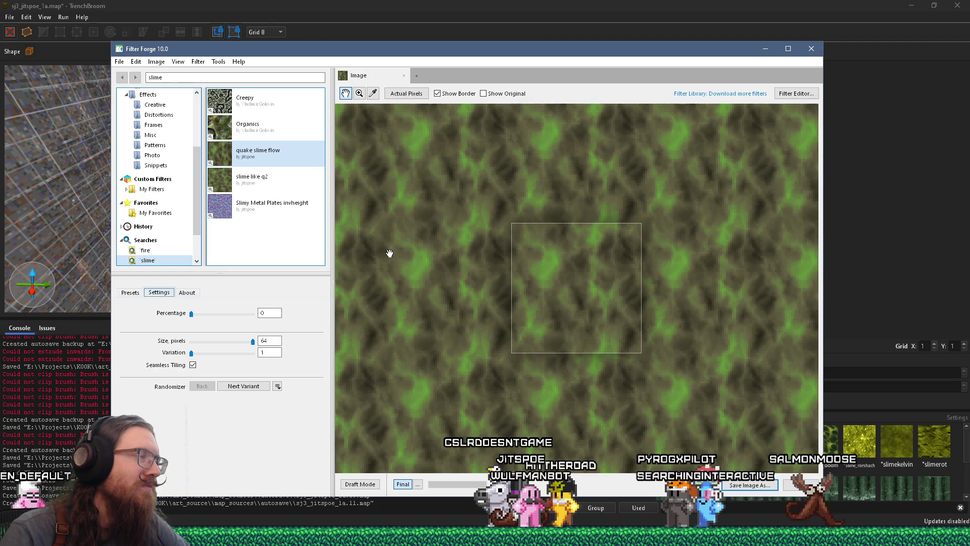
{"action": "left_click", "coordinate": [243, 64]}
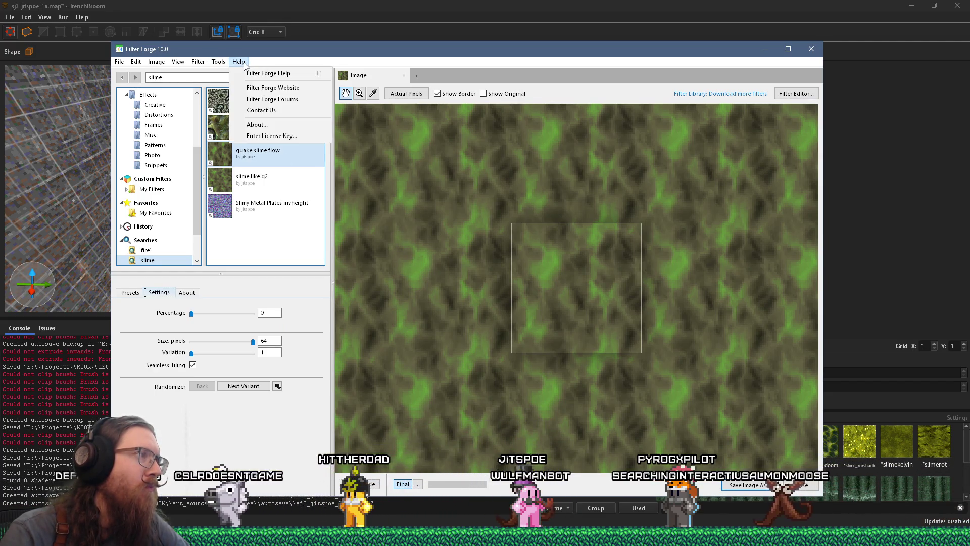
Step: Look through Filter Forge's menus, then show the Firefox window previews on the taskbar
{"action": "mouse_move", "coordinate": [213, 61]}
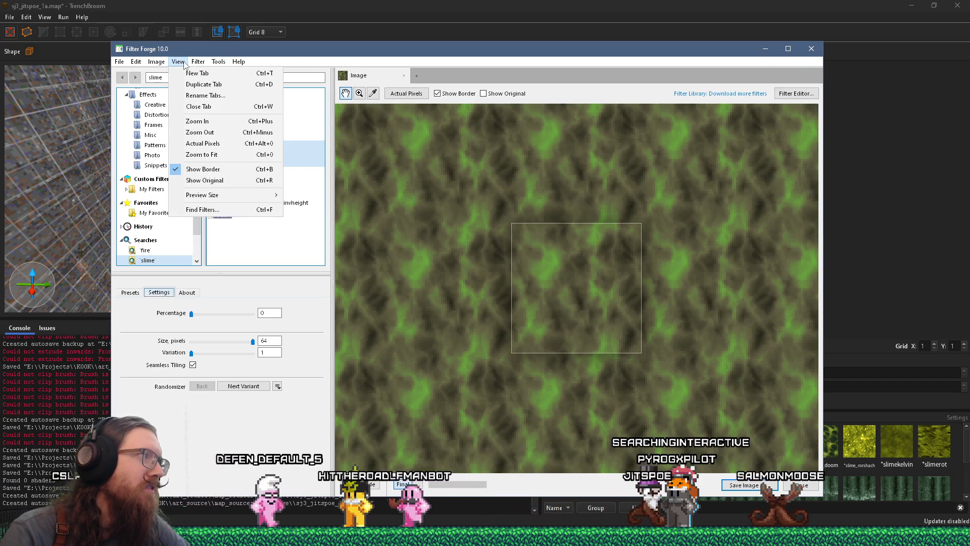
{"action": "left_click", "coordinate": [117, 66]}
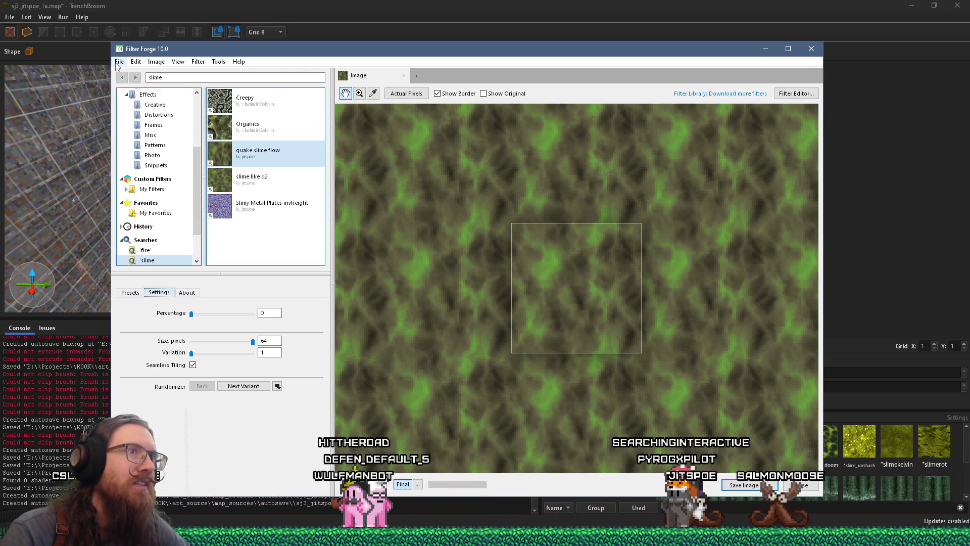
{"action": "left_click", "coordinate": [120, 65]}
{"action": "mouse_move", "coordinate": [150, 63]}
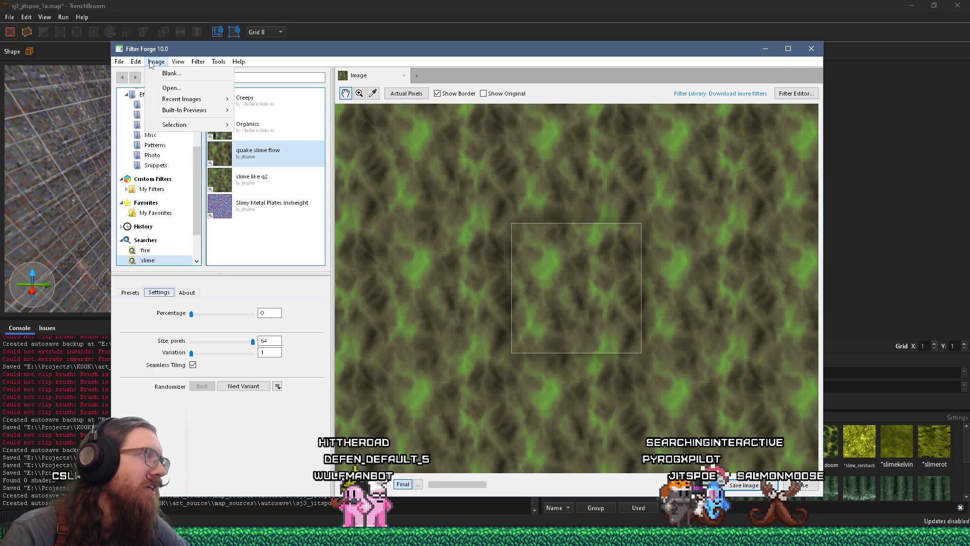
{"action": "left_click", "coordinate": [190, 63]}
{"action": "left_click", "coordinate": [485, 538]}
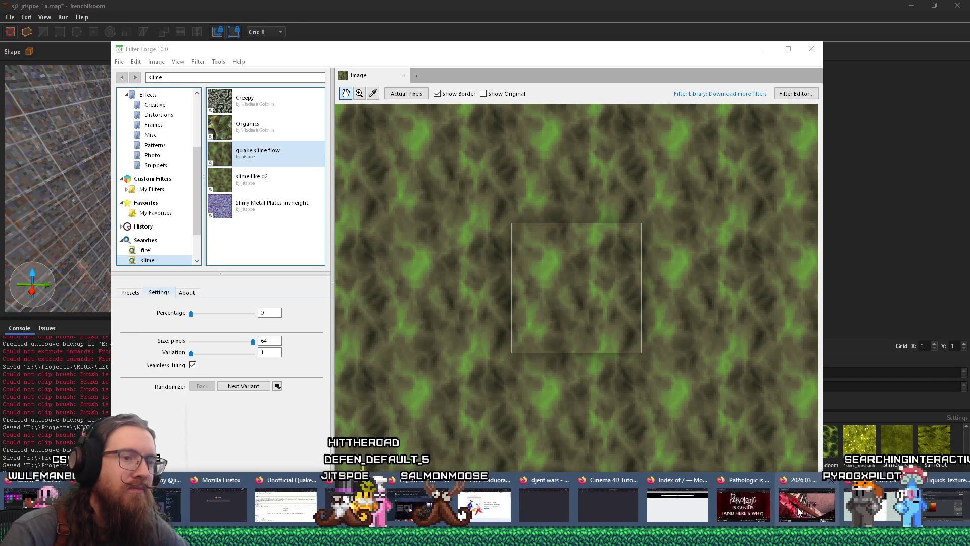
Step: Search the web for 'filter forge animation' in a new Firefox tab
{"action": "left_click", "coordinate": [677, 505]}
{"action": "left_click", "coordinate": [936, 22]}
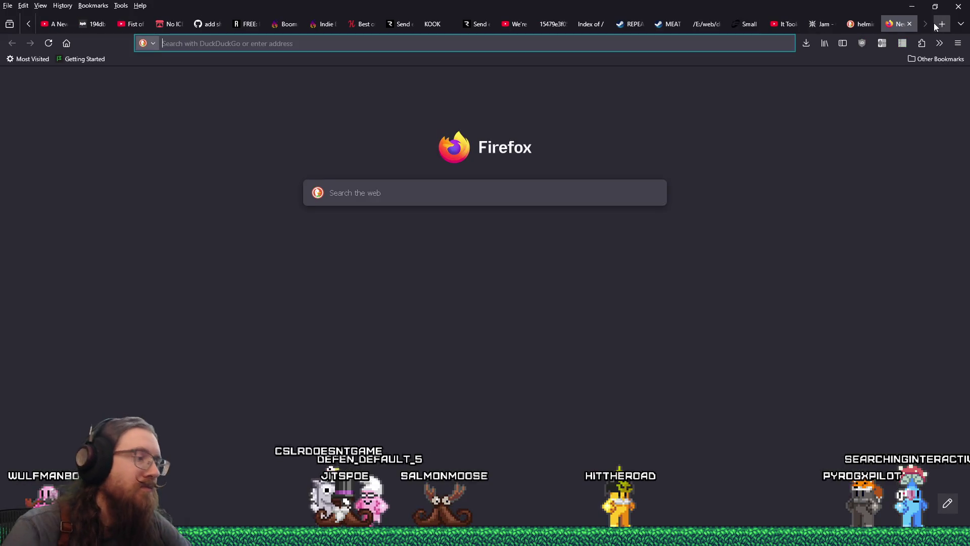
{"action": "type", "text": "filter forge an"}
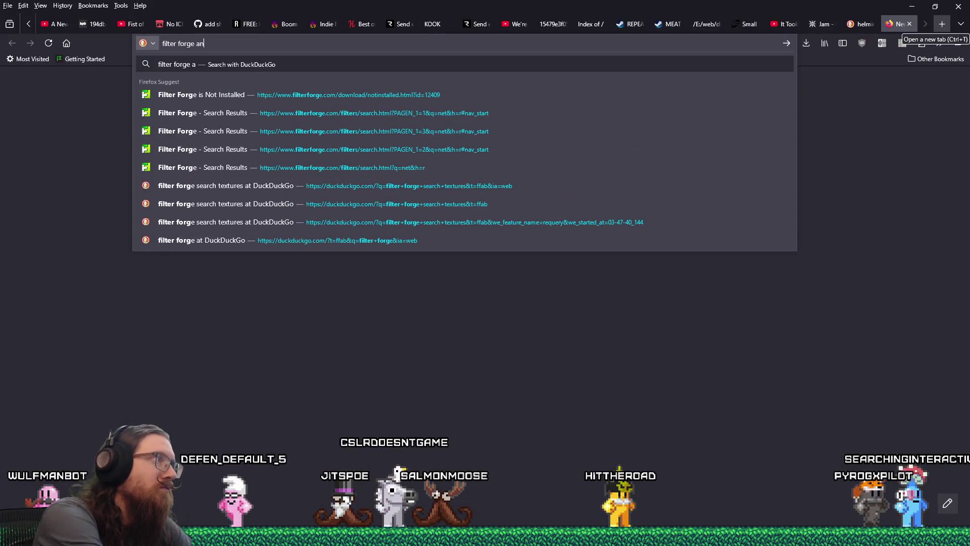
{"action": "type", "text": "imation"}
{"action": "key", "text": "Return"}
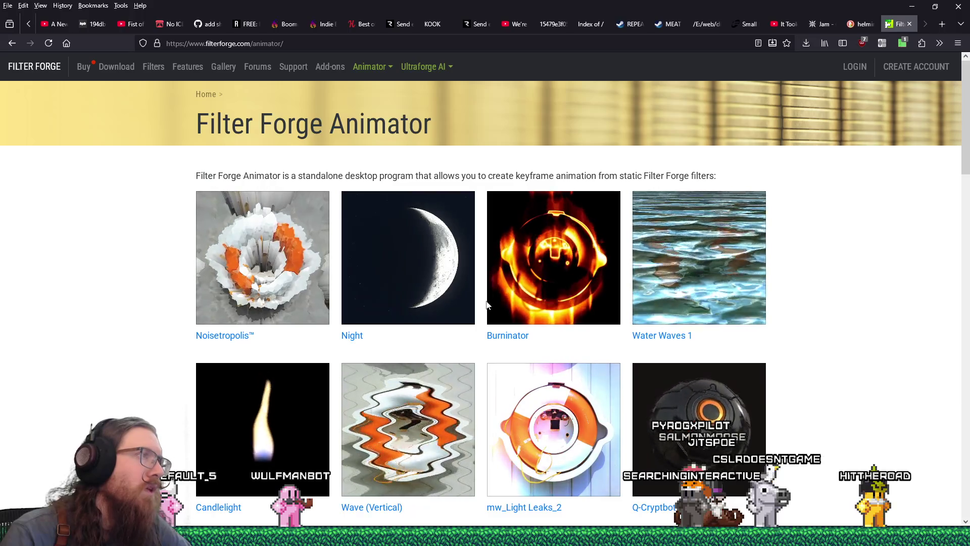
{"action": "scroll", "coordinate": [487, 304], "scroll_direction": "down", "scroll_amount": 3}
Step: Try a Windows app search for 'filter forge ani', then scroll the opened page and go back
{"action": "key", "text": "super"}
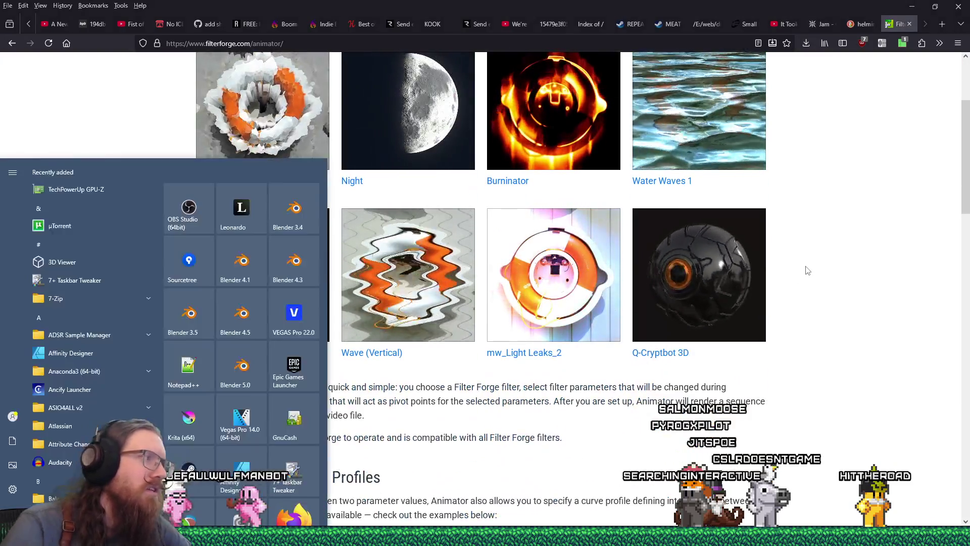
{"action": "type", "text": "anim"}
{"action": "key", "text": "BackSpace"}
{"action": "key", "text": "BackSpace"}
{"action": "key", "text": "BackSpace"}
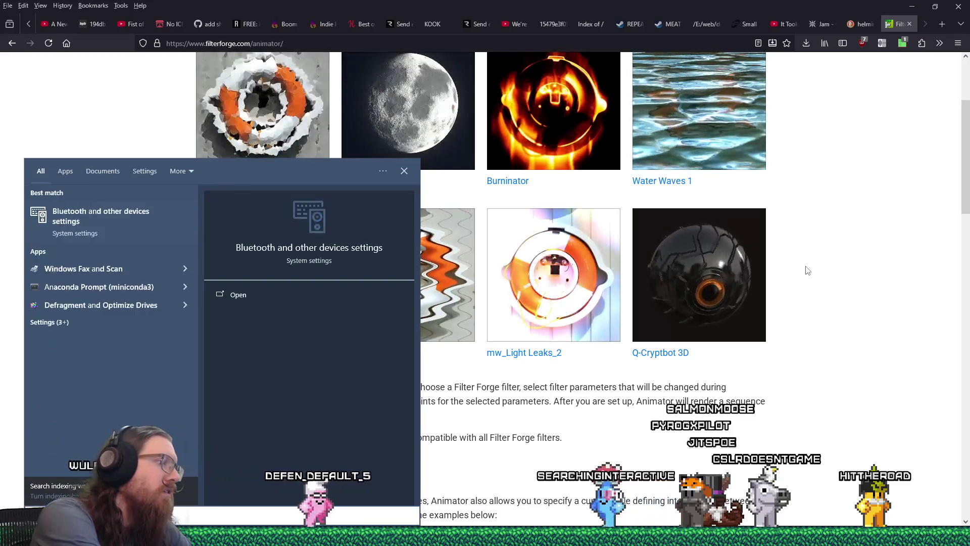
{"action": "type", "text": "filter forge ani"}
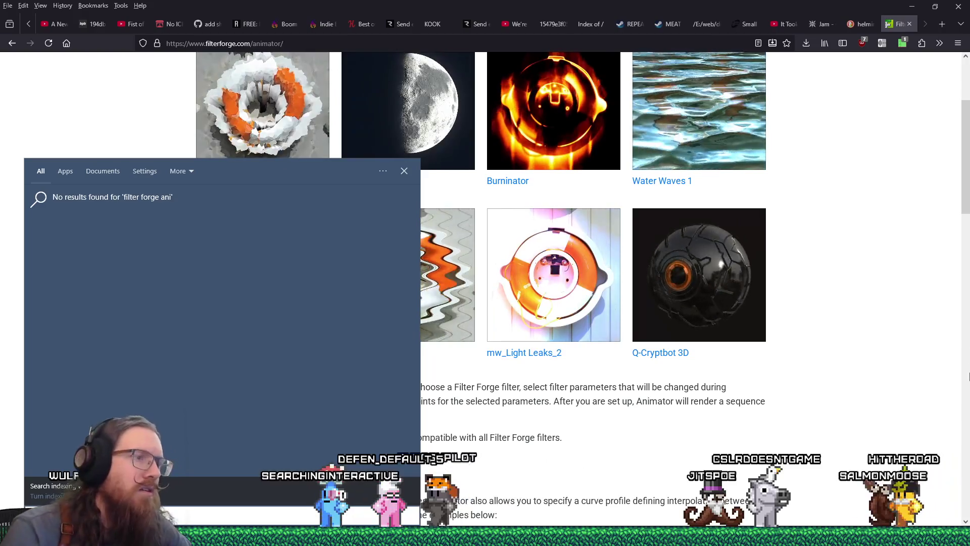
{"action": "key", "text": "Escape"}
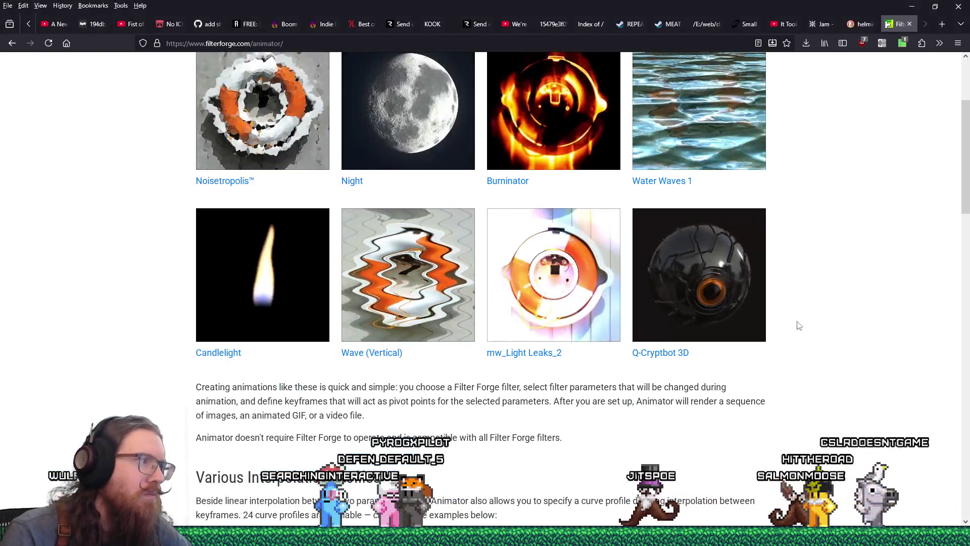
{"action": "scroll", "coordinate": [799, 325], "scroll_direction": "down", "scroll_amount": 14}
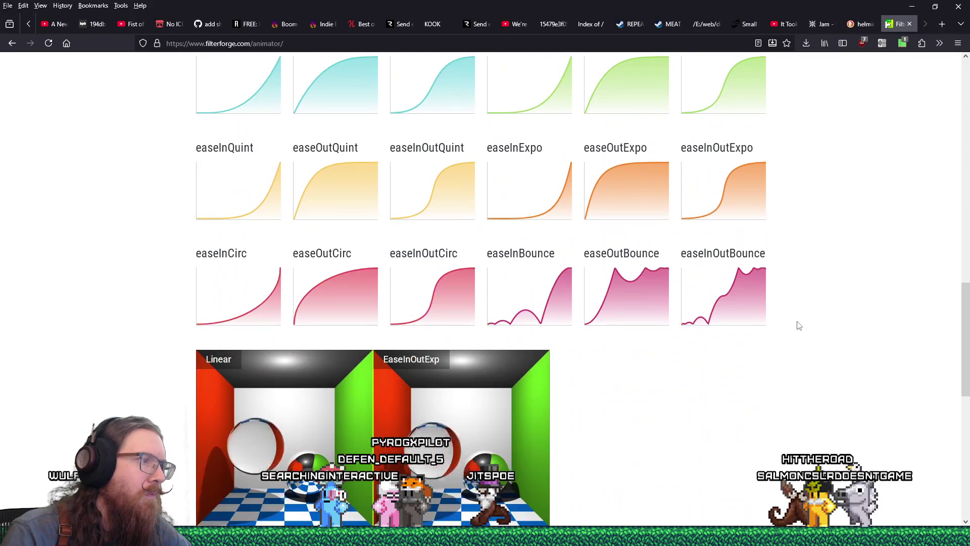
{"action": "scroll", "coordinate": [799, 326], "scroll_direction": "down", "scroll_amount": 4}
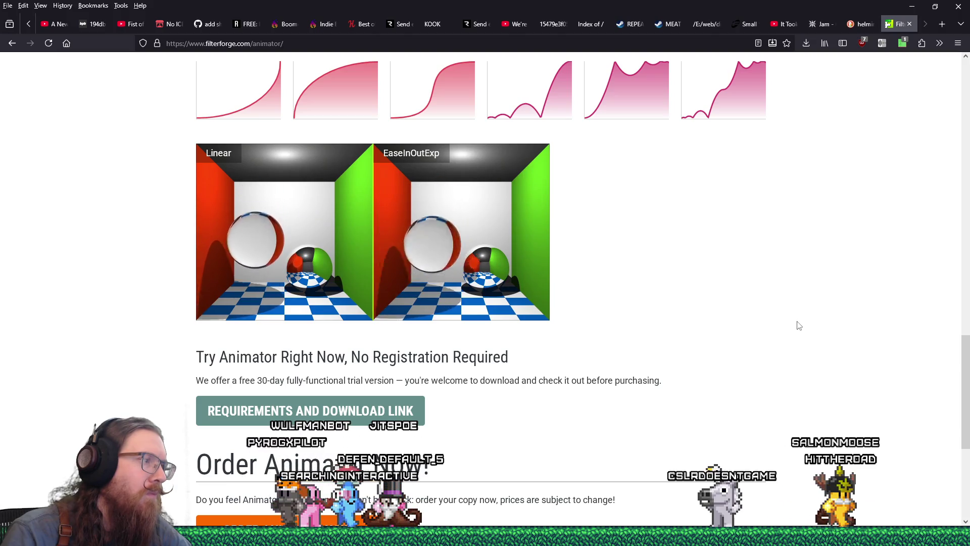
{"action": "scroll", "coordinate": [799, 325], "scroll_direction": "down", "scroll_amount": 3}
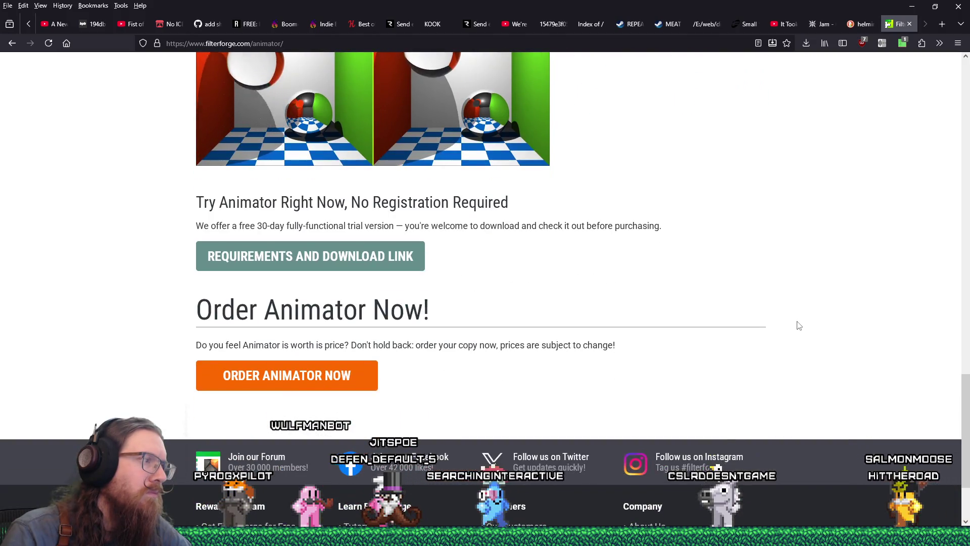
{"action": "scroll", "coordinate": [796, 325], "scroll_direction": "up", "scroll_amount": 7}
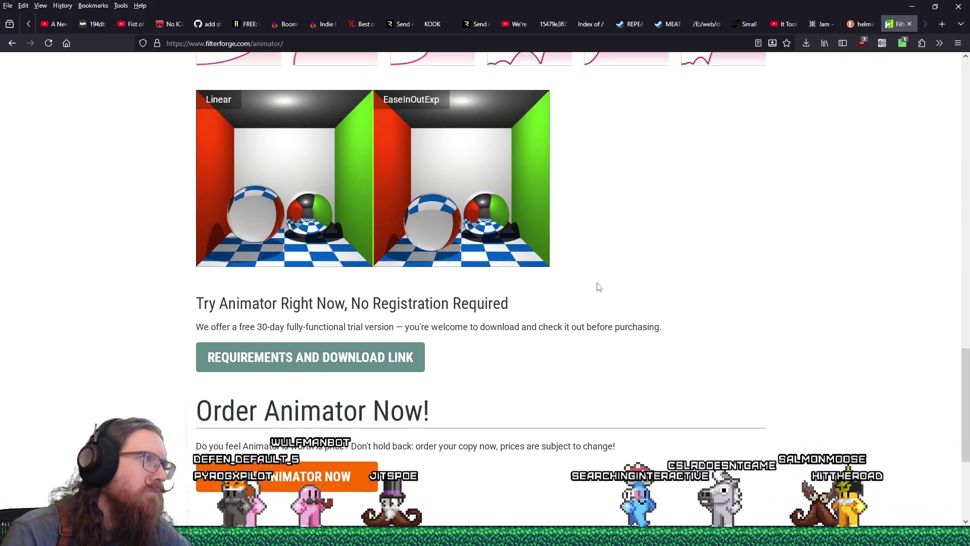
{"action": "left_click", "coordinate": [11, 43]}
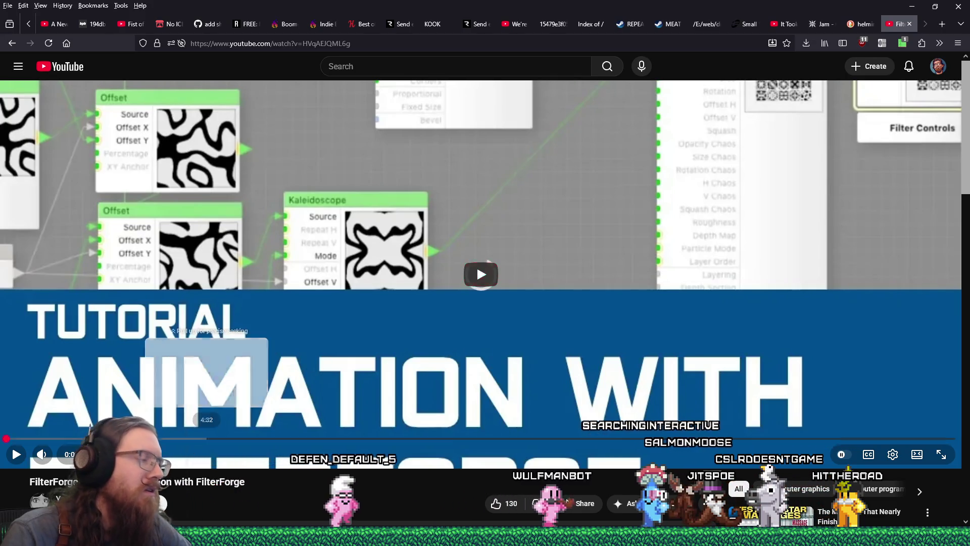
Step: Skim the FilterForge animation tutorial's editor, batch-rendering and After Effects parts, then pause and go back
{"action": "left_click", "coordinate": [93, 439]}
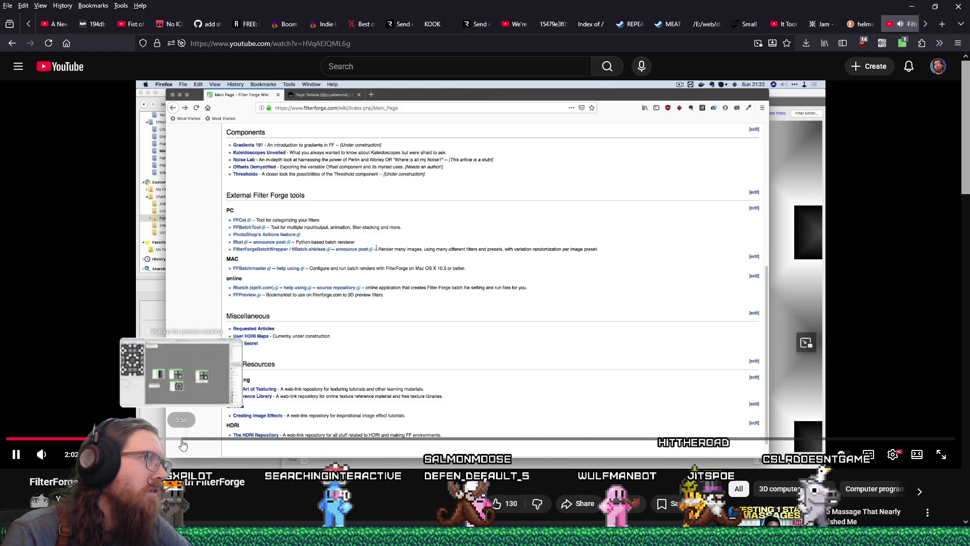
{"action": "left_click", "coordinate": [183, 443]}
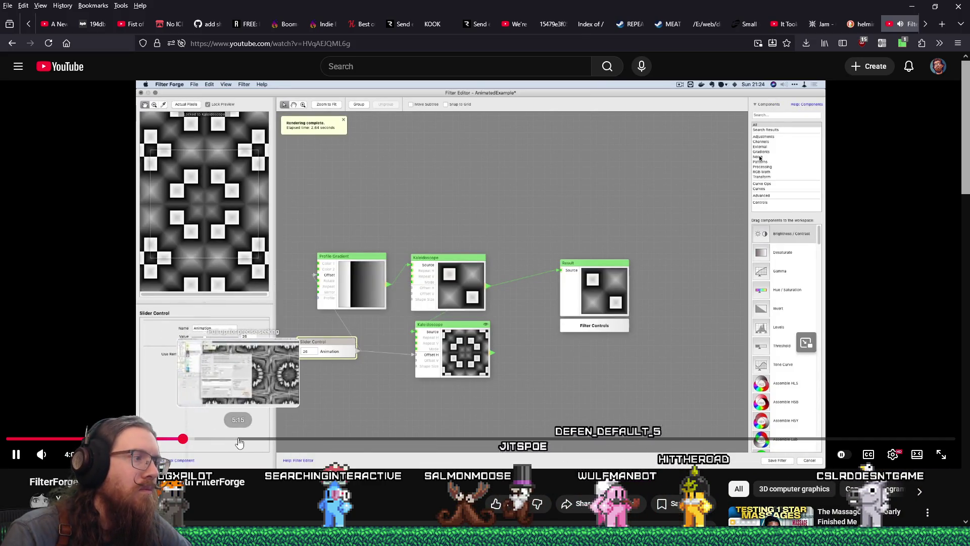
{"action": "left_click", "coordinate": [239, 440]}
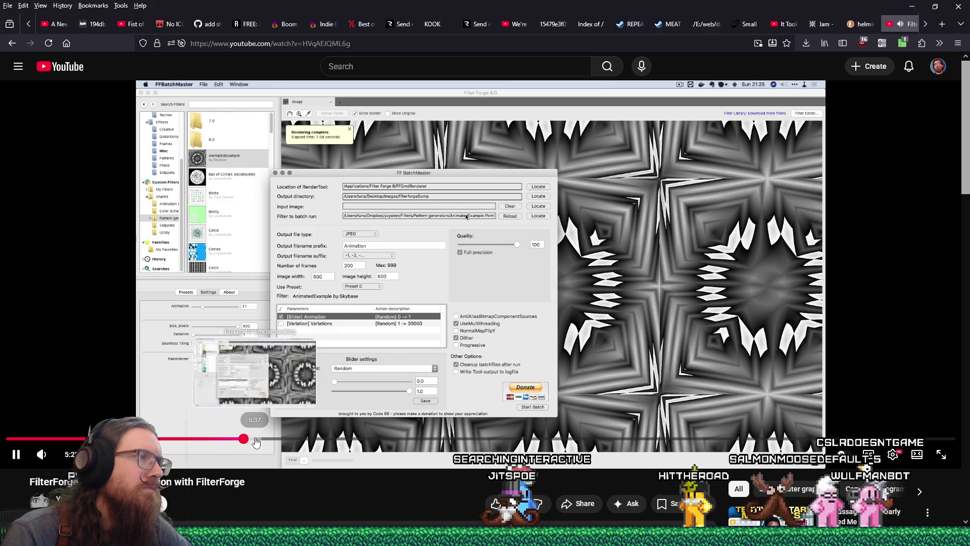
{"action": "left_click_drag", "start_coordinate": [260, 442], "coordinate": [302, 440]}
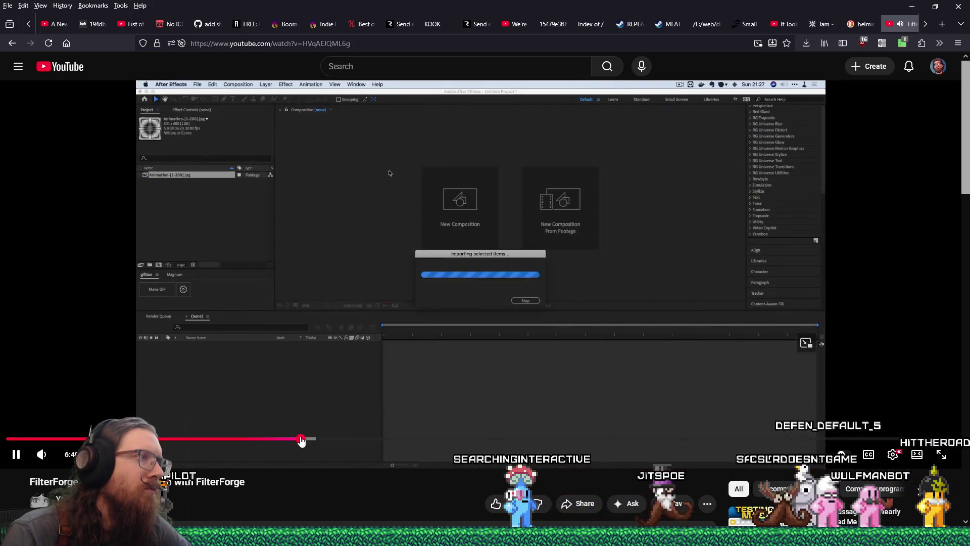
{"action": "left_click", "coordinate": [18, 454]}
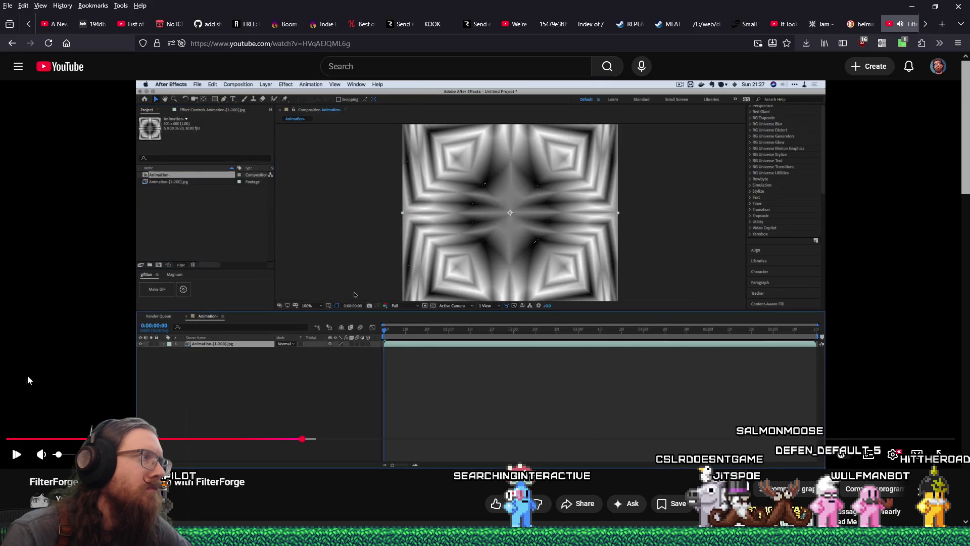
{"action": "left_click", "coordinate": [9, 49]}
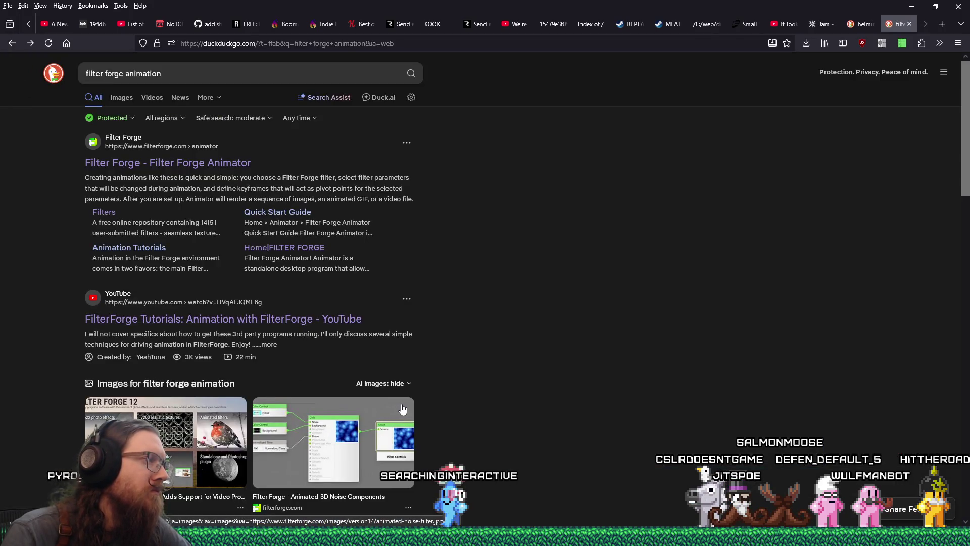
Step: Read through the Filter Forge Animation Tutorials page, then return to Filter Forge
{"action": "scroll", "coordinate": [403, 408], "scroll_direction": "down", "scroll_amount": 5}
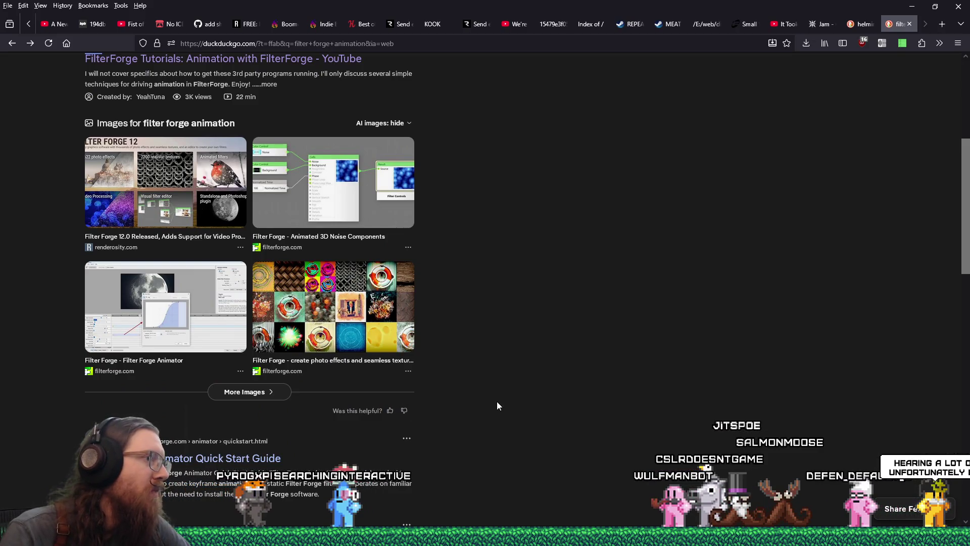
{"action": "scroll", "coordinate": [497, 383], "scroll_direction": "down", "scroll_amount": 2}
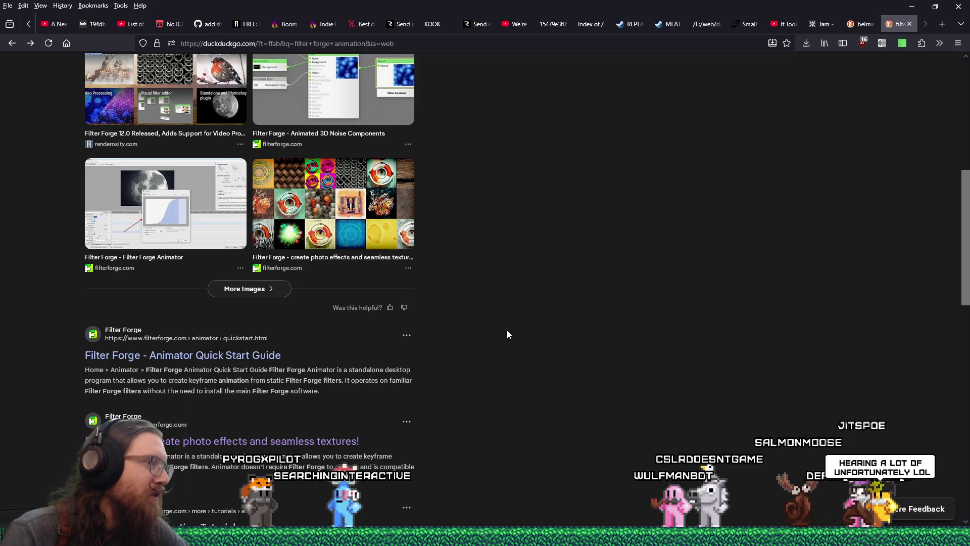
{"action": "scroll", "coordinate": [508, 331], "scroll_direction": "down", "scroll_amount": 2}
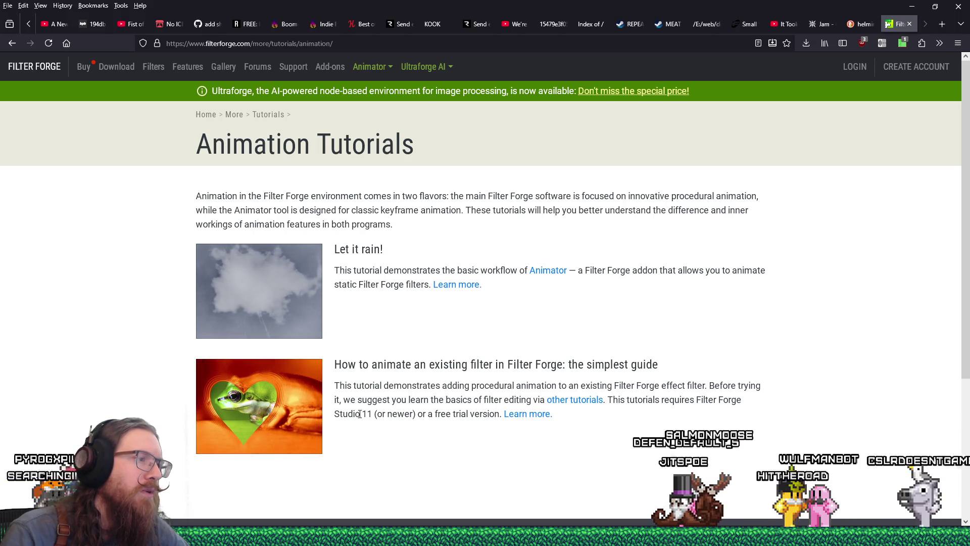
{"action": "scroll", "coordinate": [424, 412], "scroll_direction": "down", "scroll_amount": 4}
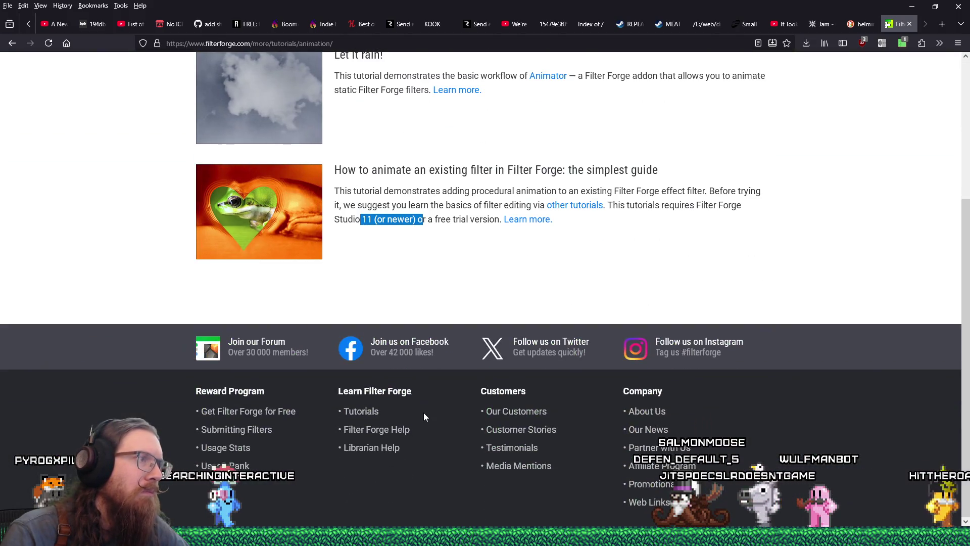
{"action": "scroll", "coordinate": [435, 399], "scroll_direction": "up", "scroll_amount": 3}
{"action": "scroll", "coordinate": [439, 399], "scroll_direction": "down", "scroll_amount": 3}
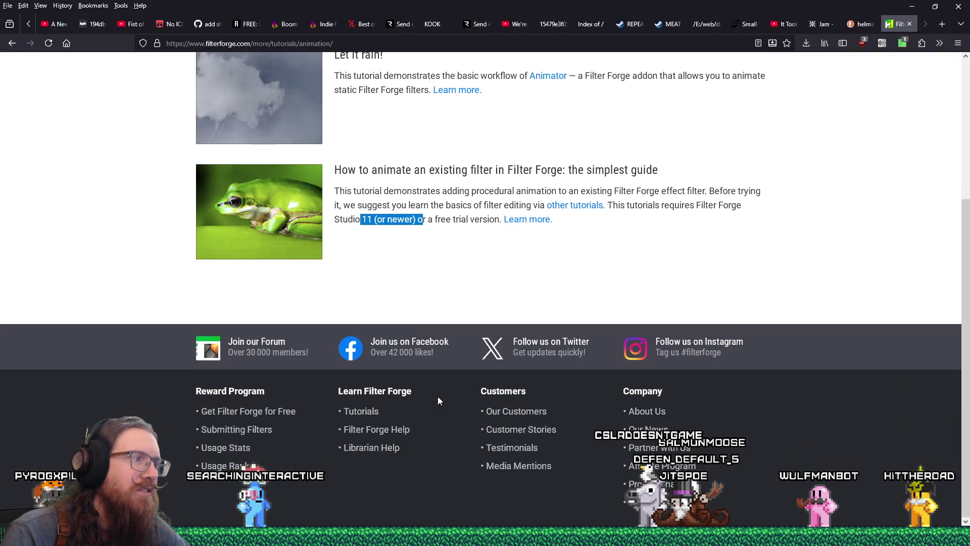
{"action": "scroll", "coordinate": [438, 396], "scroll_direction": "up", "scroll_amount": 4}
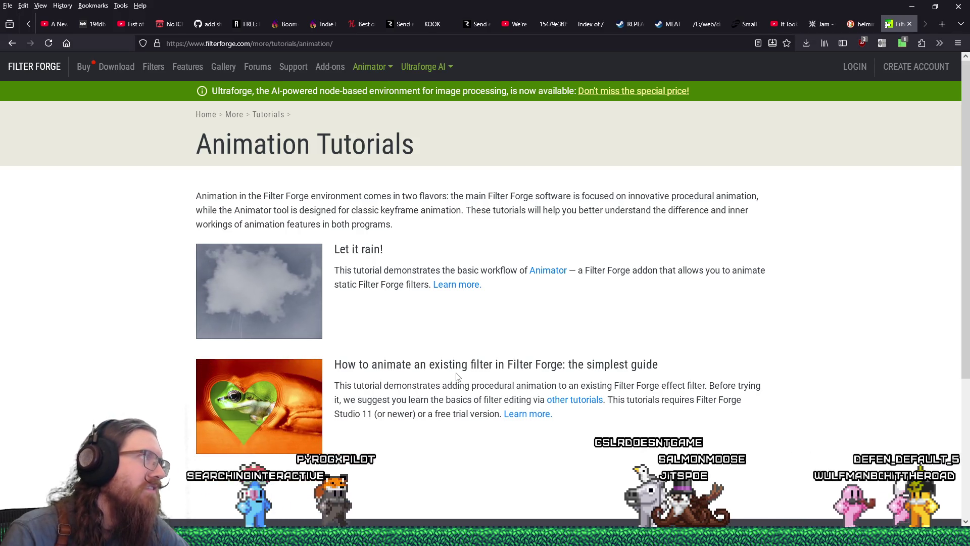
{"action": "scroll", "coordinate": [456, 374], "scroll_direction": "down", "scroll_amount": 4}
{"action": "scroll", "coordinate": [456, 374], "scroll_direction": "up", "scroll_amount": 4}
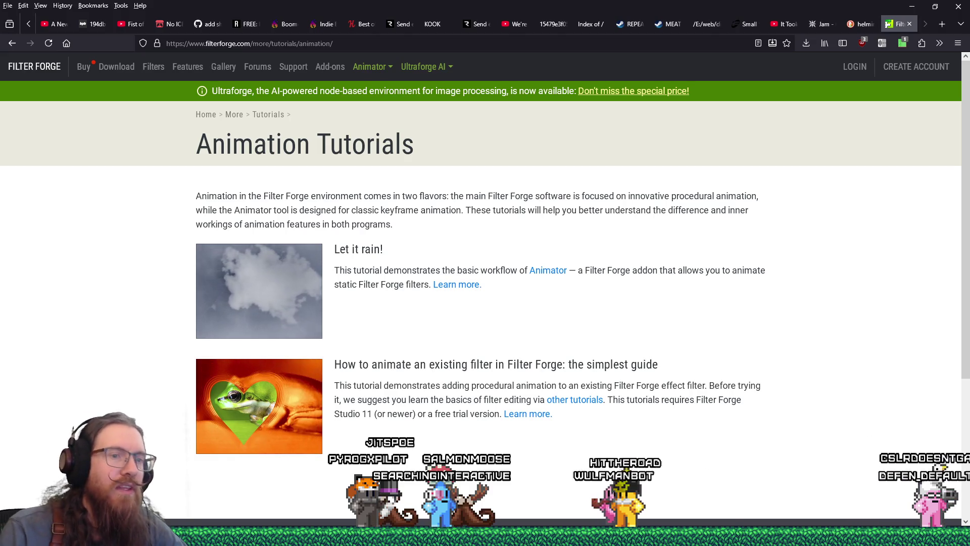
{"action": "key", "text": "alt+Tab"}
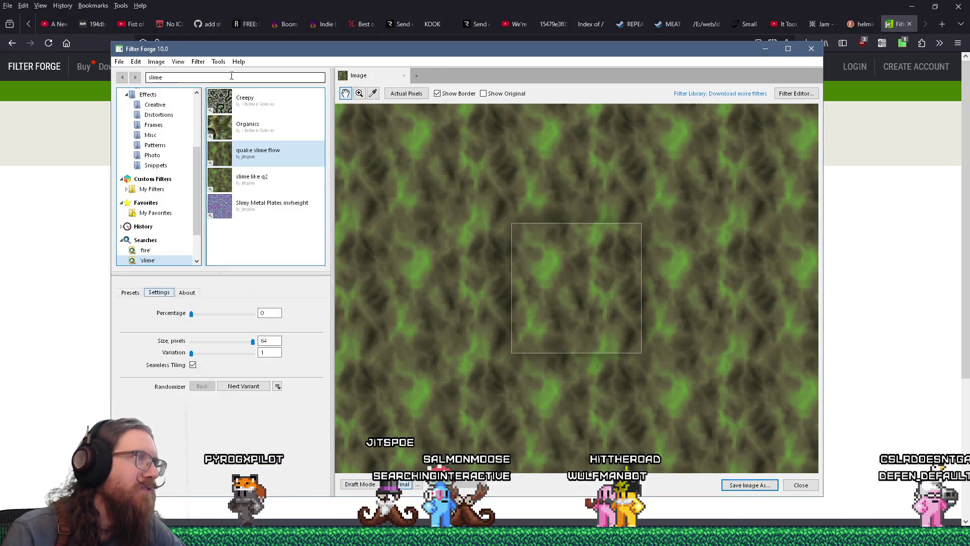
Step: Open and cancel the export options, then start saving the slime texture as an image
{"action": "left_click_drag", "start_coordinate": [522, 57], "coordinate": [551, 55]}
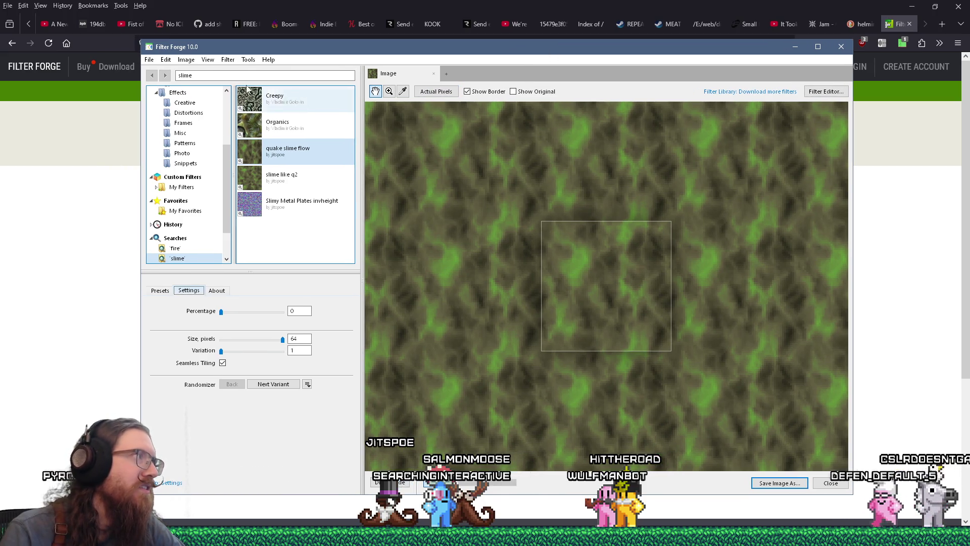
{"action": "left_click", "coordinate": [149, 59]}
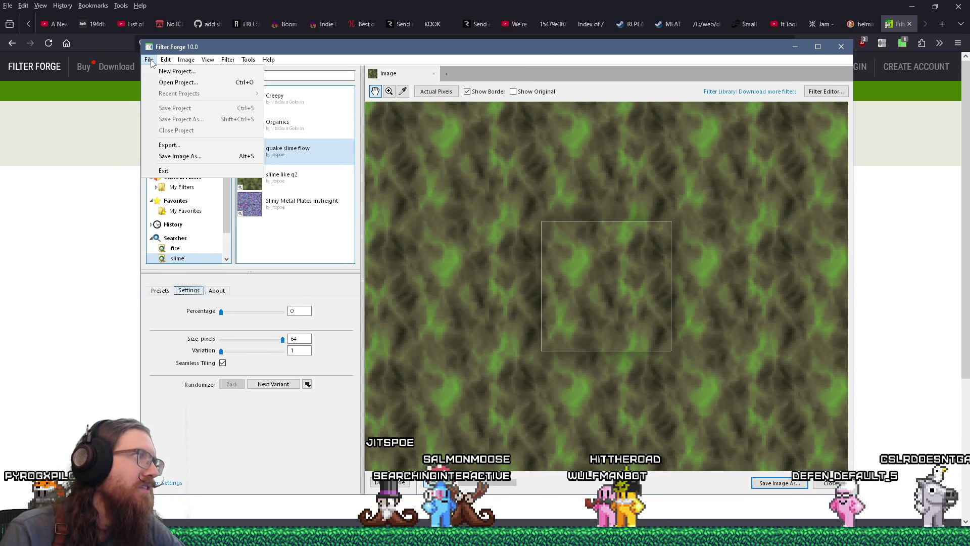
{"action": "left_click", "coordinate": [187, 146]}
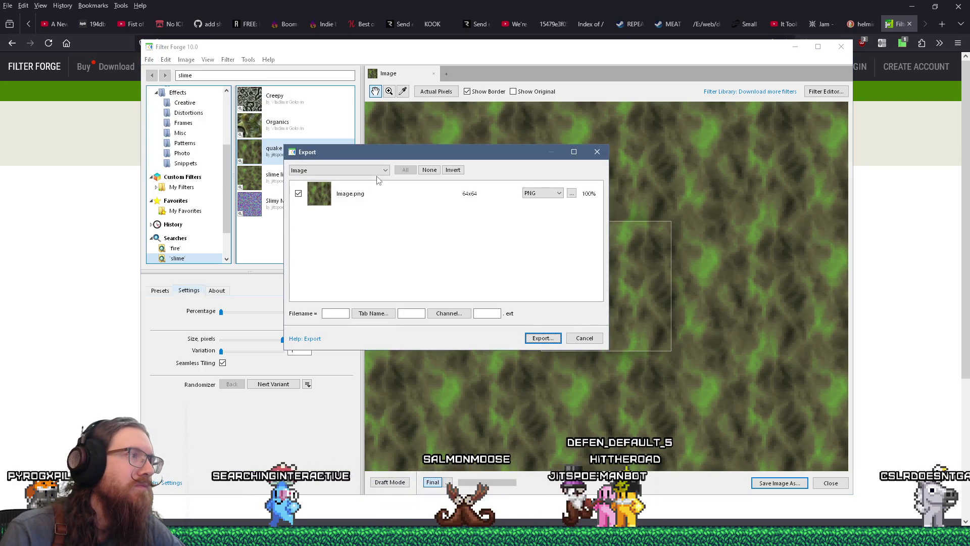
{"action": "left_click", "coordinate": [597, 153]}
{"action": "left_click", "coordinate": [149, 60]}
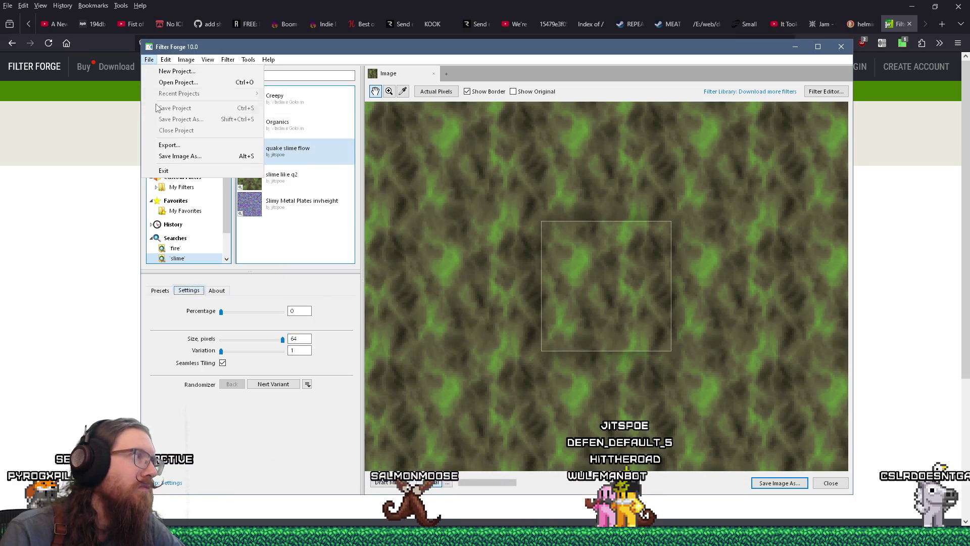
{"action": "left_click", "coordinate": [172, 146]}
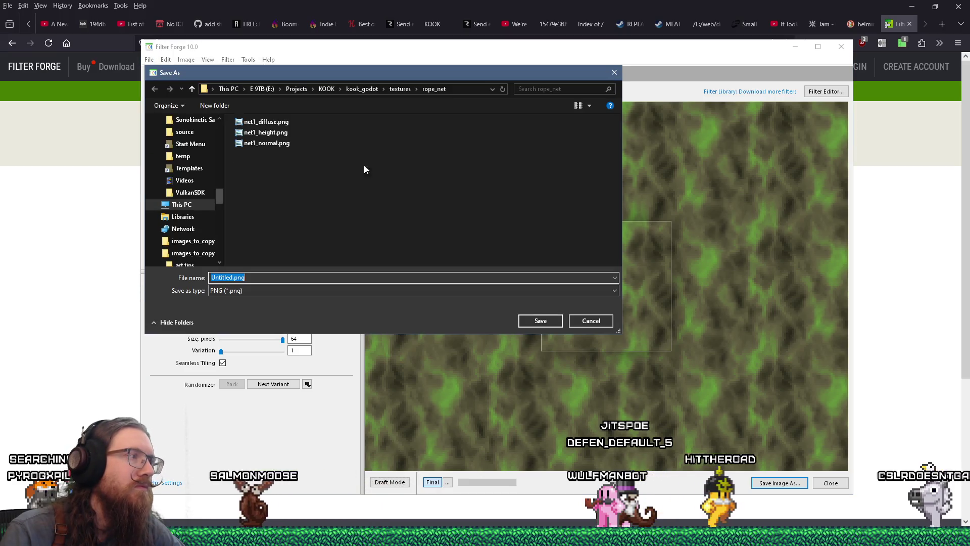
Step: Navigate the Save As dialog into the project's art_source\textures folder
{"action": "left_click_drag", "start_coordinate": [439, 74], "coordinate": [488, 127]}
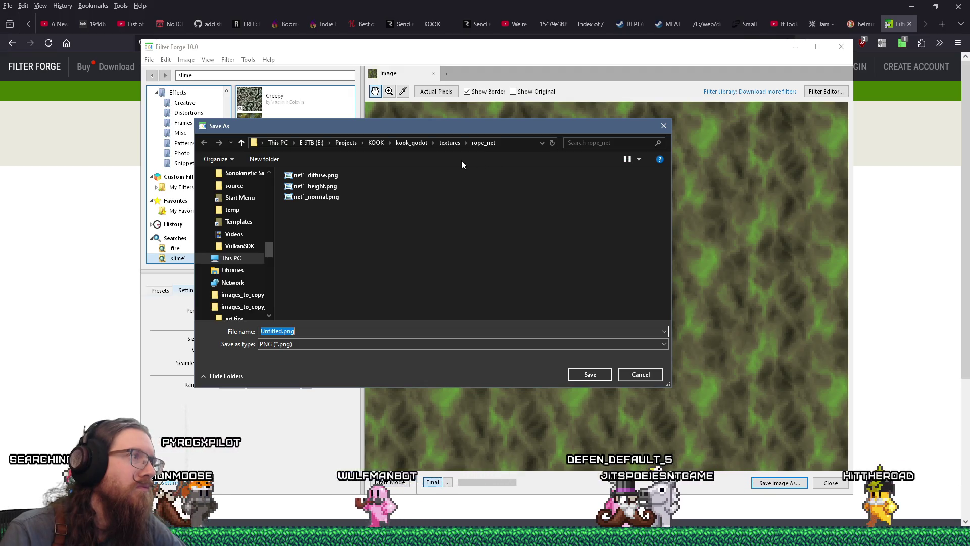
{"action": "left_click", "coordinate": [369, 144]}
{"action": "double_click", "coordinate": [315, 186]}
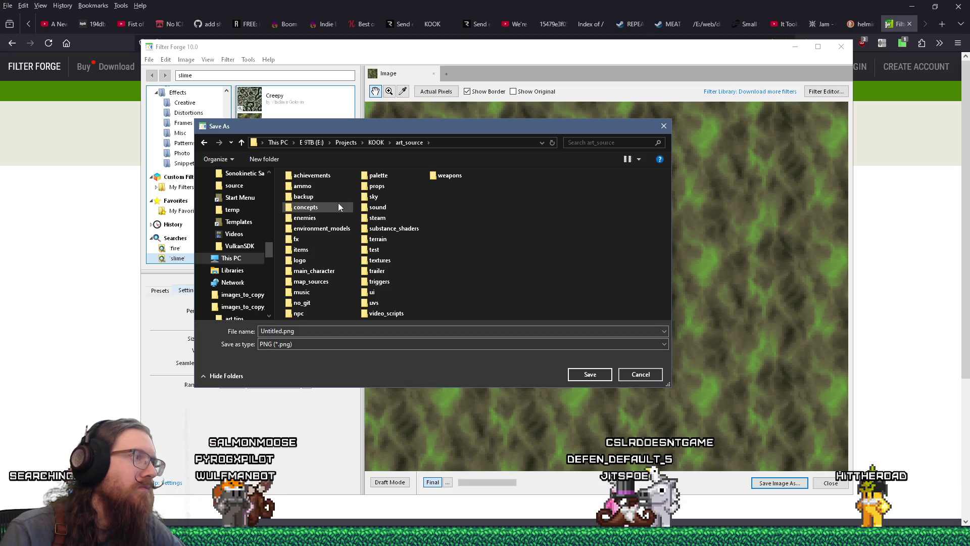
{"action": "mouse_move", "coordinate": [451, 129]}
{"action": "left_mouse_down"}
{"action": "mouse_move", "coordinate": [263, 232]}
{"action": "mouse_move", "coordinate": [151, 226]}
{"action": "mouse_move", "coordinate": [459, 148]}
{"action": "mouse_move", "coordinate": [463, 124]}
{"action": "left_mouse_up"}
{"action": "left_click", "coordinate": [413, 249]}
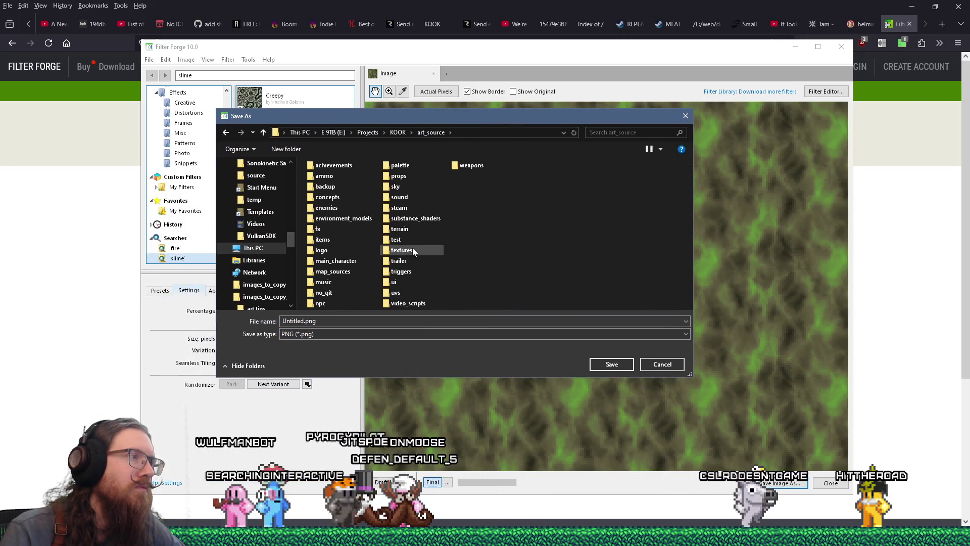
{"action": "double_click", "coordinate": [413, 250]}
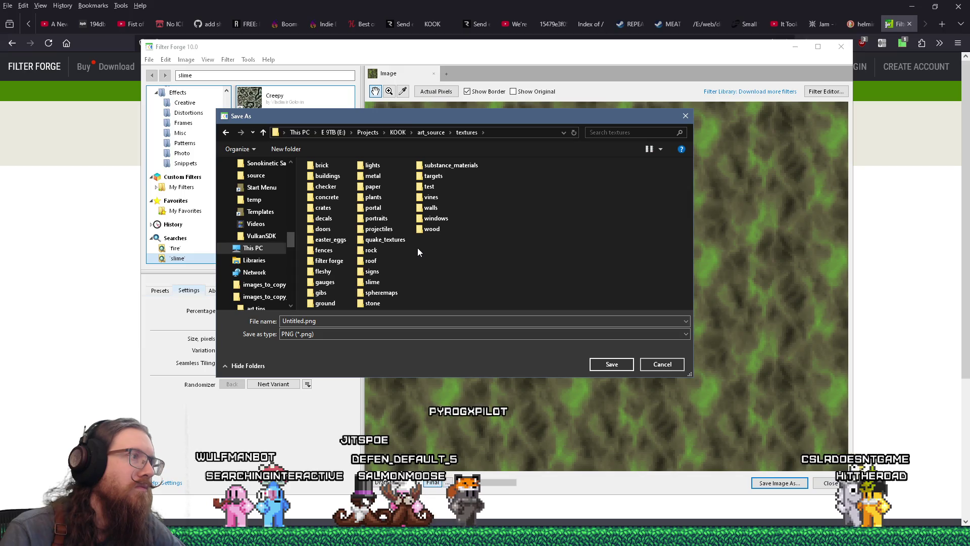
Step: Create a stray new folder inside textures and delete it again
{"action": "right_click", "coordinate": [454, 258]}
{"action": "mouse_move", "coordinate": [518, 452]}
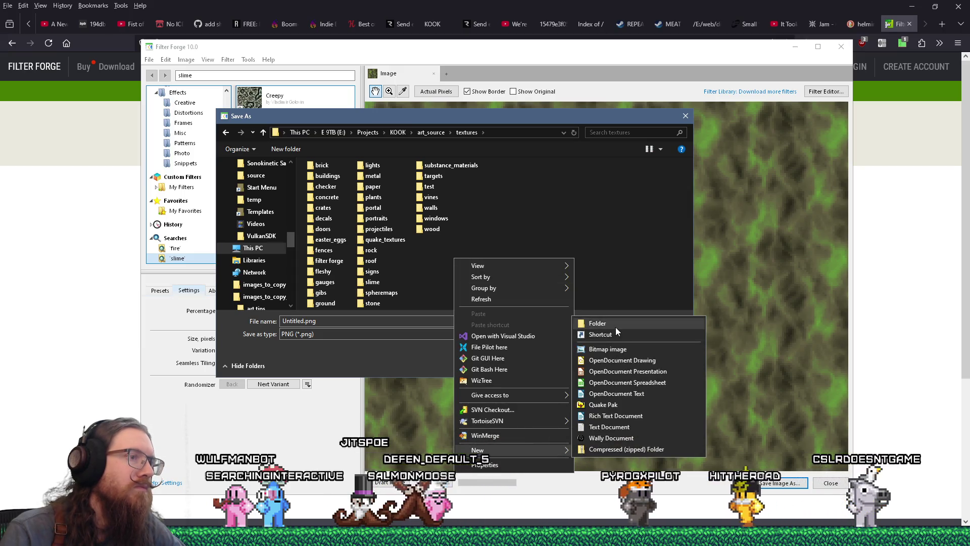
{"action": "left_click", "coordinate": [616, 326]}
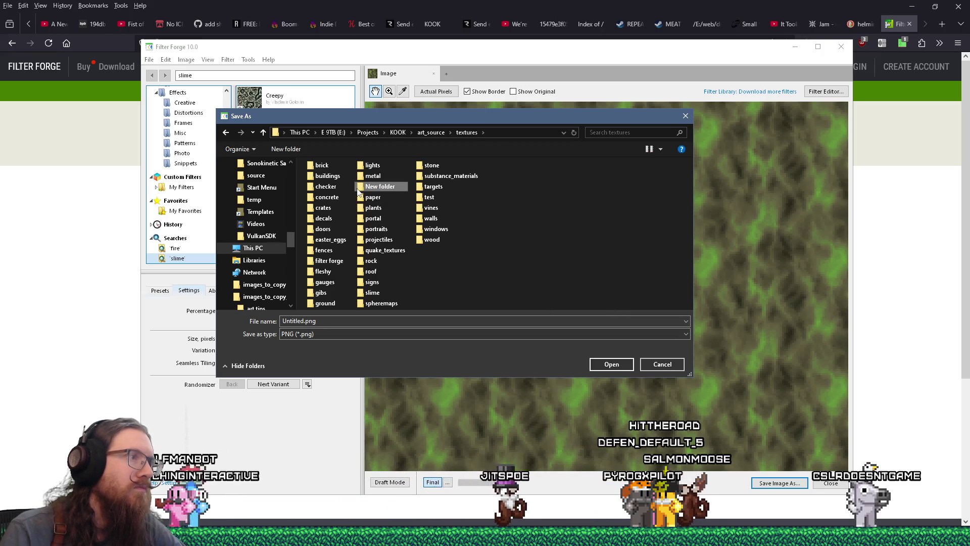
{"action": "right_click", "coordinate": [359, 239]}
{"action": "left_click", "coordinate": [383, 492]}
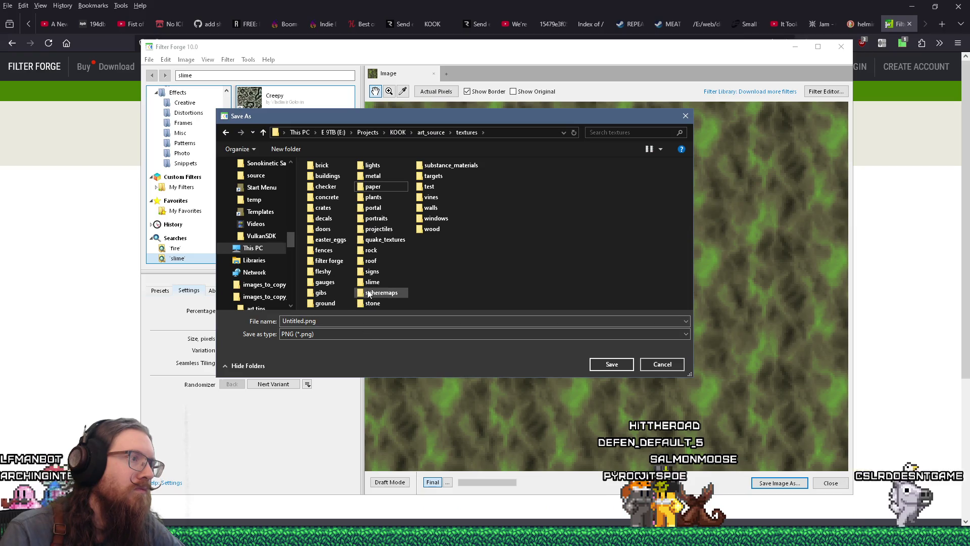
Step: Create a slime_animated_q folder inside slime and open it as the save location
{"action": "double_click", "coordinate": [370, 283]}
{"action": "right_click", "coordinate": [386, 235]}
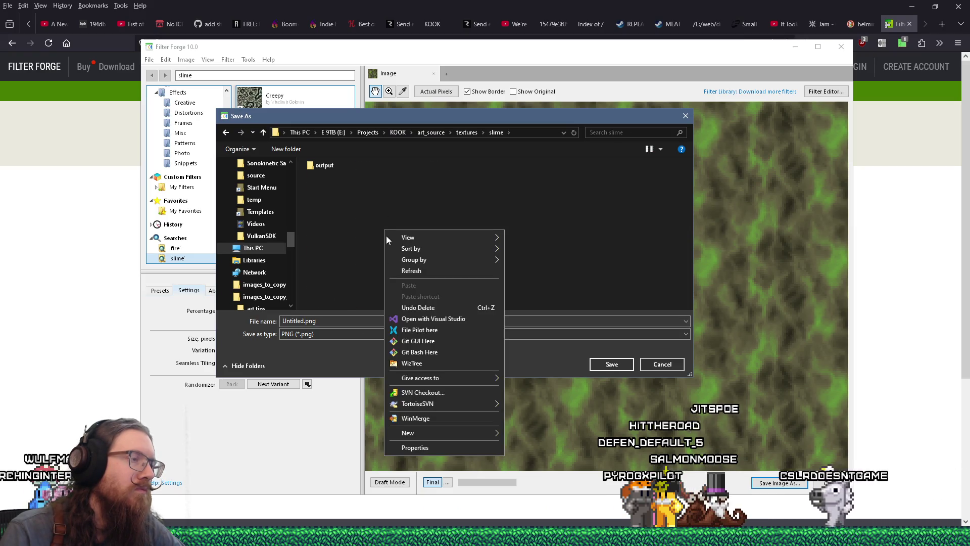
{"action": "mouse_move", "coordinate": [437, 437]}
{"action": "left_click", "coordinate": [544, 307]}
{"action": "type", "text": "q_slime_animated"}
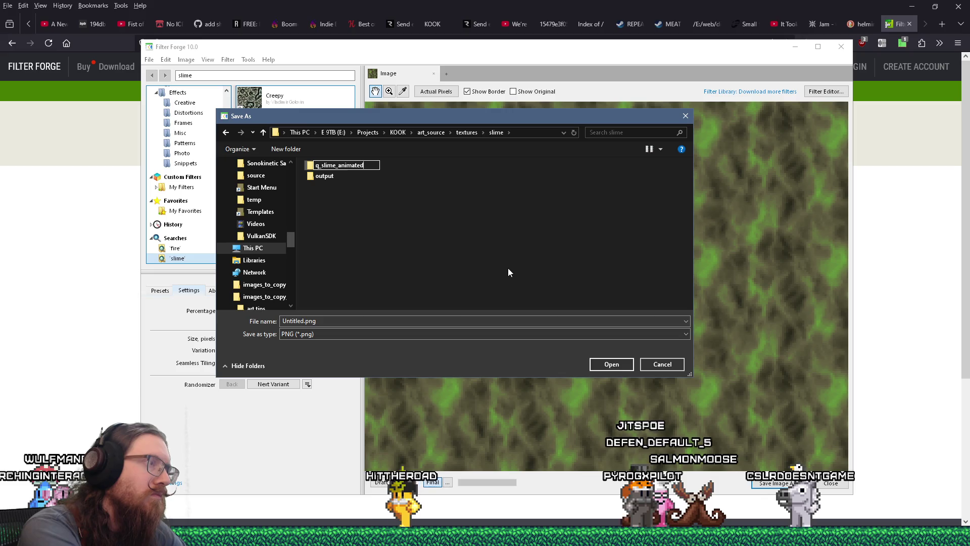
{"action": "key", "text": "Home"}
{"action": "key", "text": "Delete"}
{"action": "key", "text": "Delete"}
{"action": "key", "text": "End"}
{"action": "type", "text": "_"}
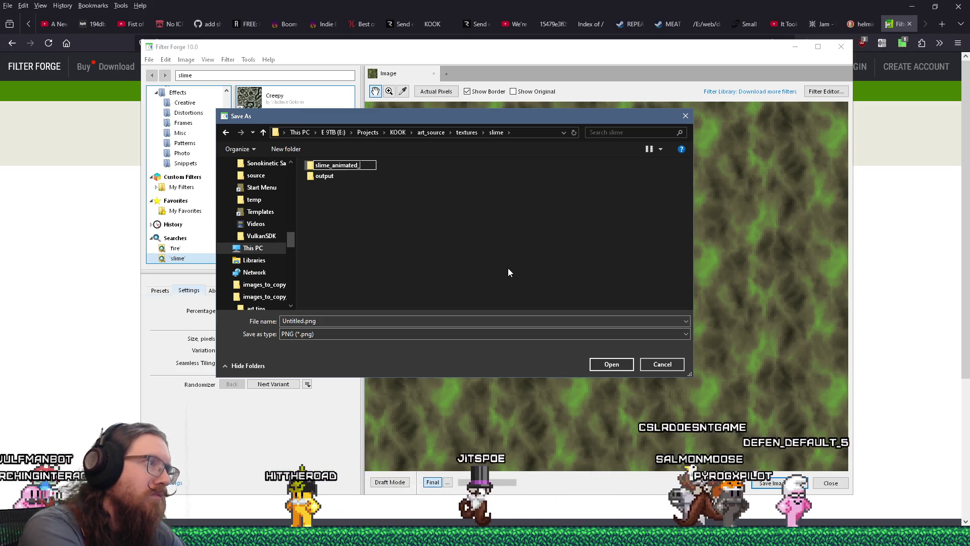
{"action": "type", "text": "q"}
{"action": "key", "text": "Return"}
{"action": "key", "text": "Return"}
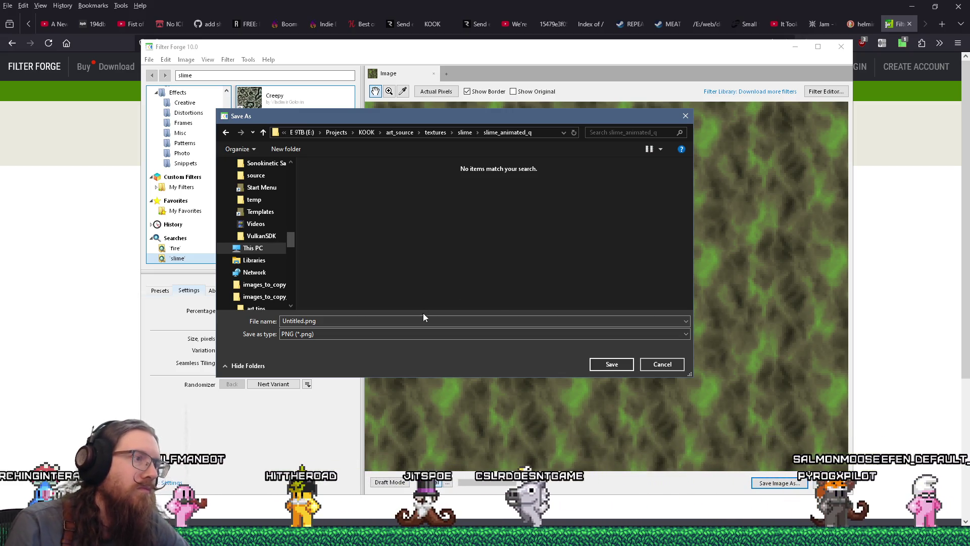
{"action": "left_click", "coordinate": [426, 321]}
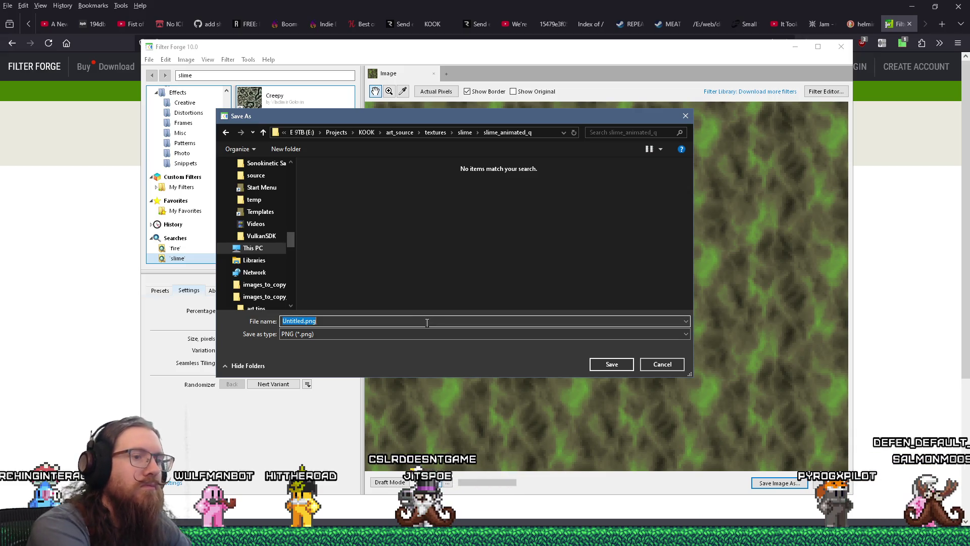
{"action": "key", "text": "alt+Tab"}
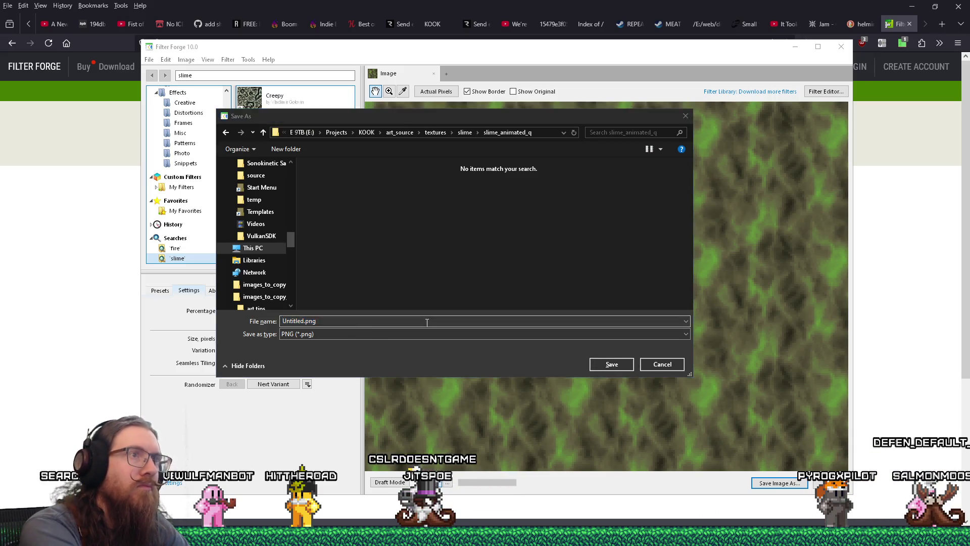
{"action": "key", "text": "Tab"}
{"action": "key", "text": "Tab"}
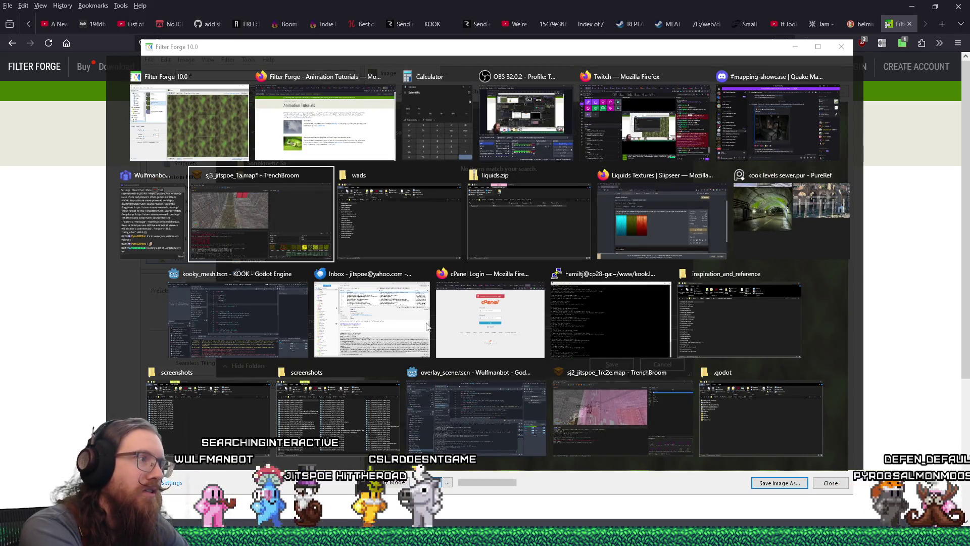
Step: Check TrenchBroom's +N_slime_fall texture numbering, then save the image as +0_slime_flow
{"action": "scroll", "coordinate": [702, 463], "scroll_direction": "down", "scroll_amount": 2}
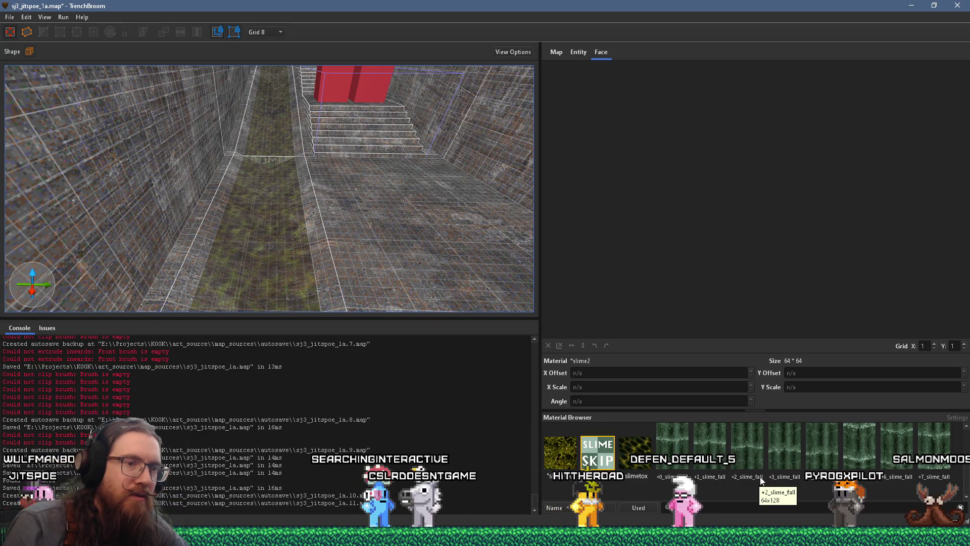
{"action": "key", "text": "alt+Tab"}
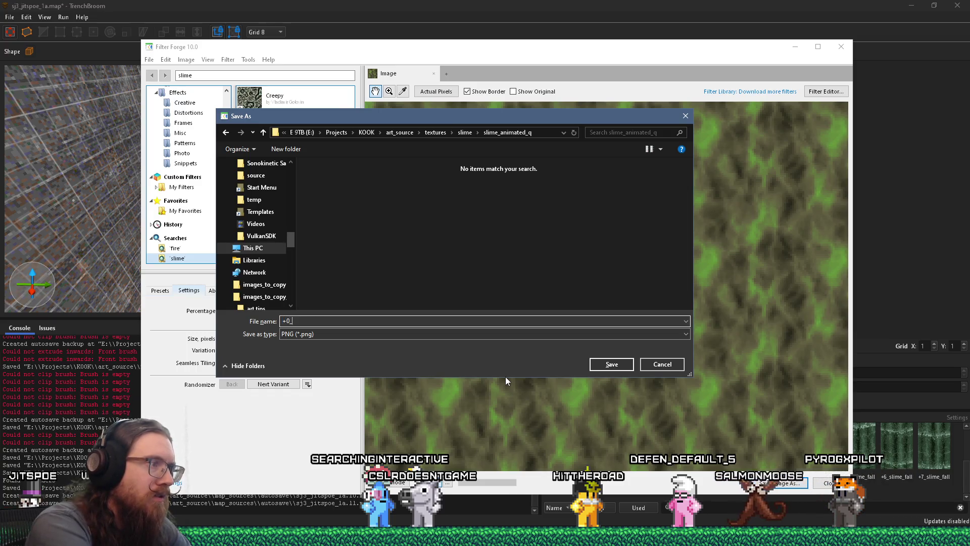
{"action": "type", "text": "slime_flow"}
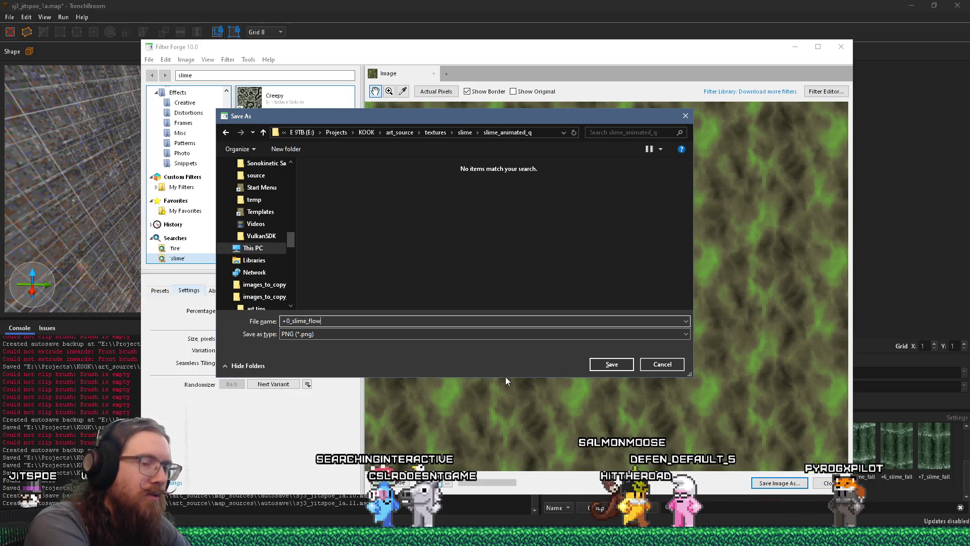
{"action": "key", "text": "Return"}
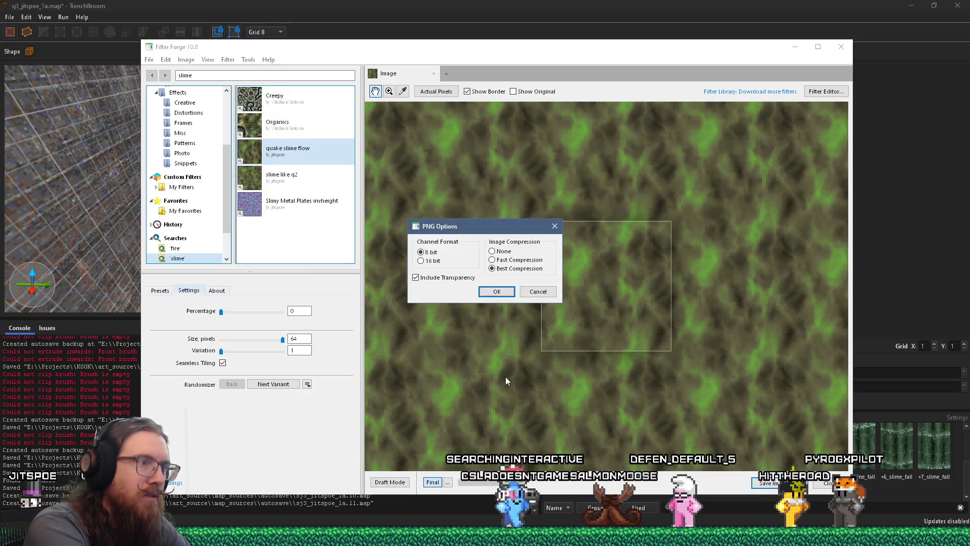
Step: Accept the PNG options to save +0_slime_flow, then open and dismiss the export settings
{"action": "left_click", "coordinate": [483, 291]}
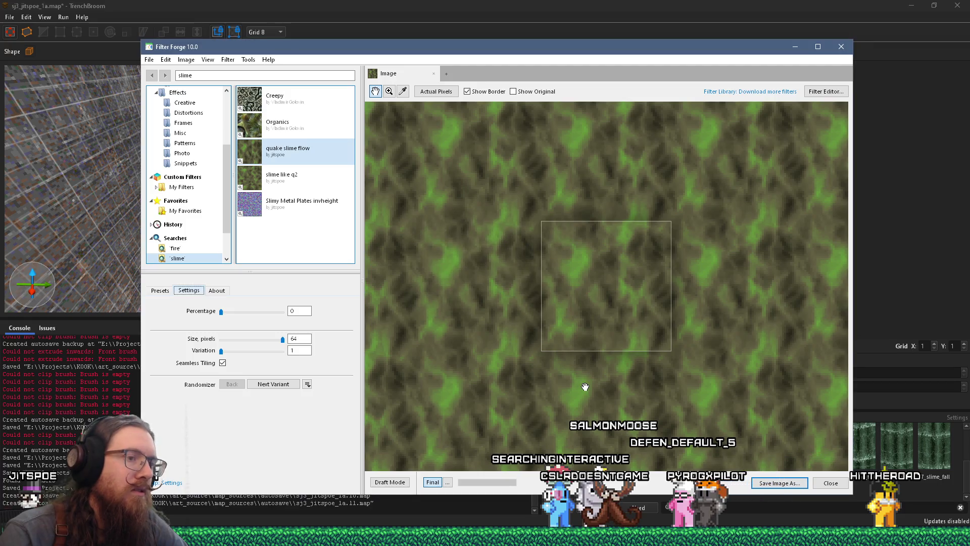
{"action": "left_click", "coordinate": [149, 59]}
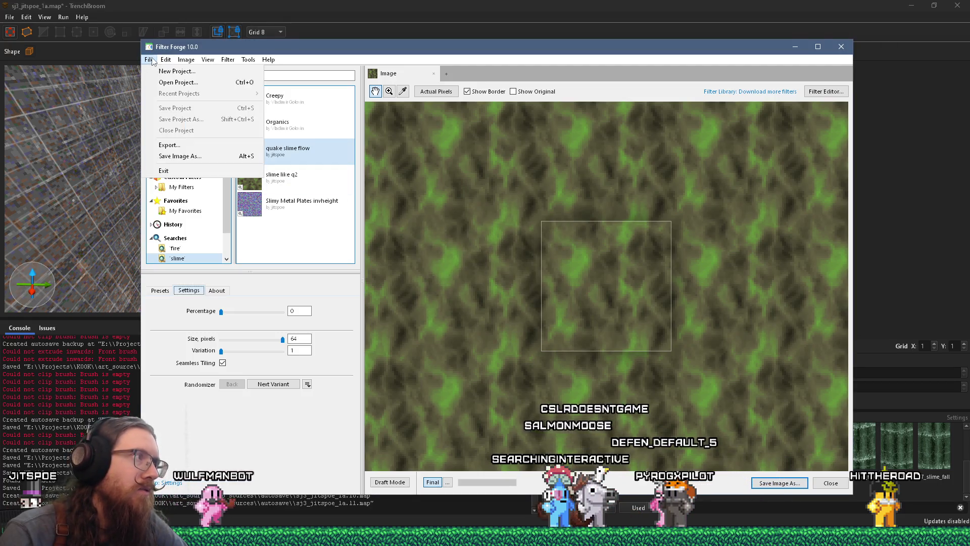
{"action": "left_click", "coordinate": [166, 145]}
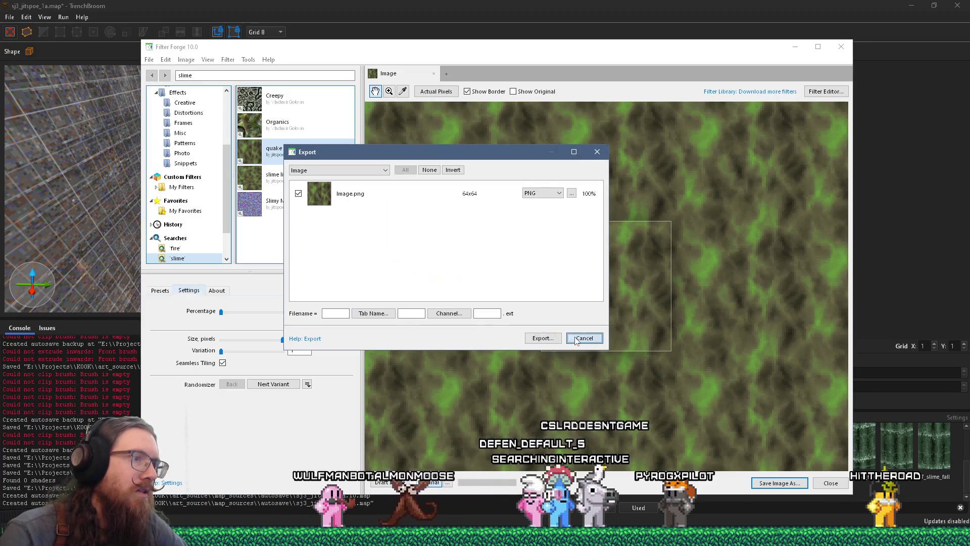
{"action": "key", "text": "Escape"}
Step: Save the image again over +0_slime_flow, confirming the replacement and PNG settings
{"action": "left_click", "coordinate": [149, 59]}
{"action": "left_click", "coordinate": [167, 152]}
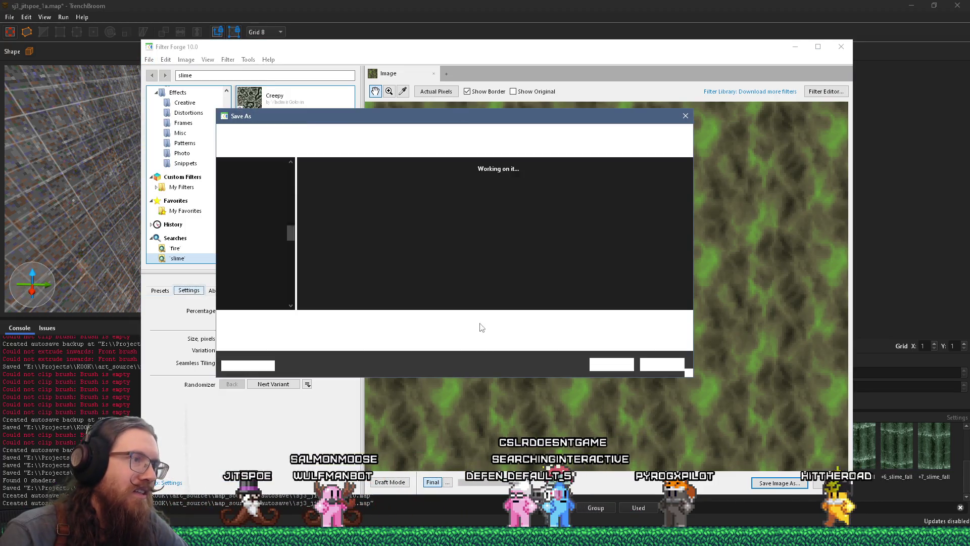
{"action": "left_click", "coordinate": [606, 365]}
{"action": "left_click", "coordinate": [501, 269]}
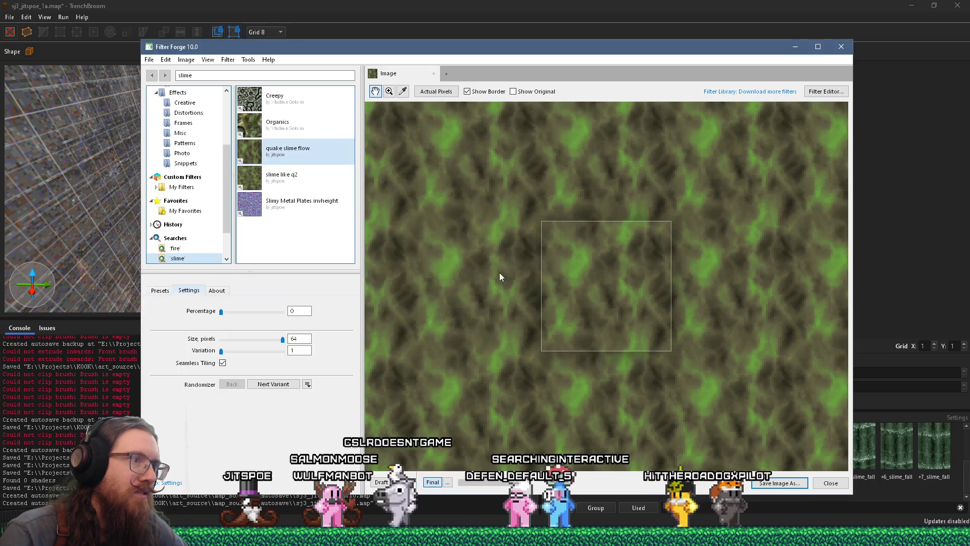
{"action": "left_click", "coordinate": [501, 290]}
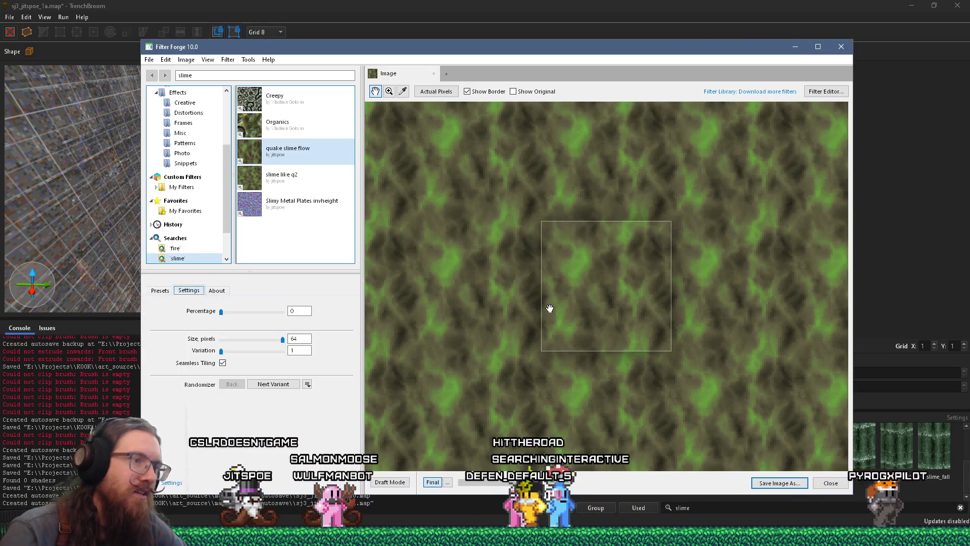
{"action": "key", "text": "super"}
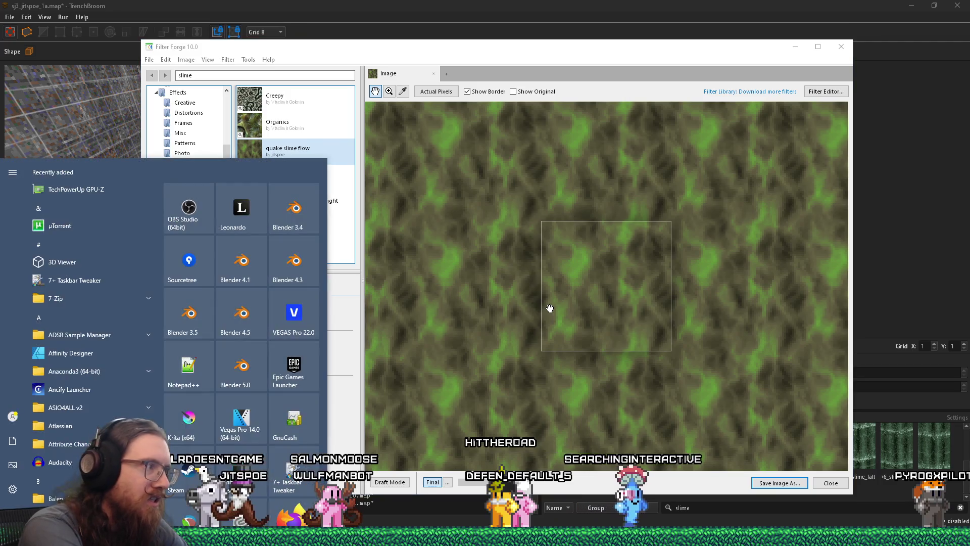
Step: Open E:\programs in File Explorer and launch Wally.exe from the wally folder
{"action": "key", "text": "super+r"}
{"action": "type", "text": "e:\\programs"}
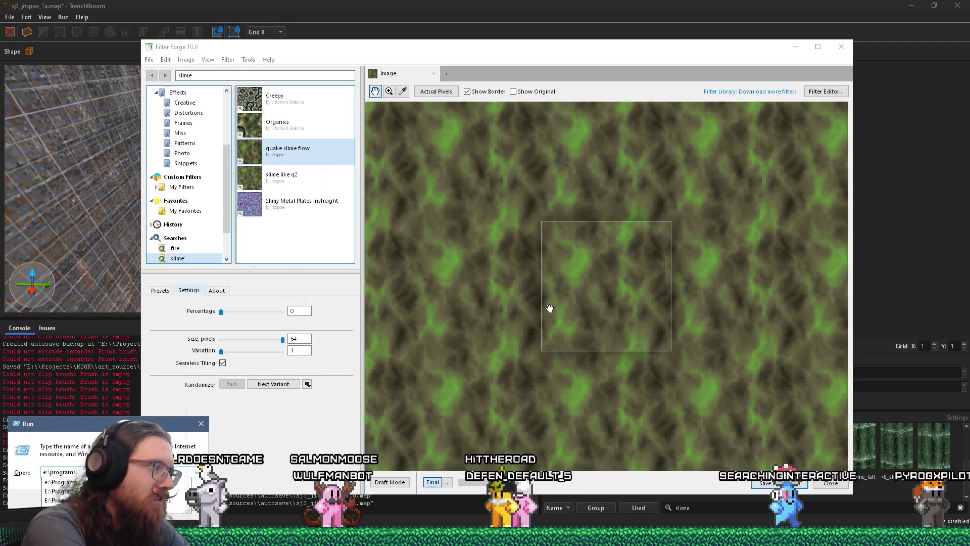
{"action": "key", "text": "alt+Tab"}
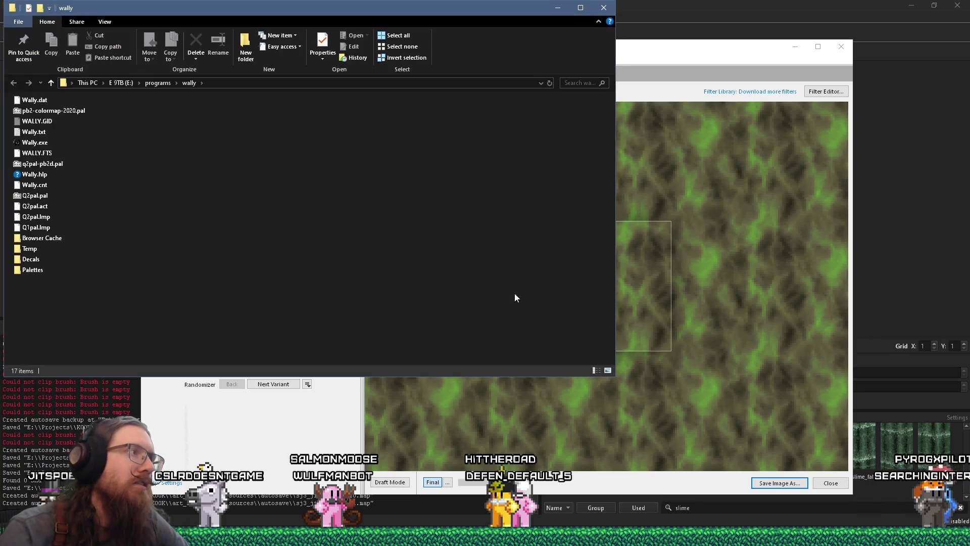
{"action": "double_click", "coordinate": [41, 143]}
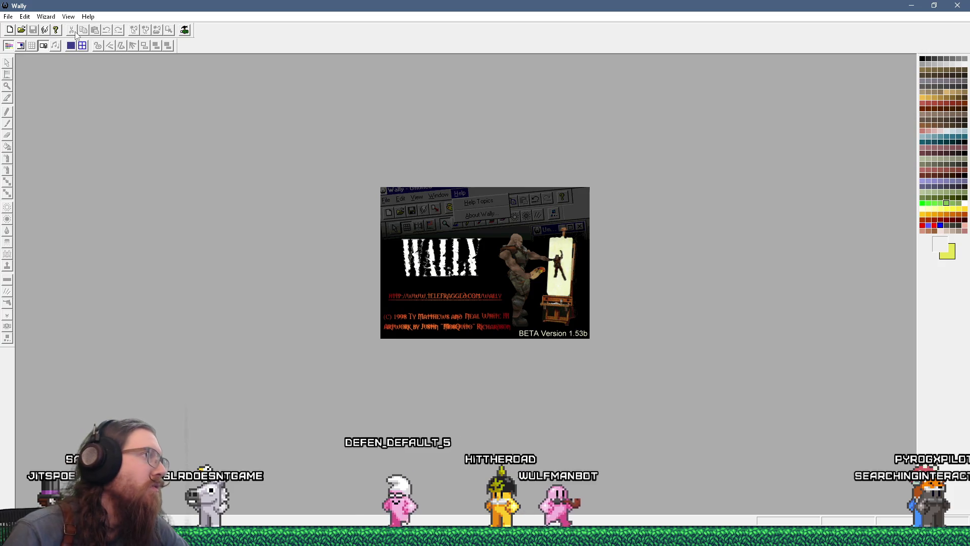
{"action": "left_click", "coordinate": [78, 17]}
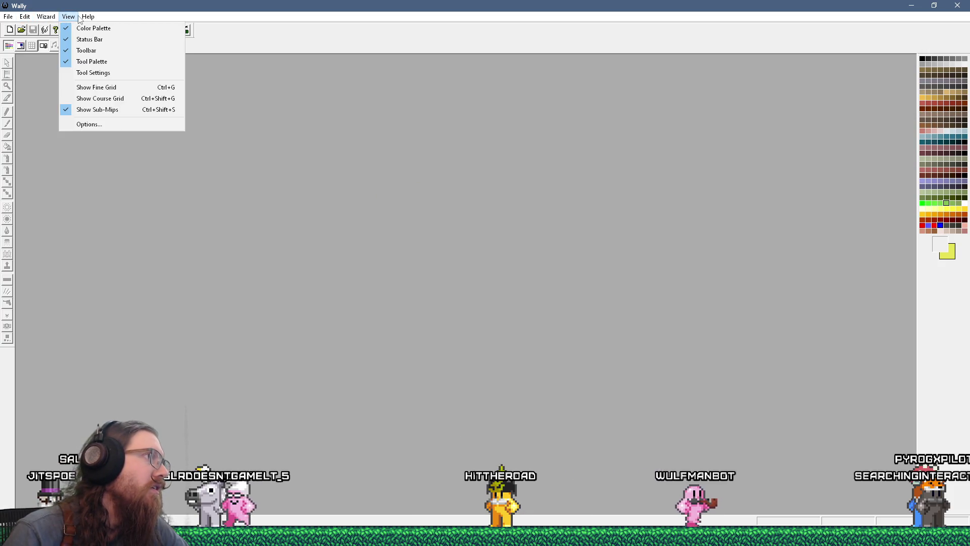
{"action": "left_click", "coordinate": [86, 124]}
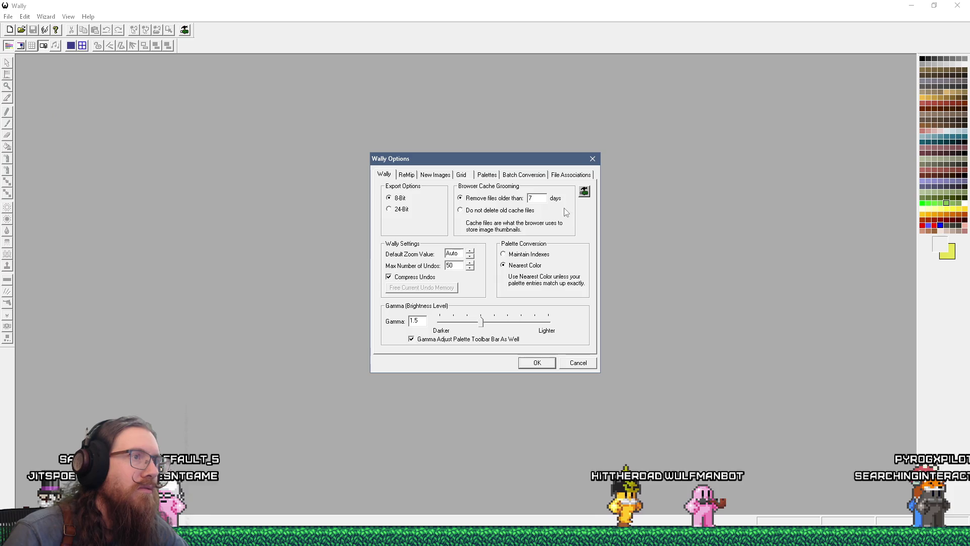
{"action": "left_click", "coordinate": [487, 175]}
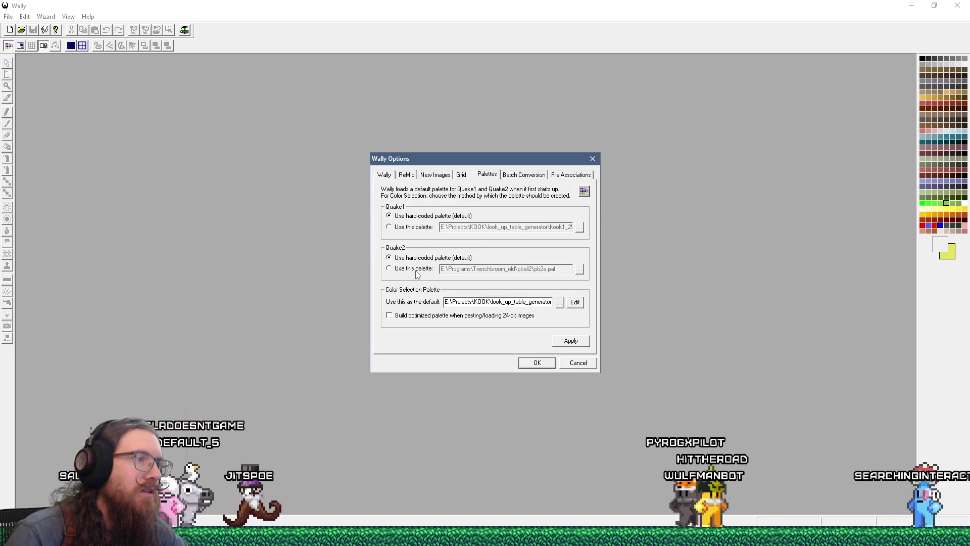
{"action": "left_click", "coordinate": [537, 363]}
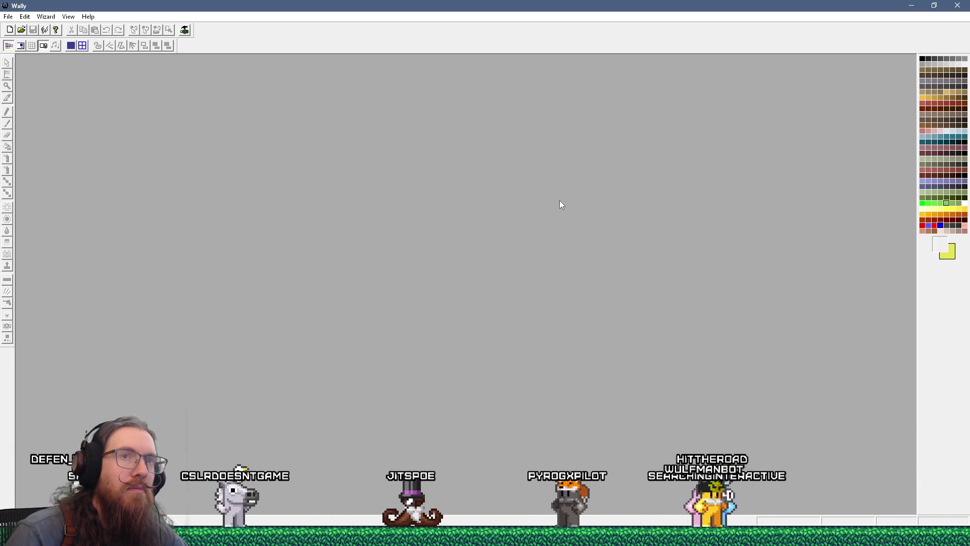
{"action": "left_click", "coordinate": [957, 5]}
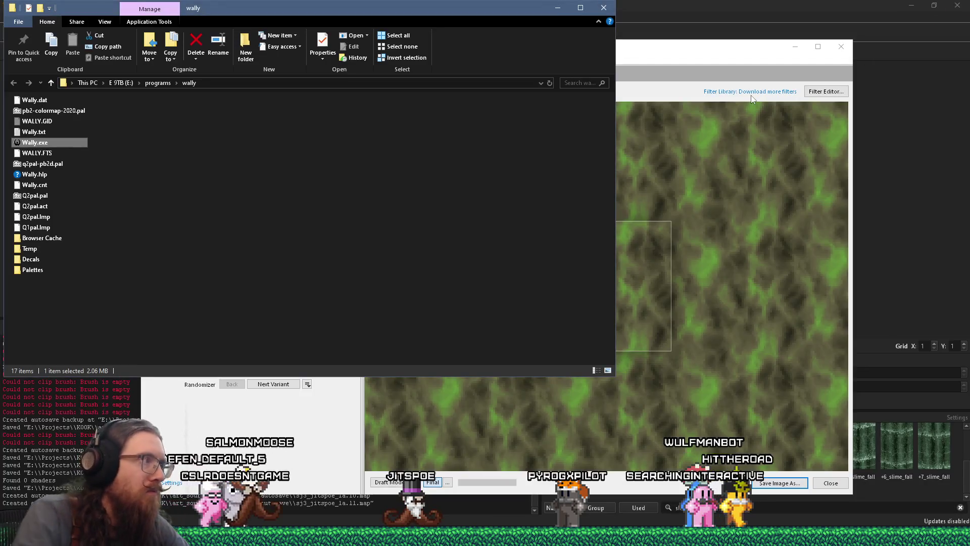
{"action": "double_click", "coordinate": [51, 140]}
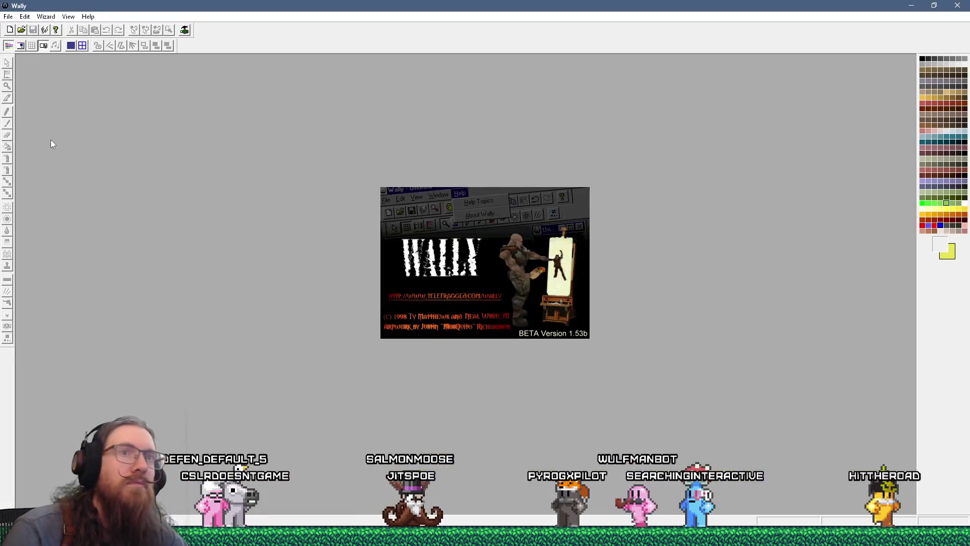
Step: Open e:\games\quake1\wads\jitspoe_sewer.wad in Wally and move its window down and right
{"action": "left_click", "coordinate": [7, 17]}
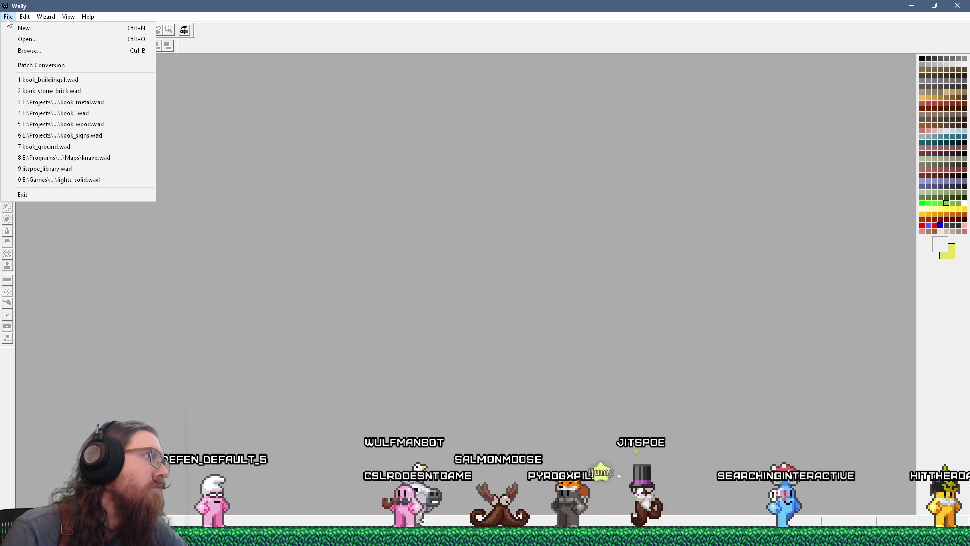
{"action": "left_click", "coordinate": [8, 18]}
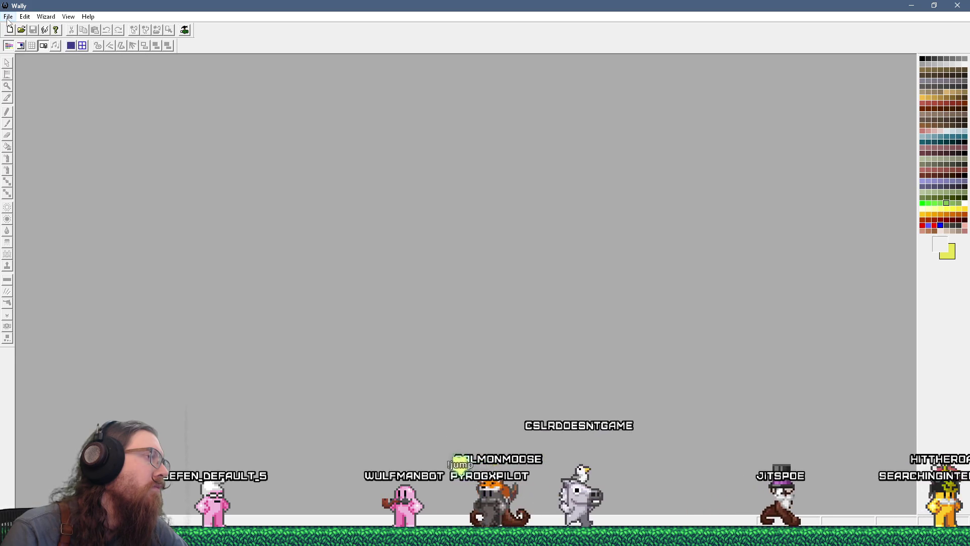
{"action": "left_click", "coordinate": [8, 18]}
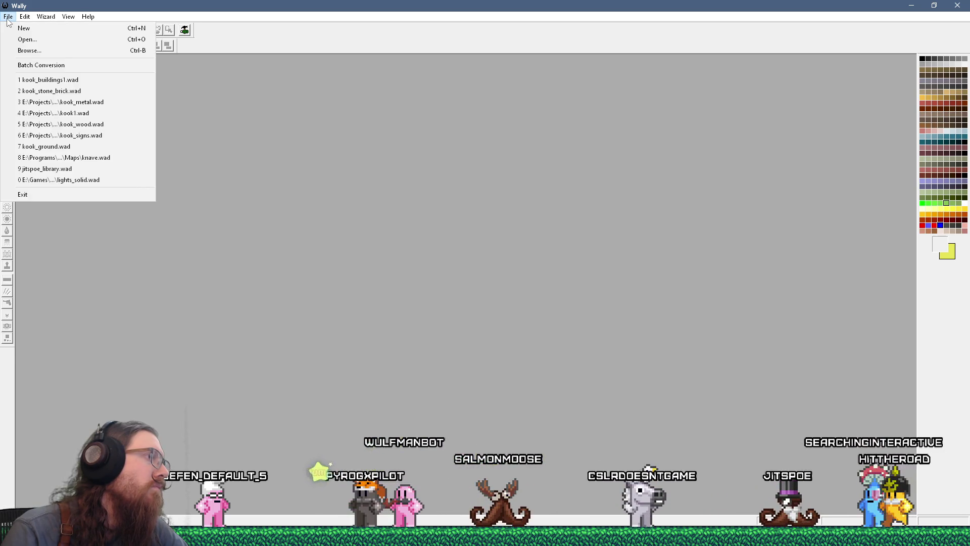
{"action": "left_click", "coordinate": [41, 40]}
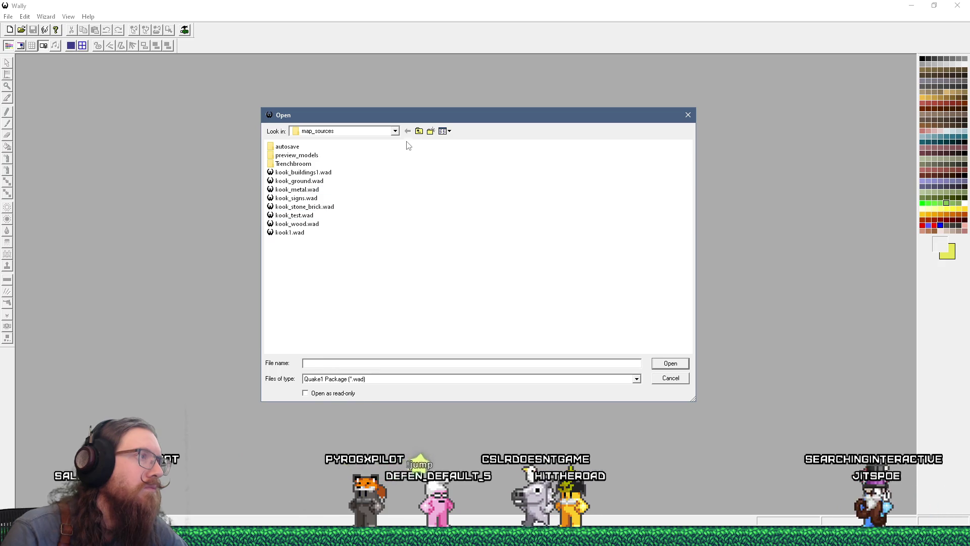
{"action": "type", "text": "e:\\games"}
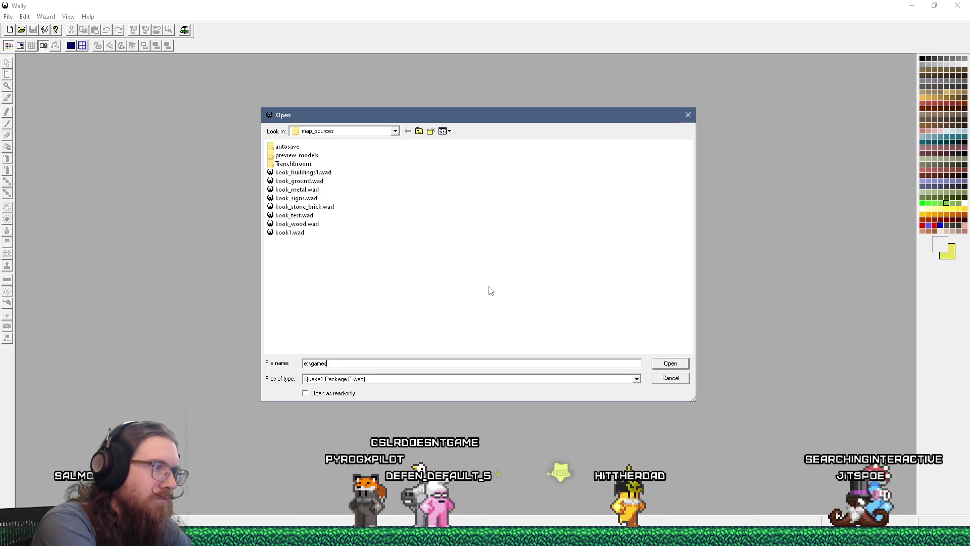
{"action": "type", "text": "\\quake1\\wad"}
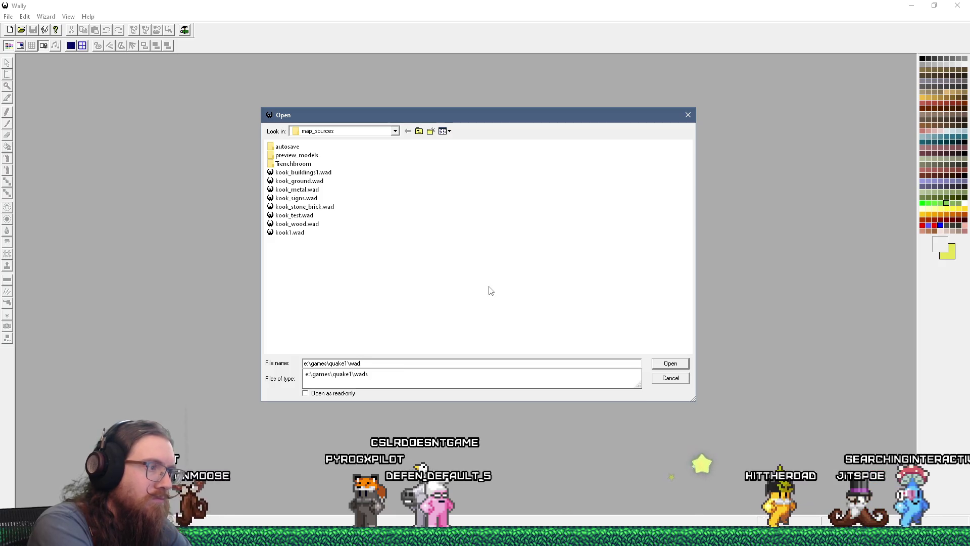
{"action": "type", "text": "s\\jitspoe"}
{"action": "key", "text": "Down"}
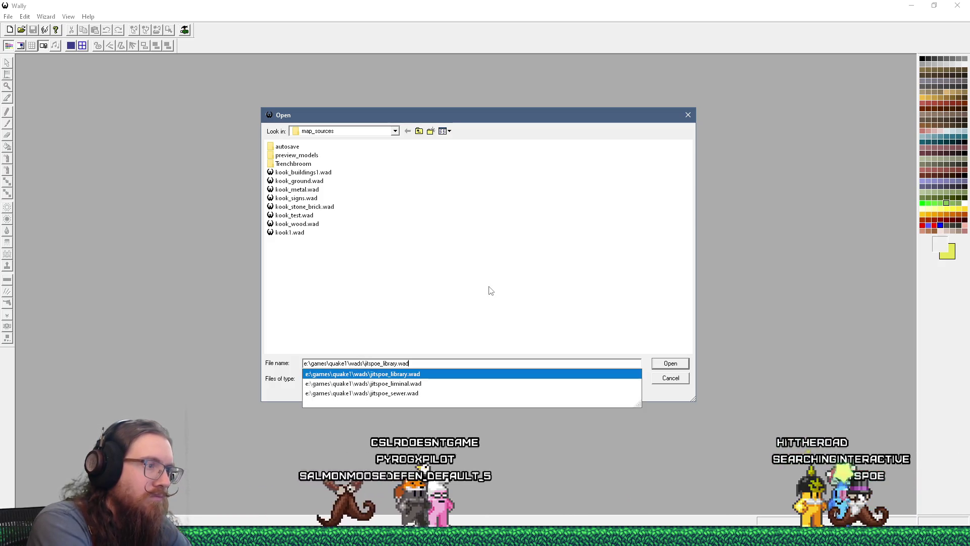
{"action": "key", "text": "Down"}
{"action": "key", "text": "Down"}
{"action": "key", "text": "Return"}
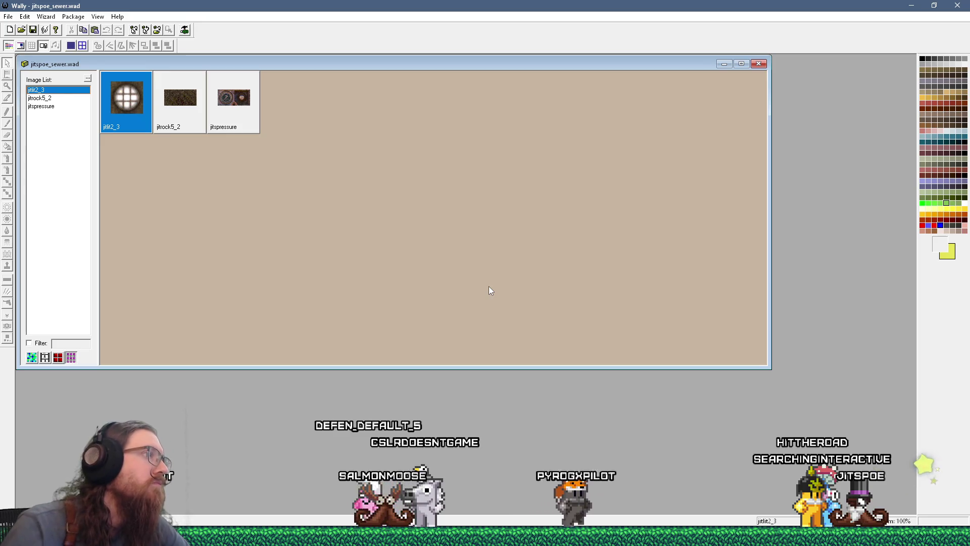
{"action": "left_click_drag", "start_coordinate": [225, 64], "coordinate": [305, 105]}
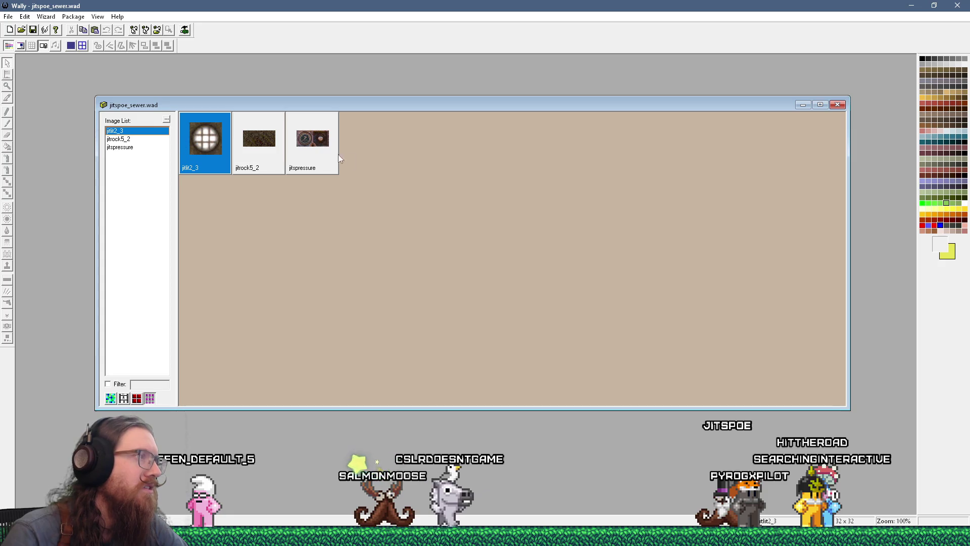
{"action": "key", "text": "alt+Tab"}
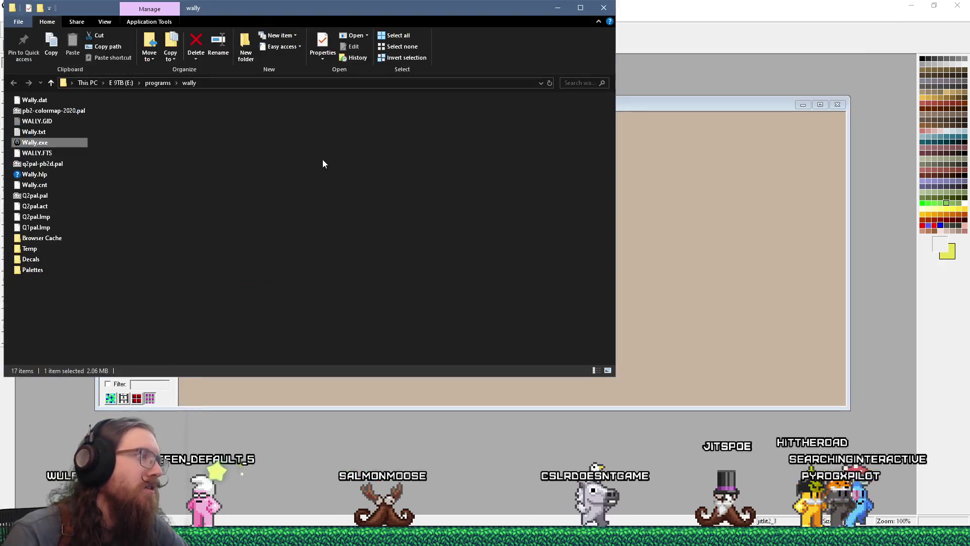
Step: Enter the e:\projects\k path into the Windows Run box and run it
{"action": "key", "text": "alt+Tab"}
{"action": "key", "text": "Tab"}
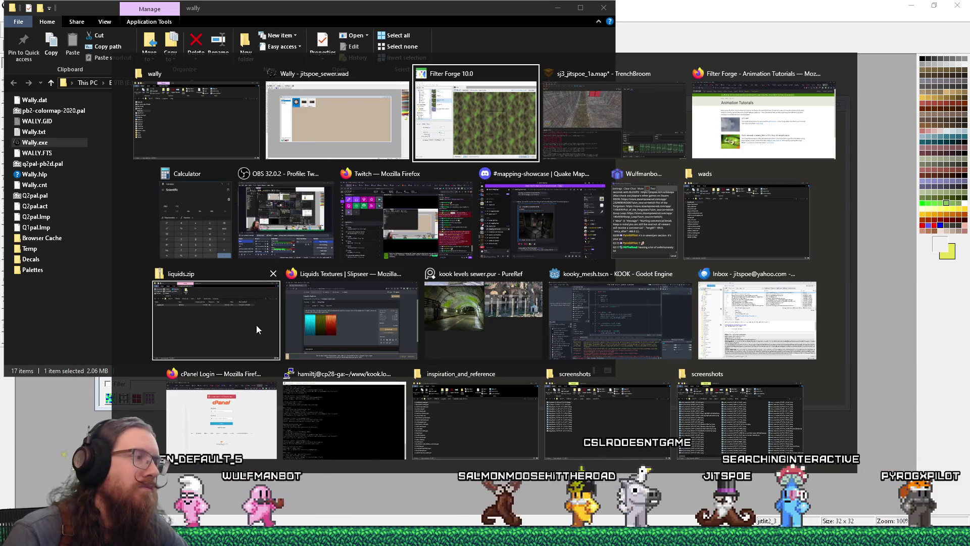
{"action": "left_click", "coordinate": [339, 536]}
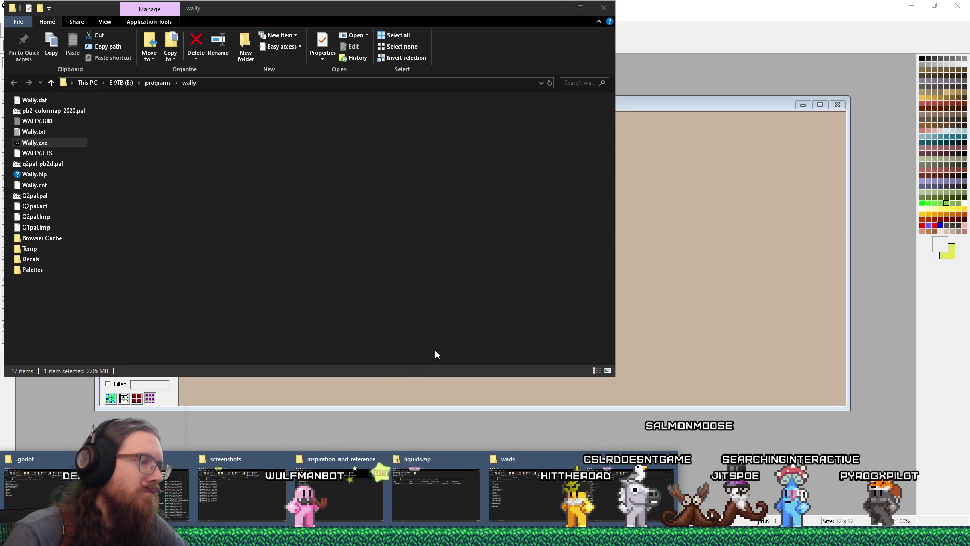
{"action": "key", "text": "super+r"}
{"action": "type", "text": "e:\\p"}
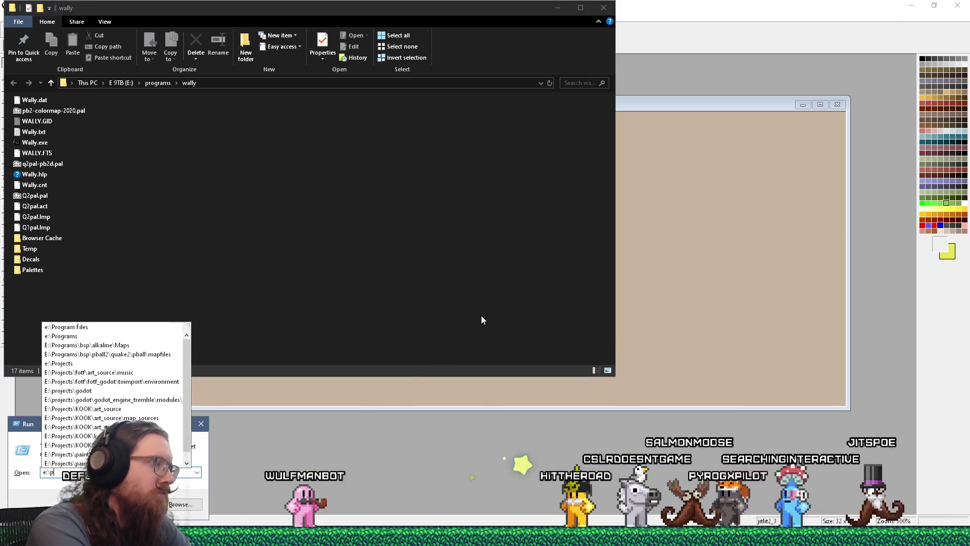
{"action": "type", "text": "rojects\\p"}
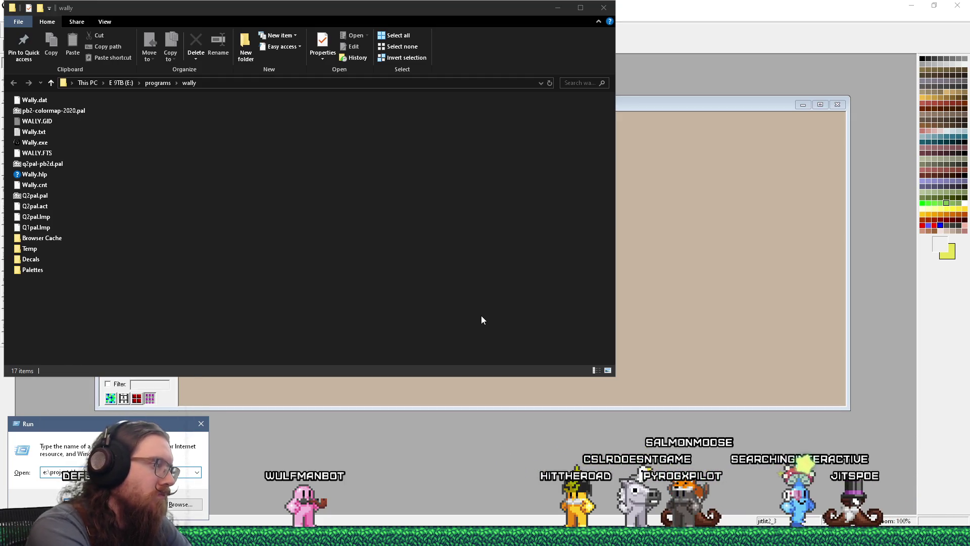
{"action": "key", "text": "BackSpace"}
{"action": "type", "text": "k"}
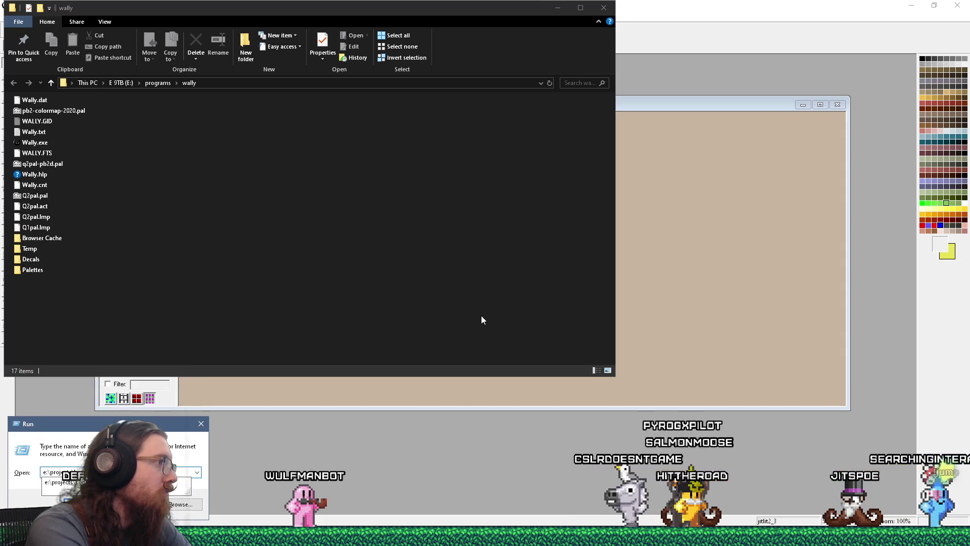
{"action": "key", "text": "Return"}
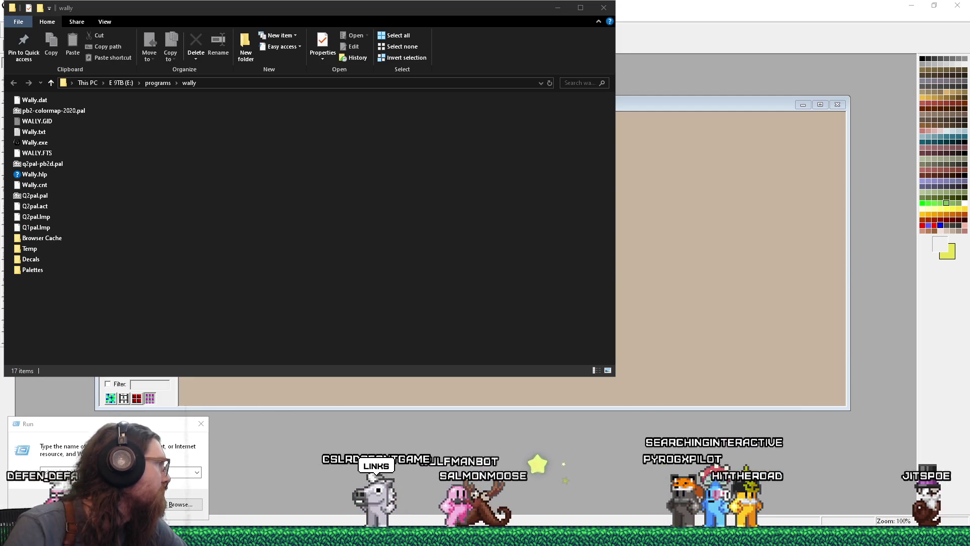
{"action": "key", "text": "alt+Tab"}
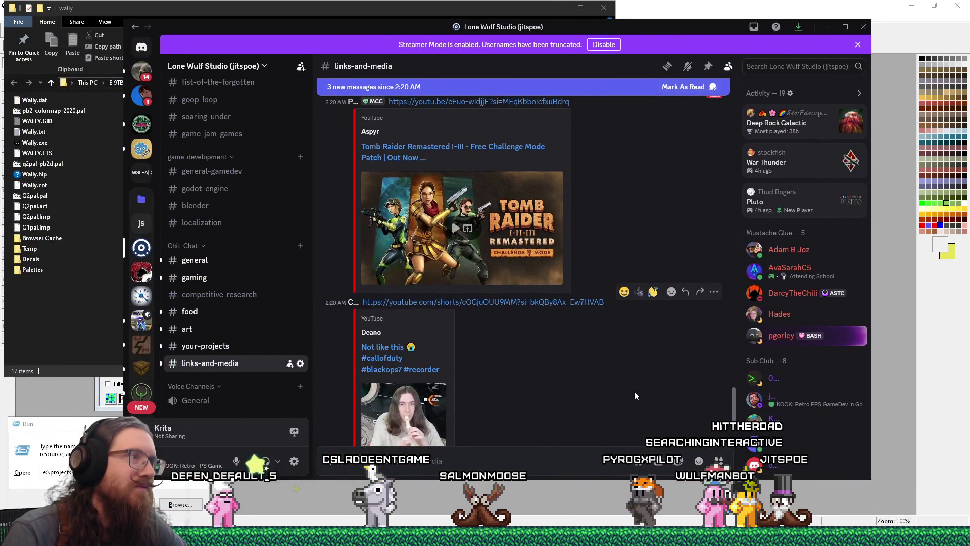
Step: Play the YouTube Short at the bottom of links-and-media, then bring Firefox forward
{"action": "scroll", "coordinate": [634, 392], "scroll_direction": "down", "scroll_amount": 2}
{"action": "scroll", "coordinate": [635, 391], "scroll_direction": "down", "scroll_amount": 1}
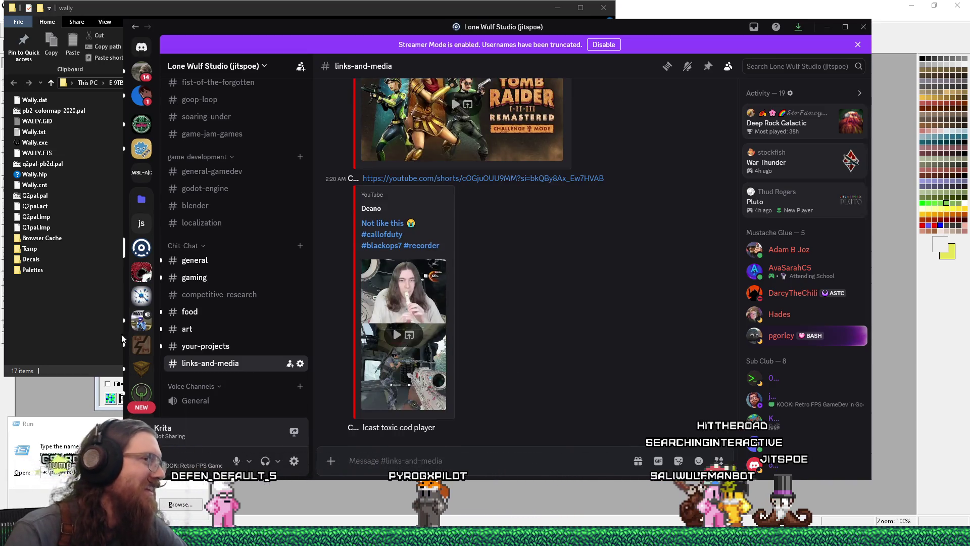
{"action": "left_click", "coordinate": [399, 342]}
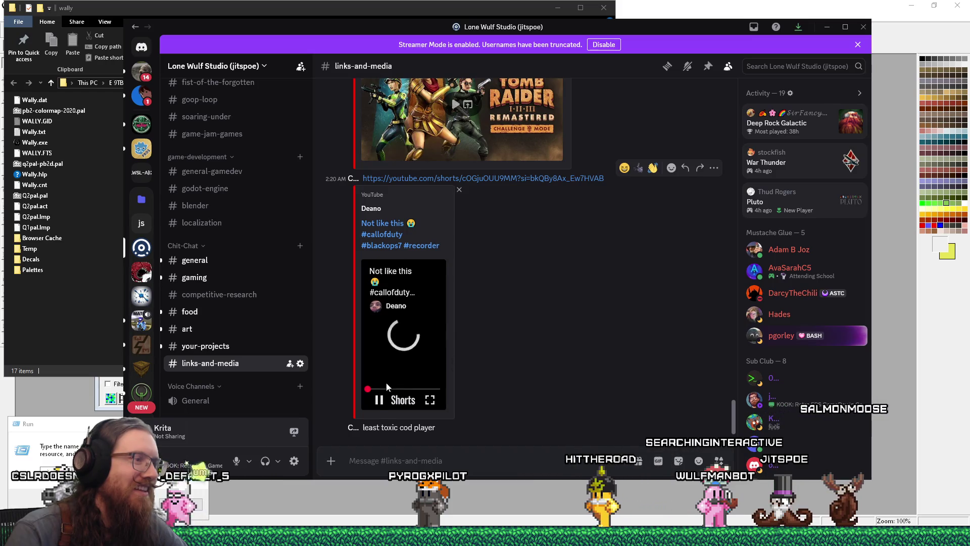
{"action": "mouse_move", "coordinate": [485, 537]}
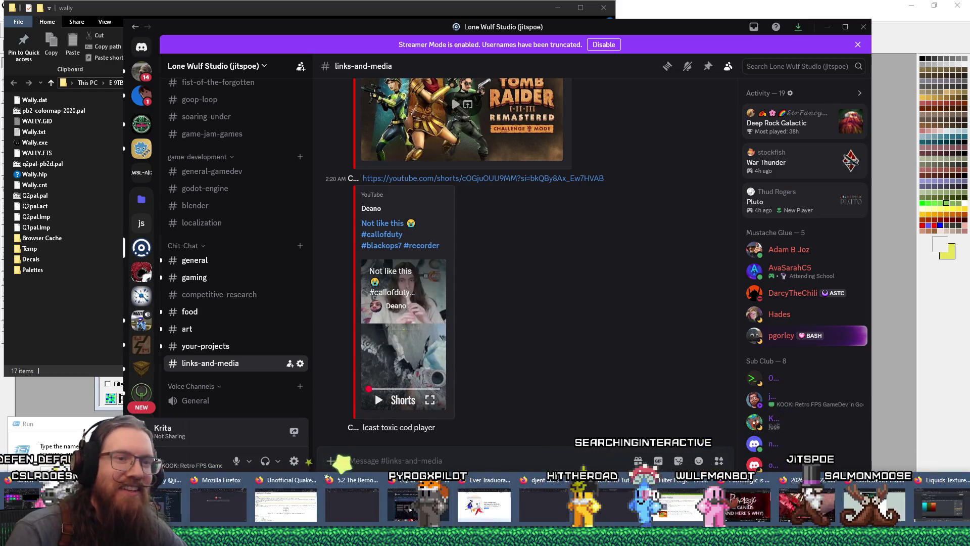
{"action": "left_click", "coordinate": [675, 506]}
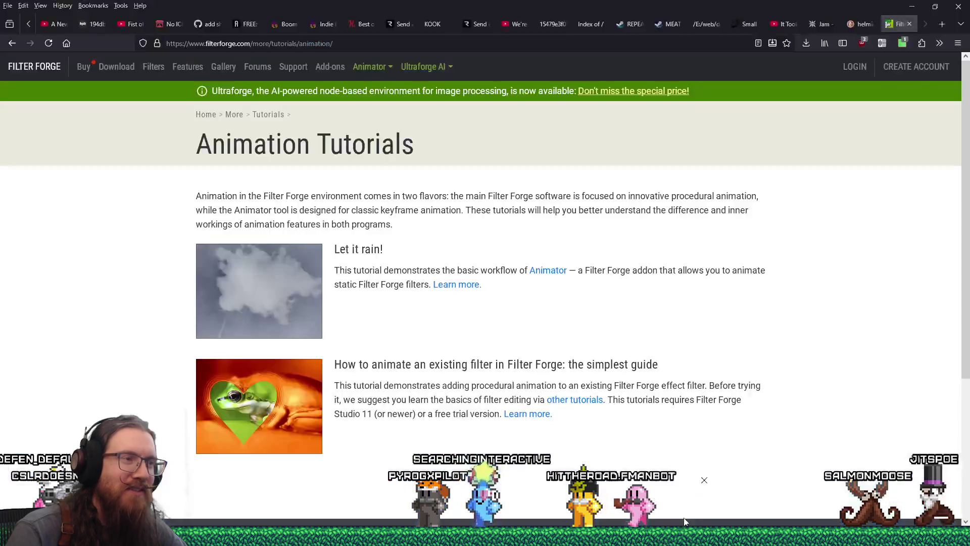
Step: Back in Discord, open the youtube.com/shorts recorder link in a new Firefox tab
{"action": "key", "text": "alt+Tab"}
{"action": "left_click", "coordinate": [505, 179]}
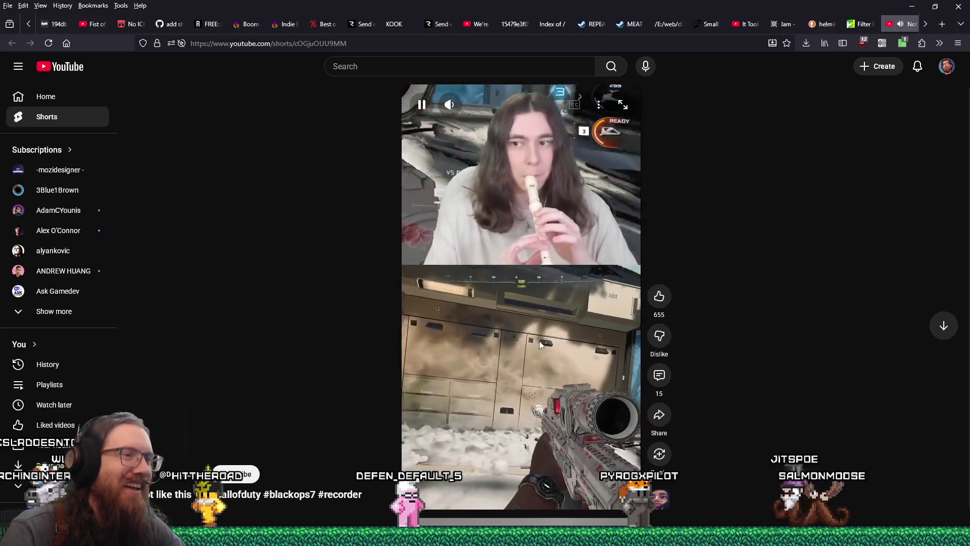
Step: Pause the Short, like the Mary had a little lamb comment, then close the tab and minimize Firefox
{"action": "left_click", "coordinate": [538, 340]}
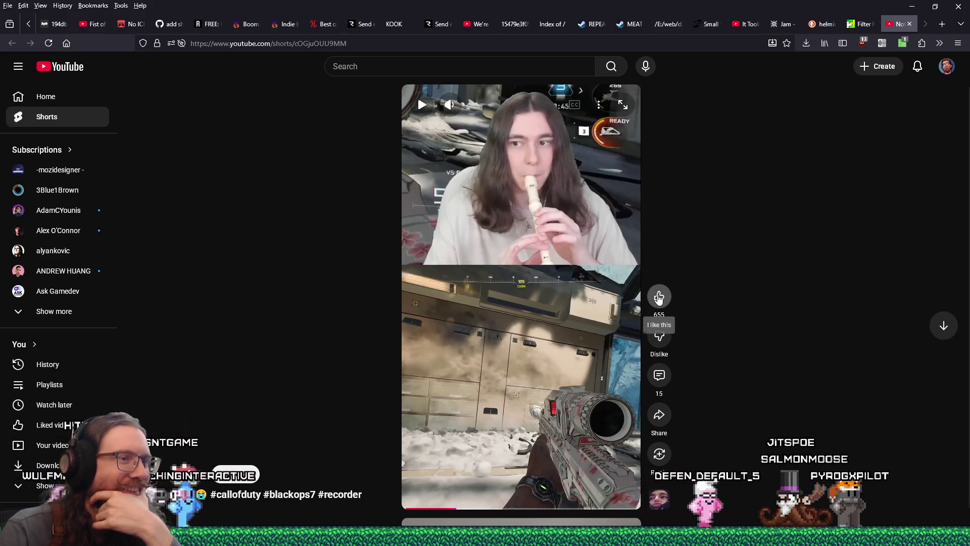
{"action": "left_click", "coordinate": [658, 376]}
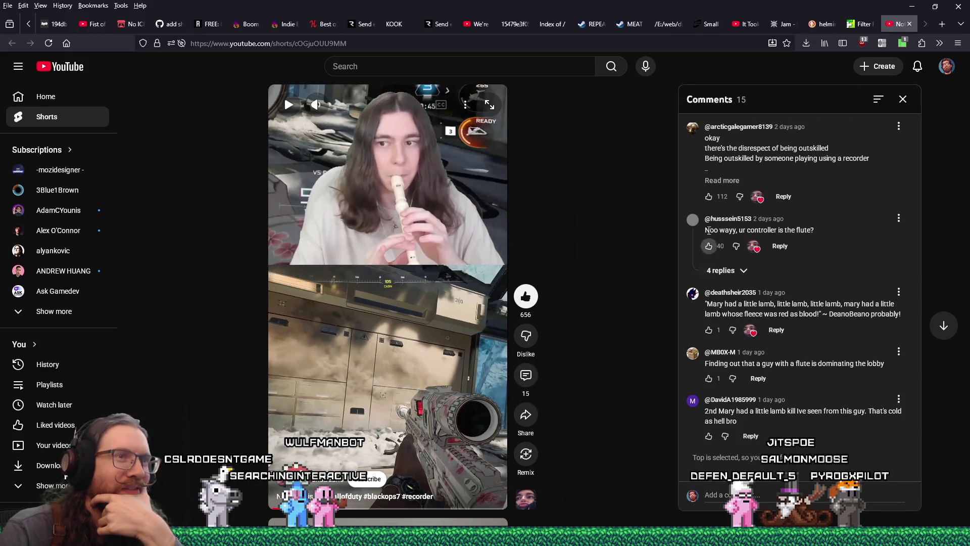
{"action": "left_click", "coordinate": [722, 181]}
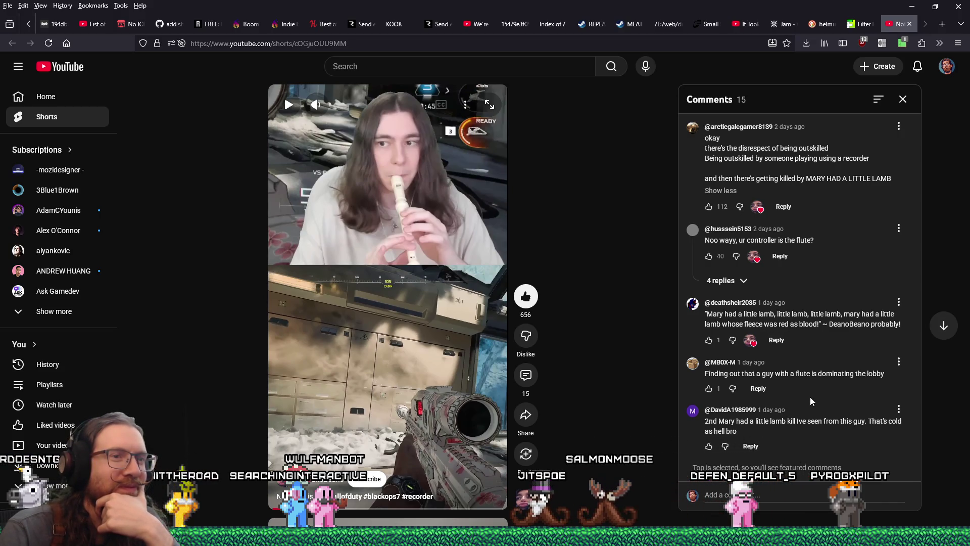
{"action": "left_click_drag", "start_coordinate": [752, 324], "coordinate": [817, 324]}
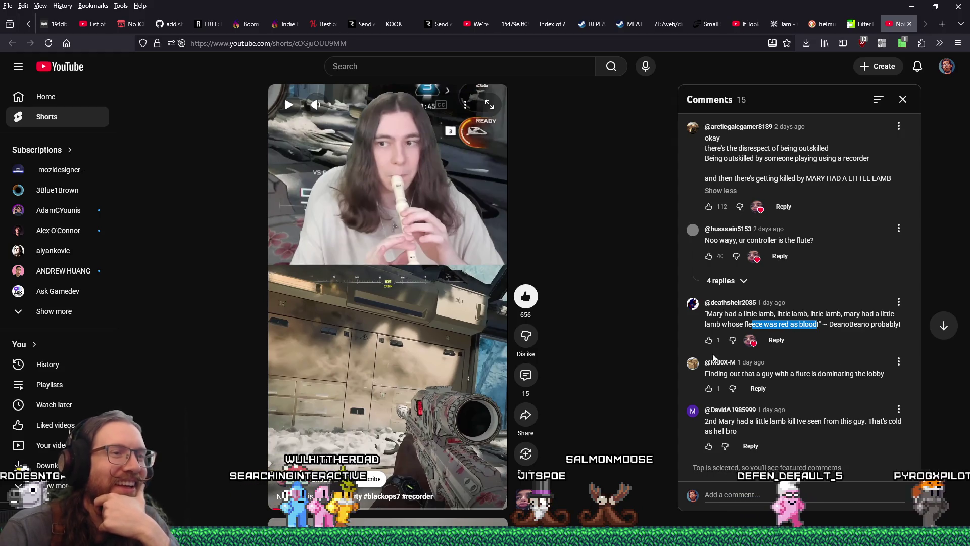
{"action": "left_click", "coordinate": [708, 340]}
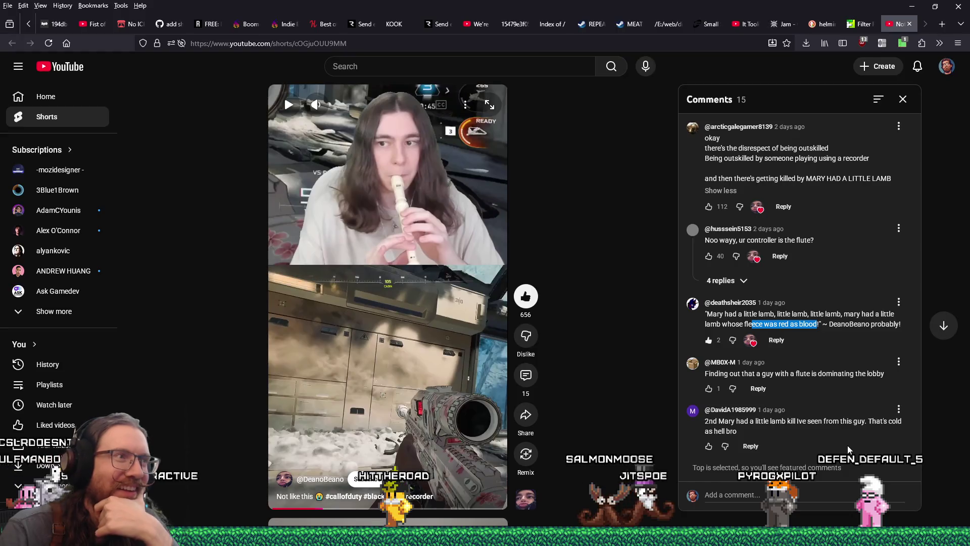
{"action": "left_click", "coordinate": [909, 23]}
{"action": "left_click", "coordinate": [912, 6]}
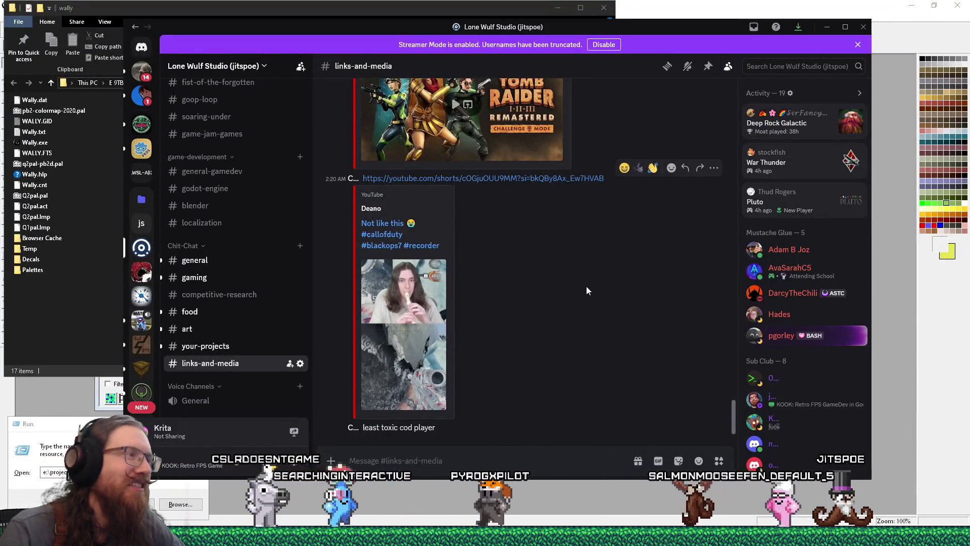
Step: Minimize Discord and close the Explorer wally folder window to reveal Wally's jitspoe_sewer.wad
{"action": "left_click", "coordinate": [825, 28]}
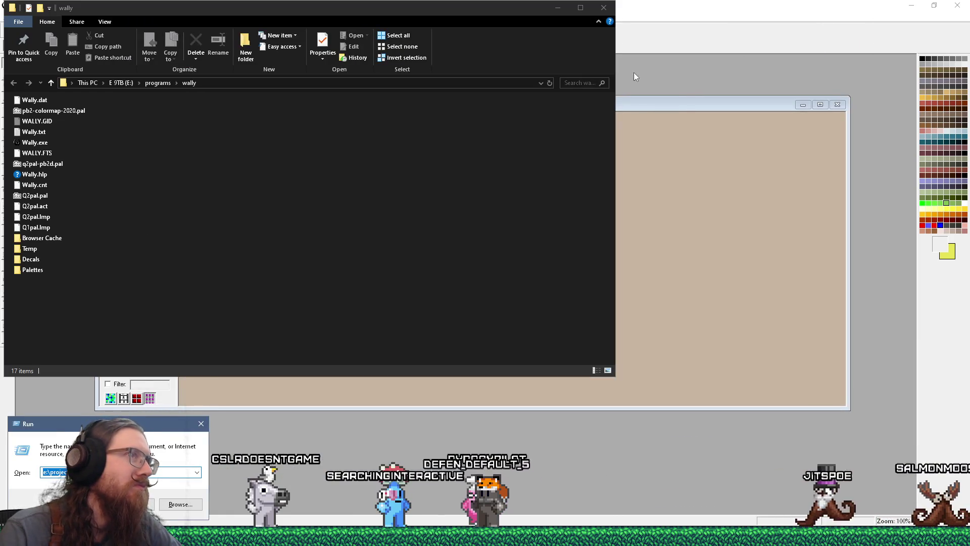
{"action": "left_click", "coordinate": [604, 8]}
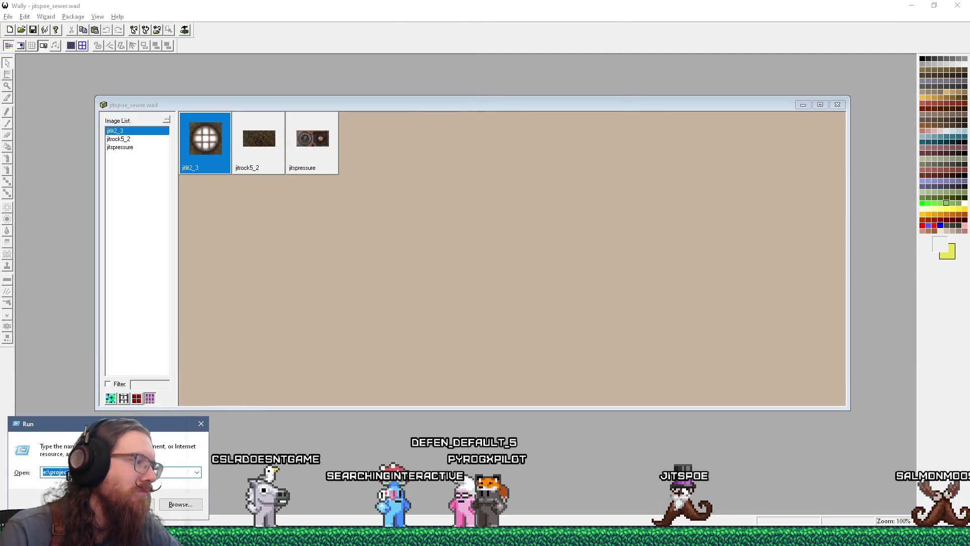
{"action": "mouse_move", "coordinate": [291, 535]}
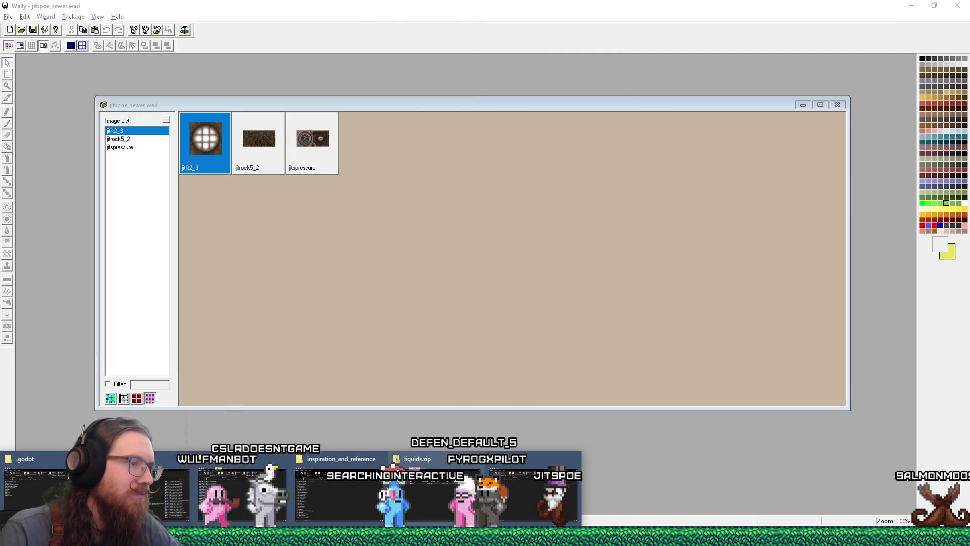
{"action": "left_click", "coordinate": [477, 458]}
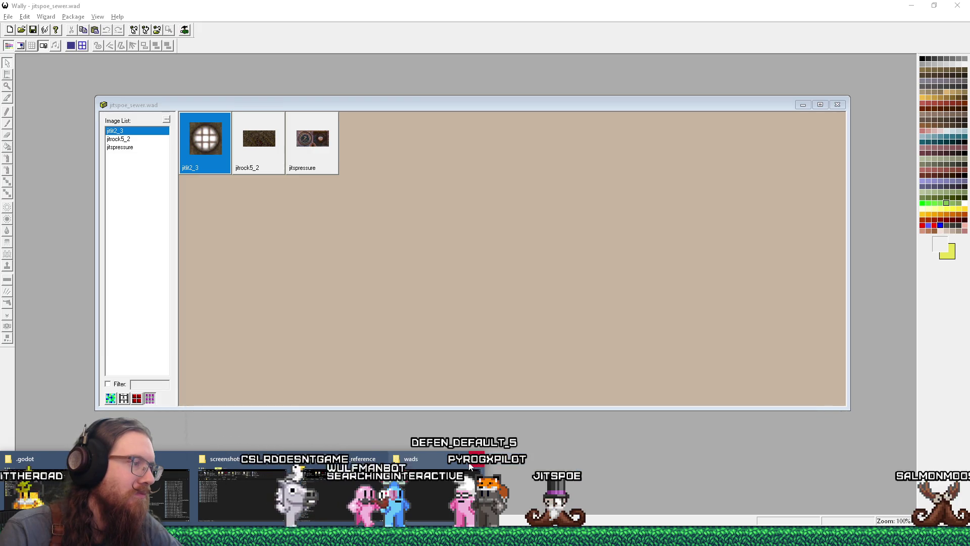
Step: Open e:\projects\koo... via Run, enter slime_animated_q, and add +0_slime_flow to the WAD
{"action": "left_click", "coordinate": [380, 459]}
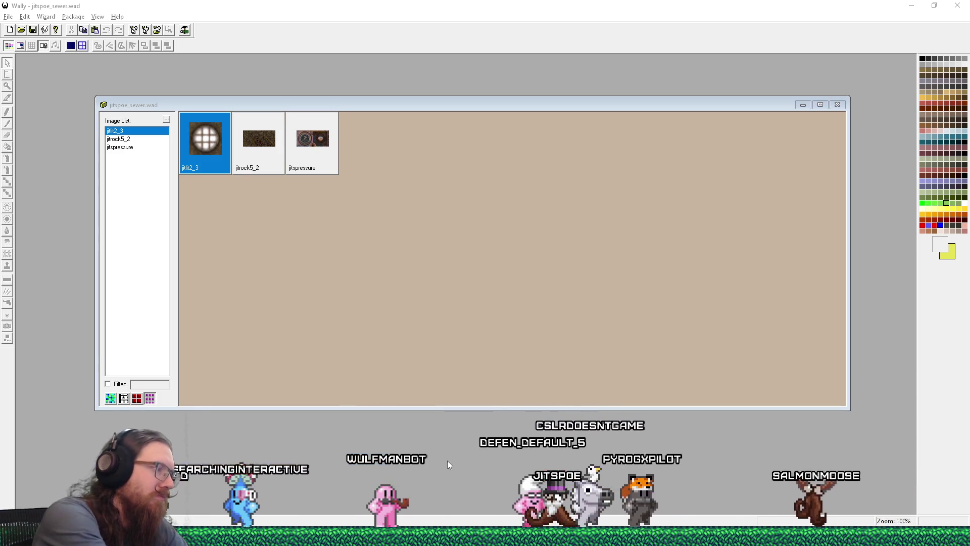
{"action": "key", "text": "super+r"}
{"action": "type", "text": "e:\\proje"}
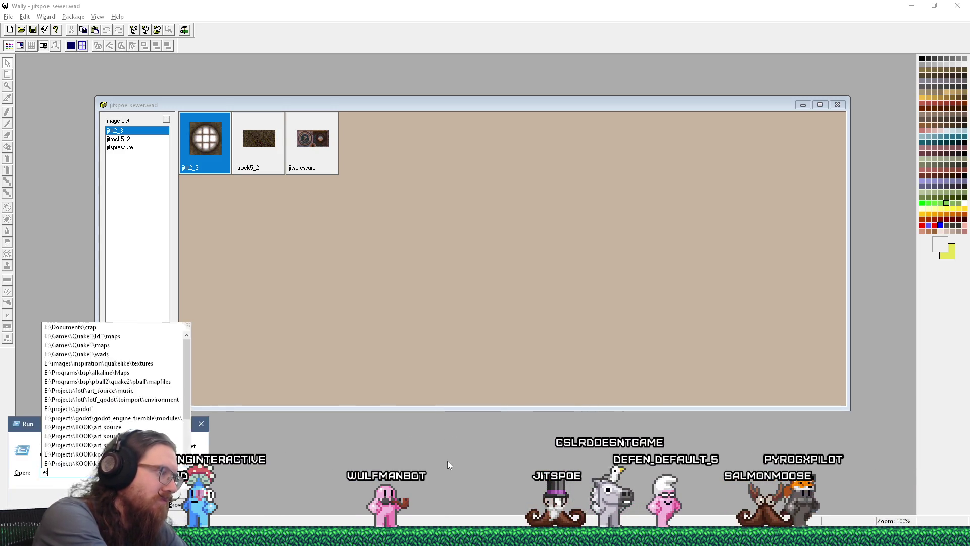
{"action": "key", "text": "BackSpace"}
{"action": "type", "text": "projec"}
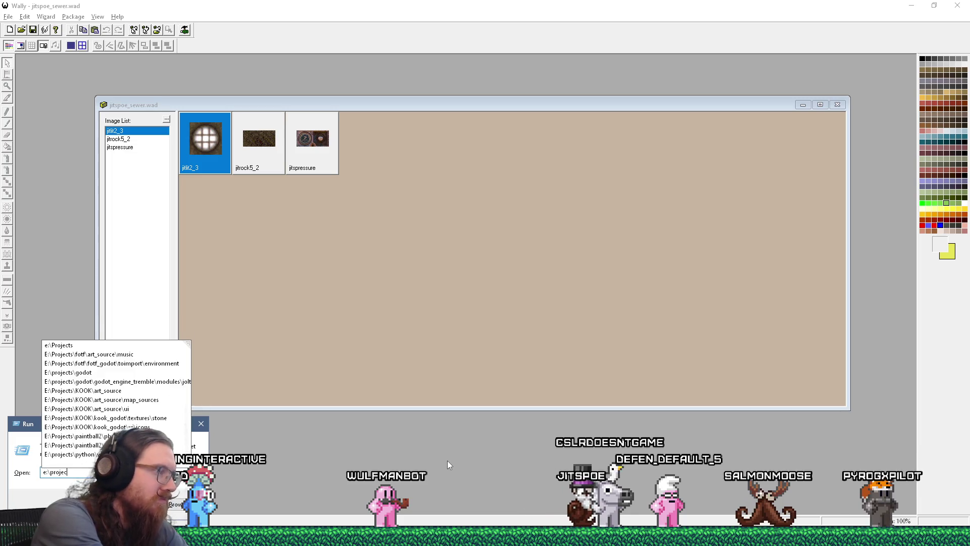
{"action": "type", "text": "ts\\koo"}
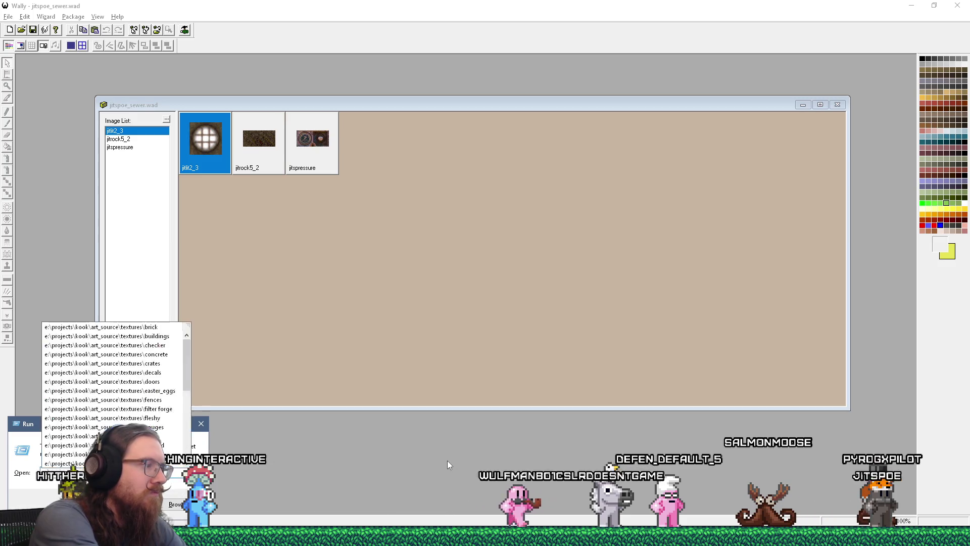
{"action": "key", "text": "Return"}
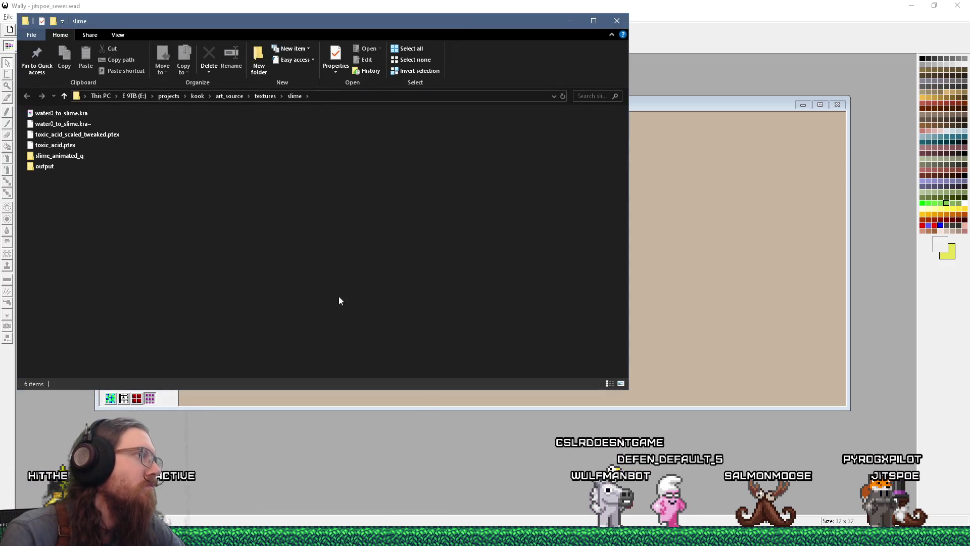
{"action": "double_click", "coordinate": [70, 156]}
{"action": "left_click", "coordinate": [696, 230]}
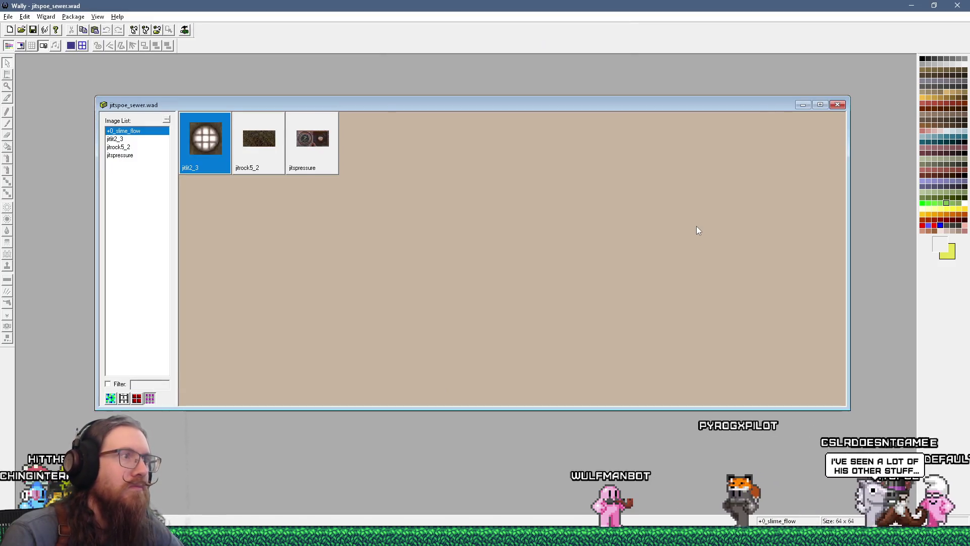
Step: Open +0_slime_flow at 100% in its own window and move it off the other thumbnails
{"action": "double_click", "coordinate": [205, 146]}
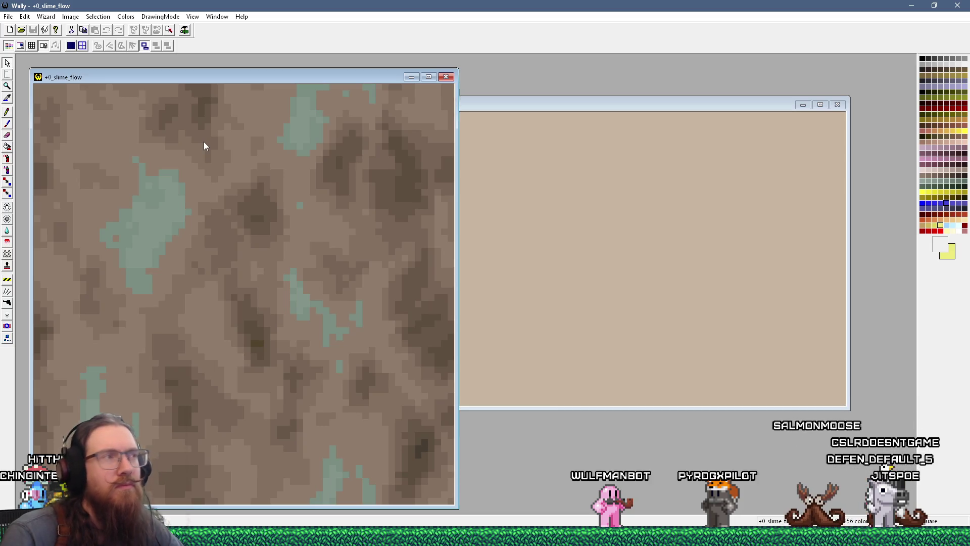
{"action": "scroll", "coordinate": [204, 142], "scroll_direction": "down", "scroll_amount": 5}
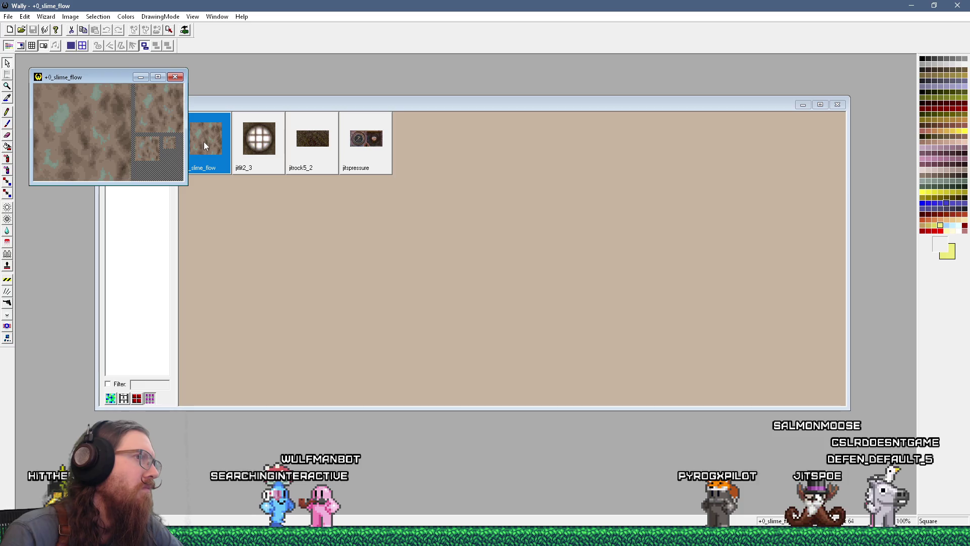
{"action": "left_click_drag", "start_coordinate": [93, 77], "coordinate": [348, 150]}
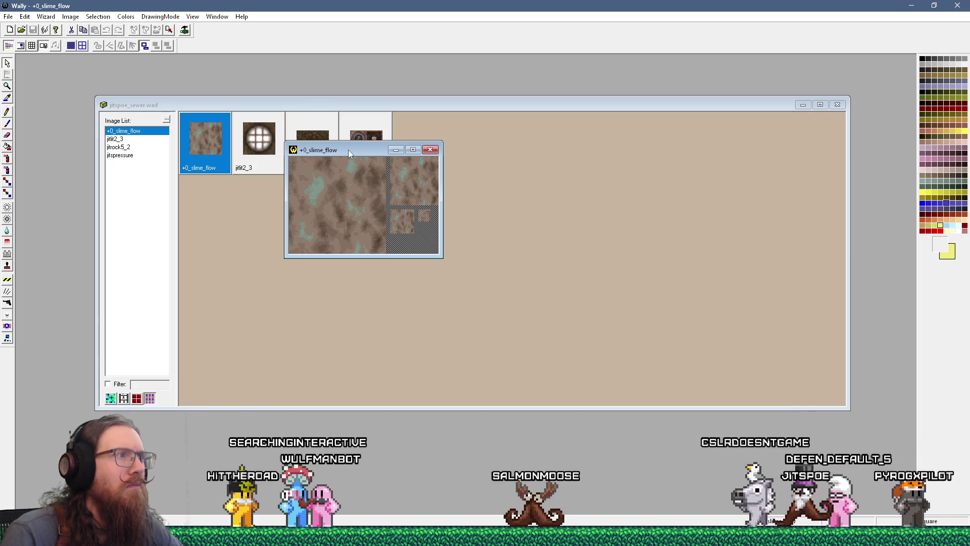
{"action": "left_click_drag", "start_coordinate": [348, 150], "coordinate": [418, 185]}
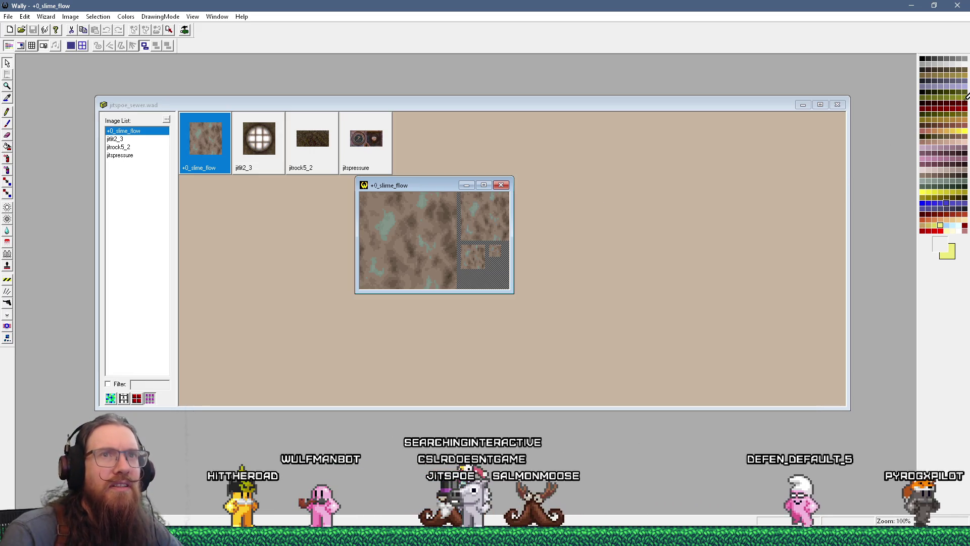
{"action": "key", "text": "alt+Tab"}
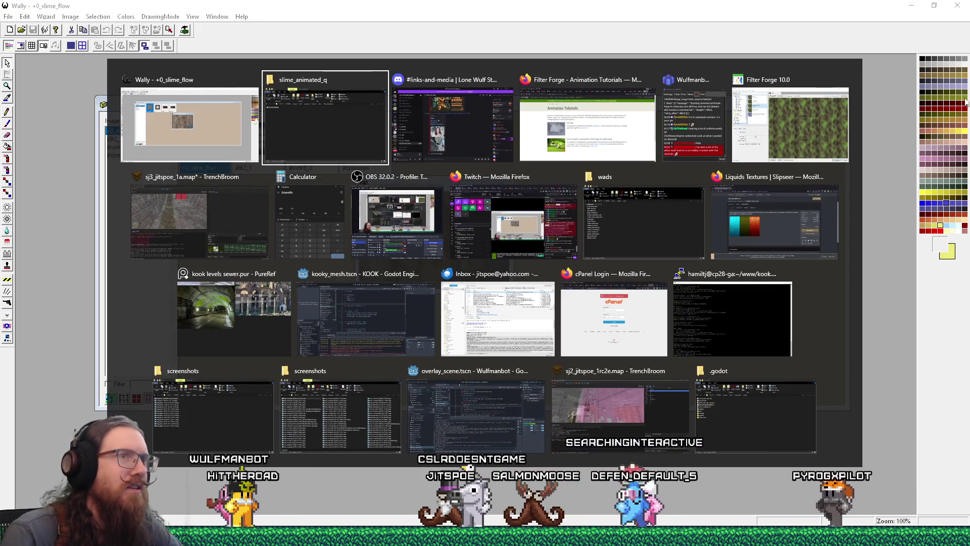
Step: In Filter Forge, check the Presets and Settings tabs, then open quake slime flow in the Filter Editor
{"action": "left_click", "coordinate": [827, 127]}
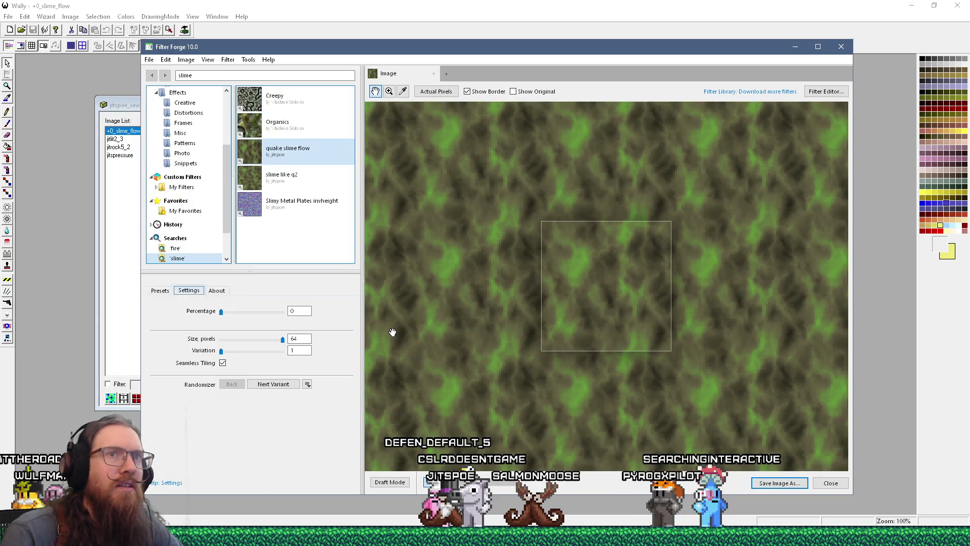
{"action": "left_click", "coordinate": [159, 291]}
{"action": "left_click", "coordinate": [189, 291]}
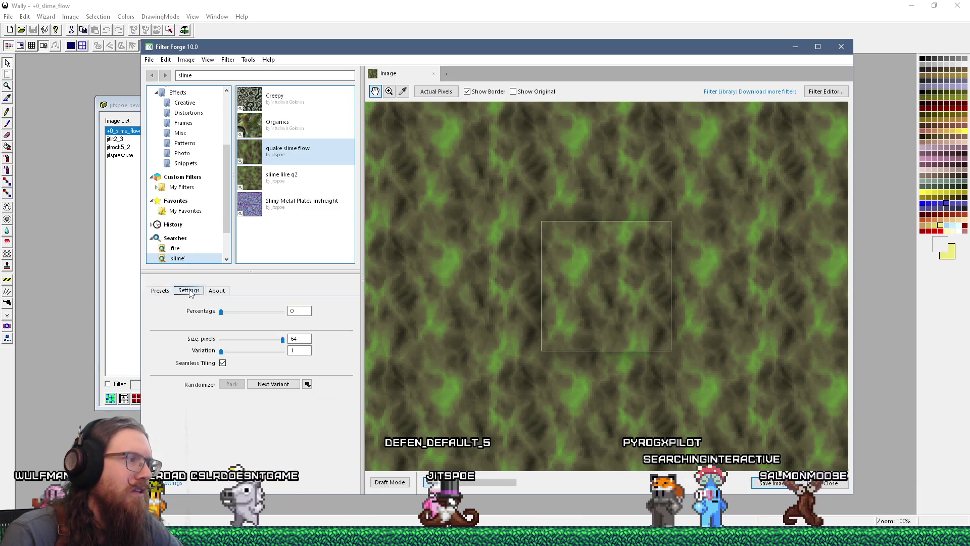
{"action": "left_click", "coordinate": [159, 290]}
{"action": "left_click", "coordinate": [189, 290]}
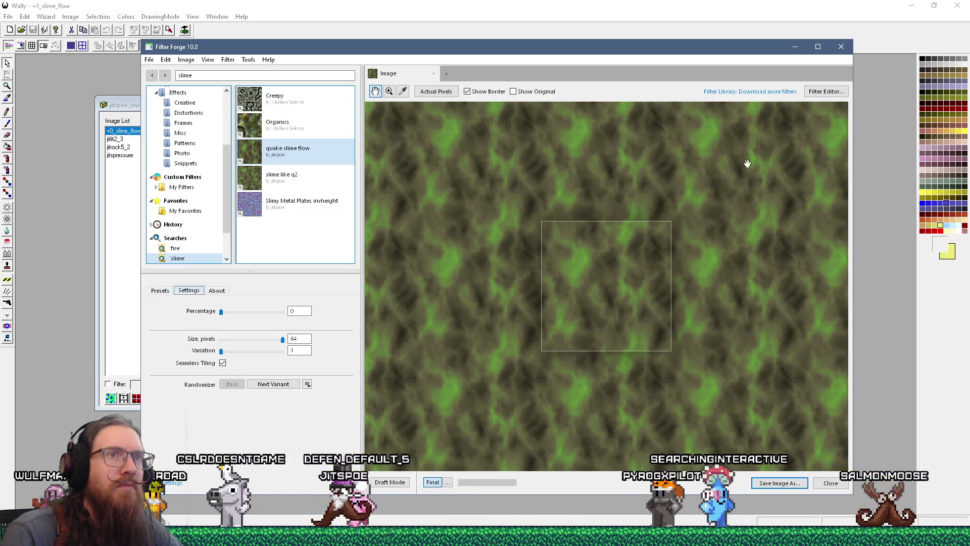
{"action": "left_click", "coordinate": [827, 92]}
{"action": "left_click", "coordinate": [481, 284]}
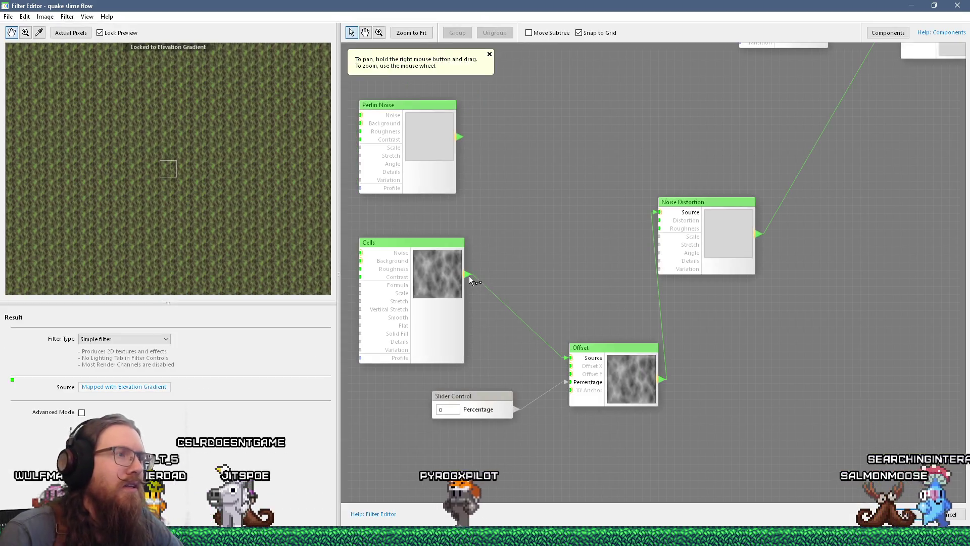
{"action": "mouse_move", "coordinate": [469, 274]}
{"action": "left_mouse_down"}
{"action": "mouse_move", "coordinate": [685, 340]}
{"action": "mouse_move", "coordinate": [665, 316]}
{"action": "mouse_move", "coordinate": [624, 320]}
{"action": "mouse_move", "coordinate": [381, 396]}
{"action": "left_mouse_up"}
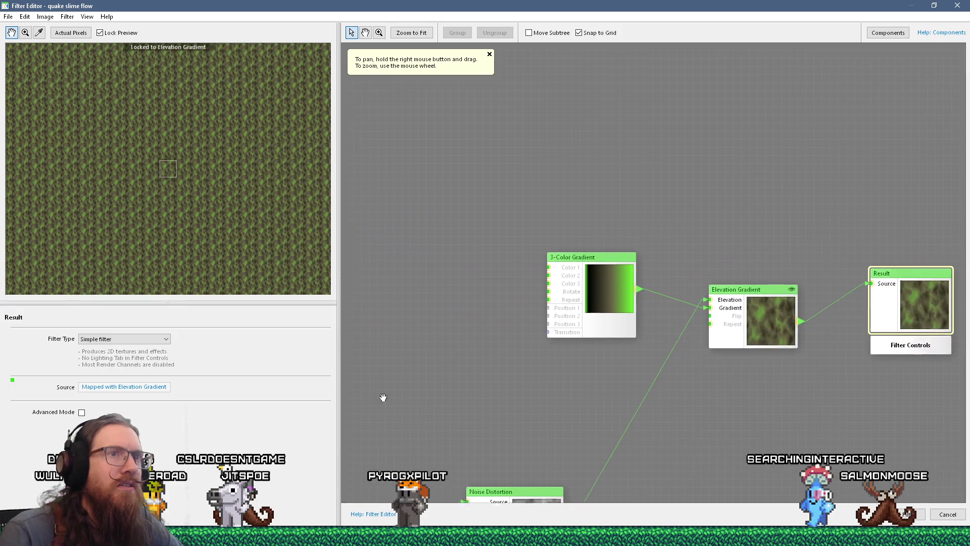
Step: Shift the 3-Color Gradient's Color 3 from bright green to AFEF2E and save the filter
{"action": "left_click", "coordinate": [602, 324]}
{"action": "left_click", "coordinate": [91, 362]}
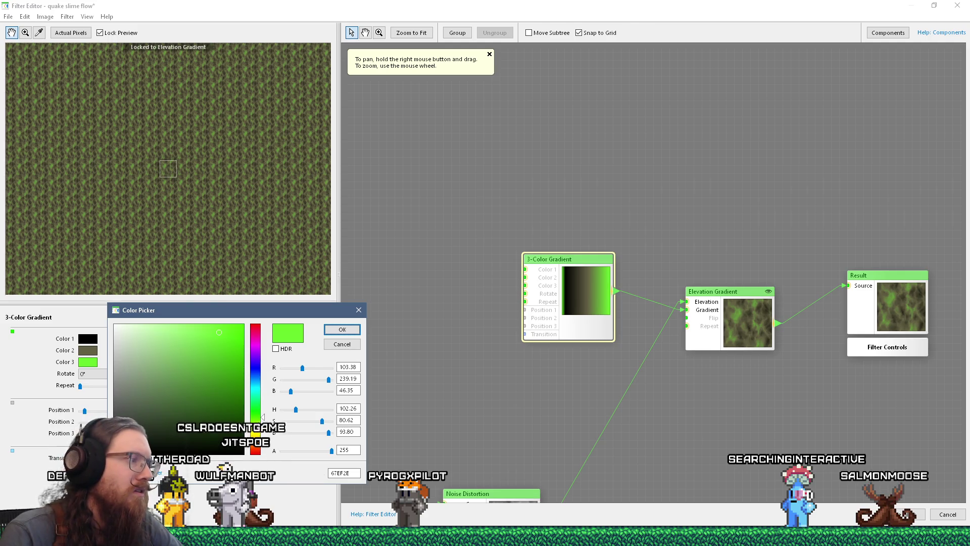
{"action": "left_click_drag", "start_coordinate": [262, 417], "coordinate": [261, 432]}
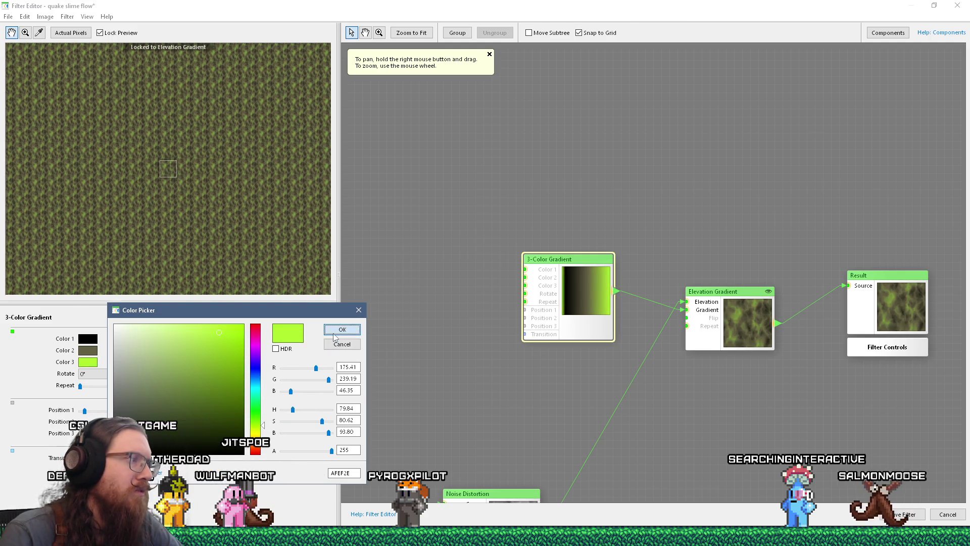
{"action": "left_click", "coordinate": [334, 333]}
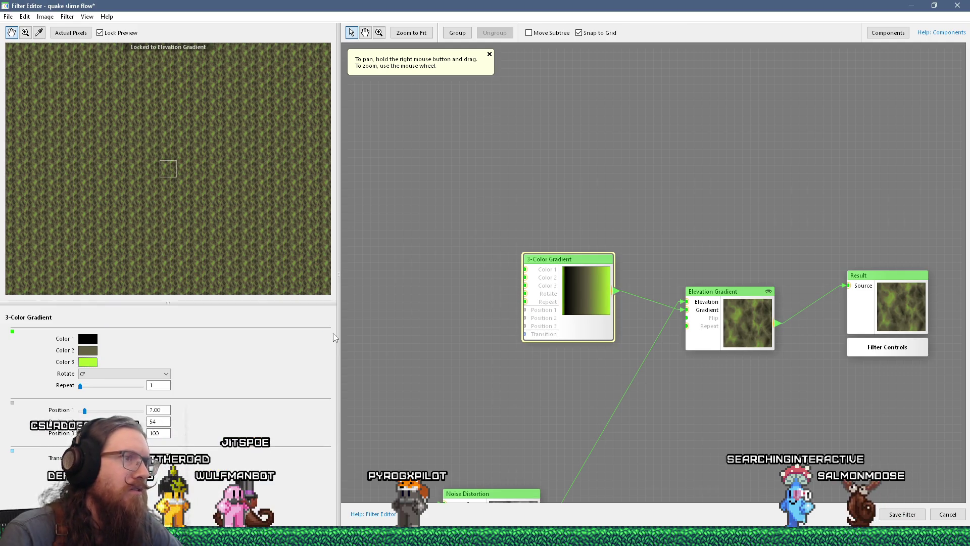
{"action": "left_click", "coordinate": [897, 512]}
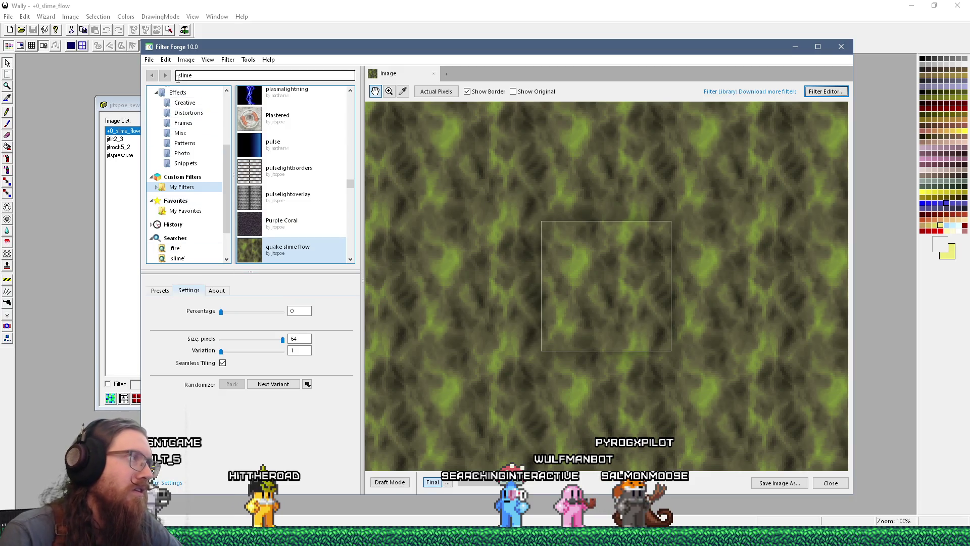
Step: Save the retinted slime image over +0_slime_flow.png as PNG, then close Filter Forge
{"action": "left_click", "coordinate": [149, 60]}
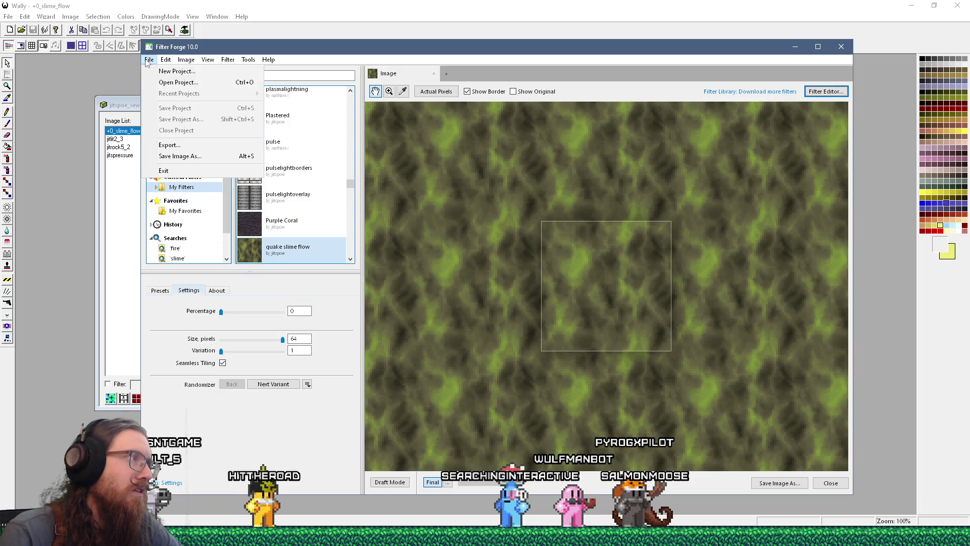
{"action": "left_click", "coordinate": [177, 156]}
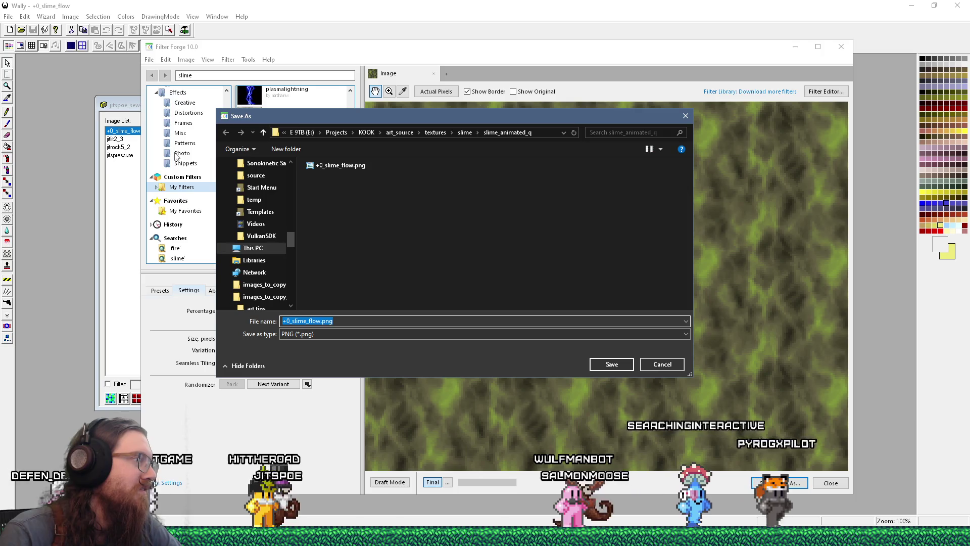
{"action": "left_click", "coordinate": [606, 364]}
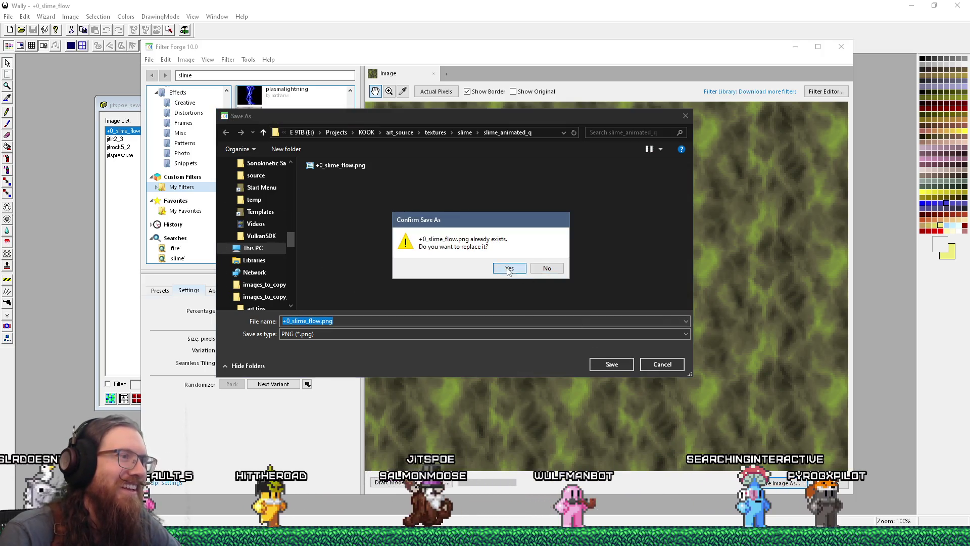
{"action": "left_click", "coordinate": [504, 269]}
{"action": "left_click", "coordinate": [496, 291]}
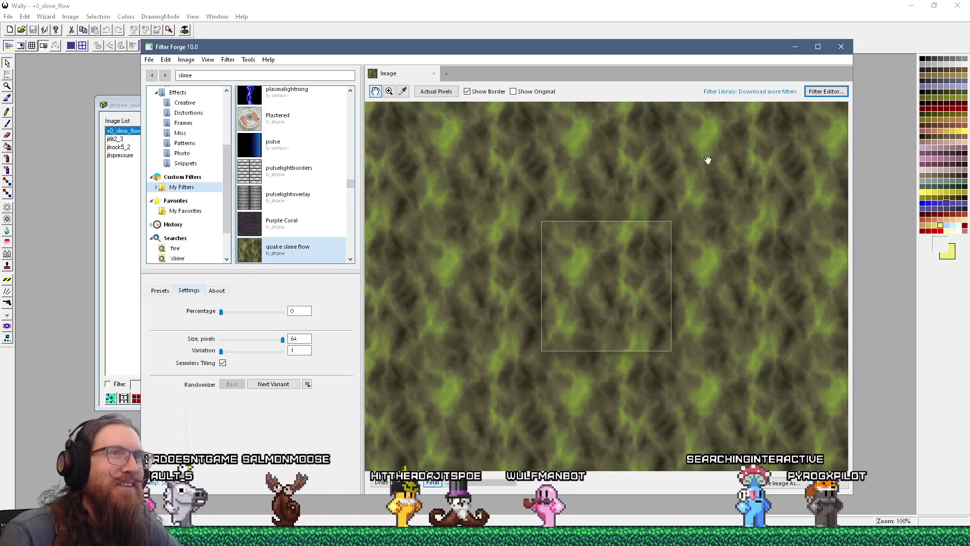
{"action": "left_click", "coordinate": [841, 47]}
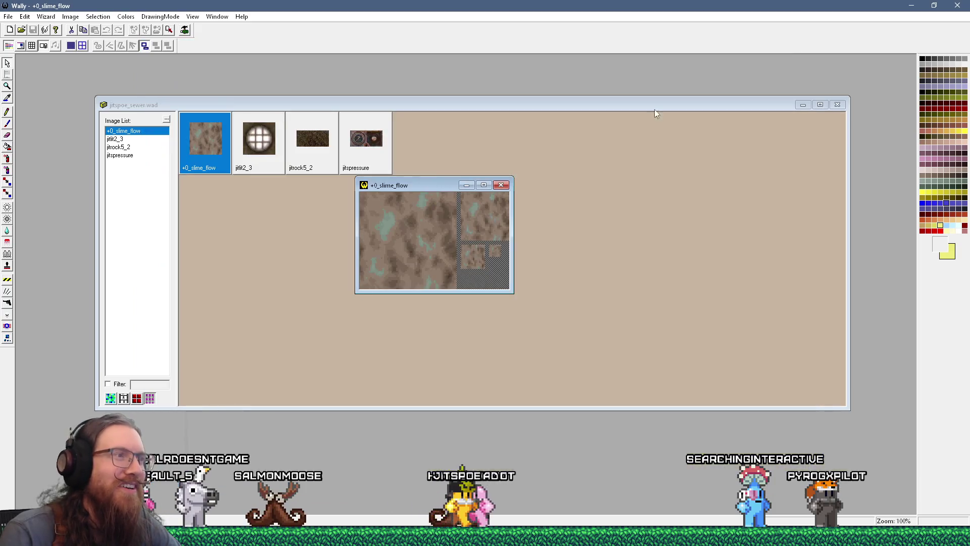
Step: Delete the old +0_slime_flow texture from jitspoe_sewer.wad
{"action": "left_click", "coordinate": [502, 185]}
{"action": "key", "text": "Delete"}
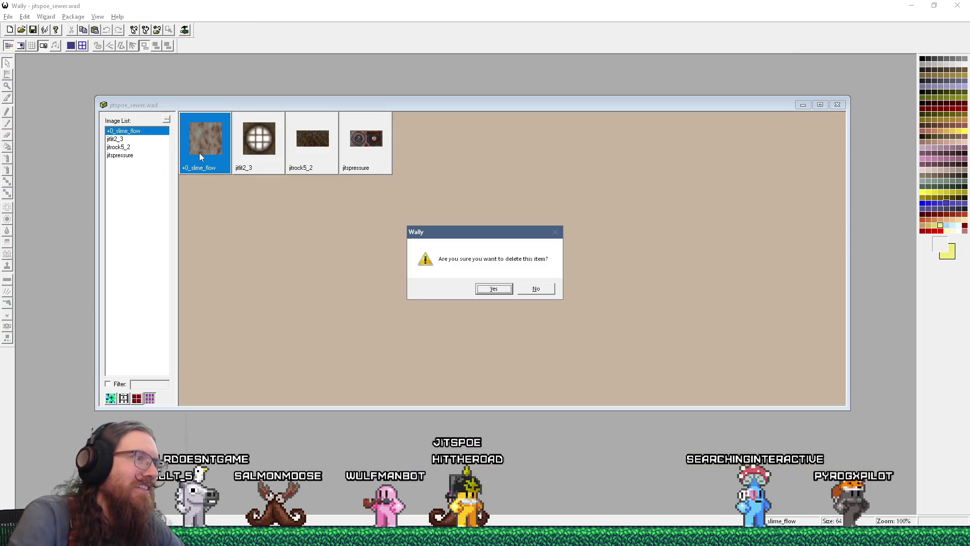
{"action": "left_click", "coordinate": [491, 289]}
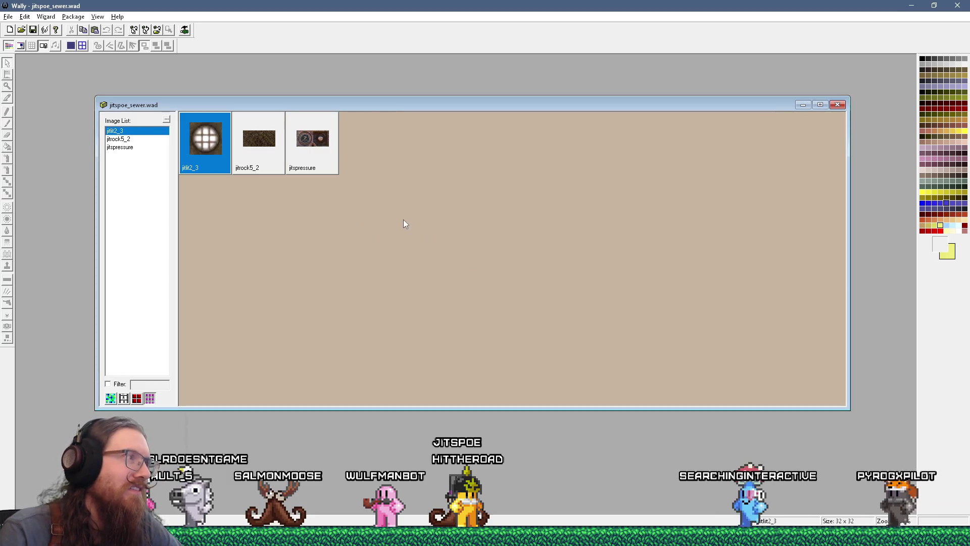
Step: Drag the new +0_slime_flow.png from slime_animated_q into the WAD and check its colours
{"action": "key", "text": "alt+Tab"}
{"action": "key", "text": "Tab"}
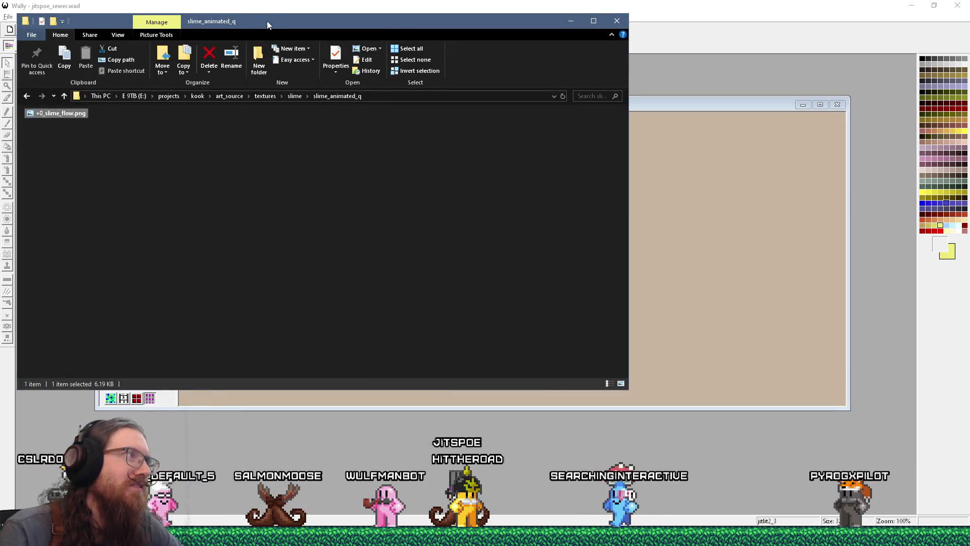
{"action": "mouse_move", "coordinate": [268, 14]}
{"action": "left_mouse_down"}
{"action": "mouse_move", "coordinate": [329, 98]}
{"action": "mouse_move", "coordinate": [374, 91]}
{"action": "mouse_move", "coordinate": [364, 187]}
{"action": "mouse_move", "coordinate": [354, 191]}
{"action": "left_mouse_up"}
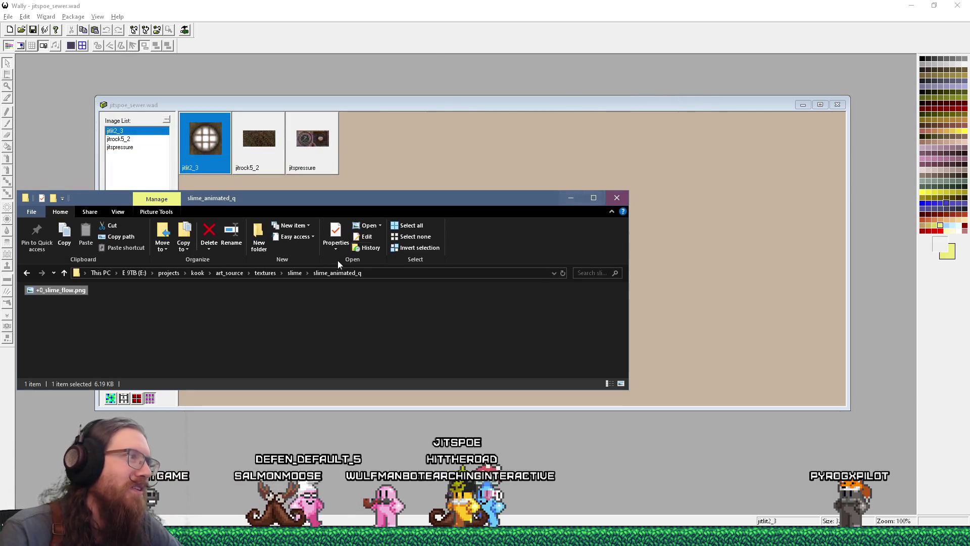
{"action": "left_click_drag", "start_coordinate": [85, 291], "coordinate": [382, 150]}
{"action": "double_click", "coordinate": [202, 151]}
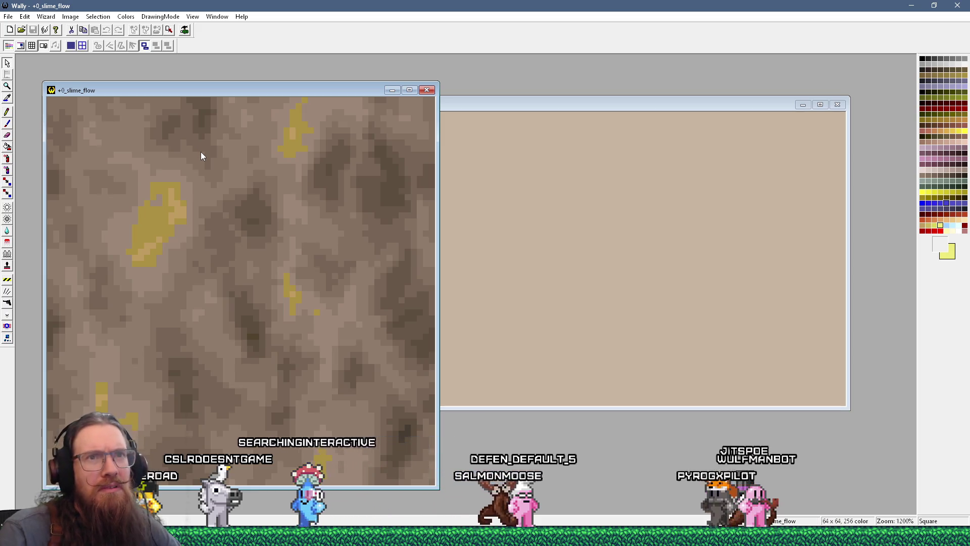
{"action": "left_click", "coordinate": [422, 91]}
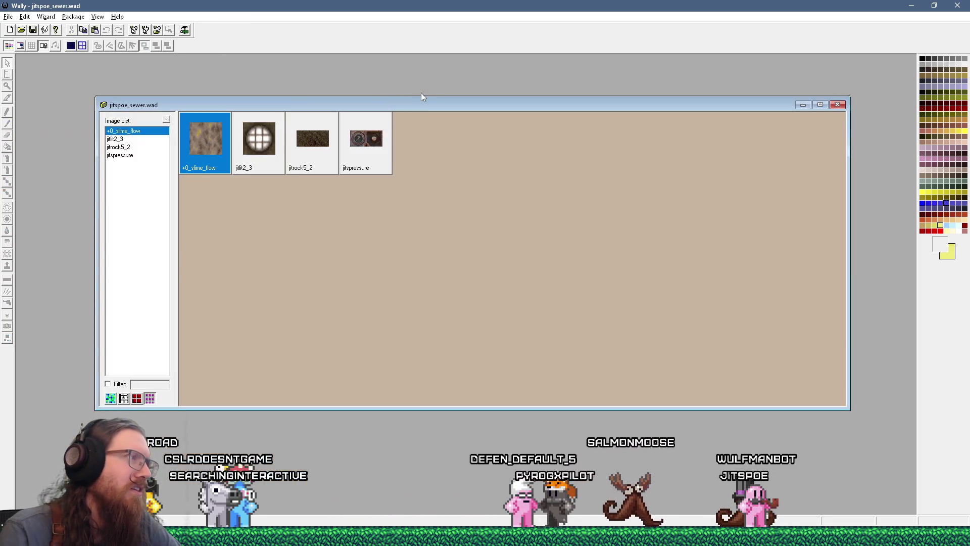
{"action": "key", "text": "alt+Tab"}
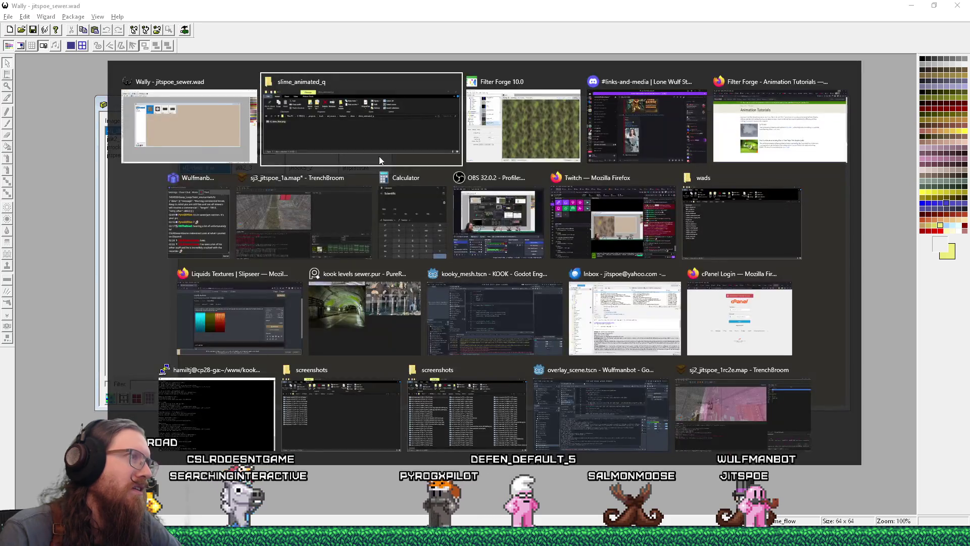
Step: In slime_animated_q, browse +0_slime_flow.png's context menu and dismiss it without choosing anything
{"action": "left_click", "coordinate": [380, 161]}
{"action": "right_click", "coordinate": [83, 293]}
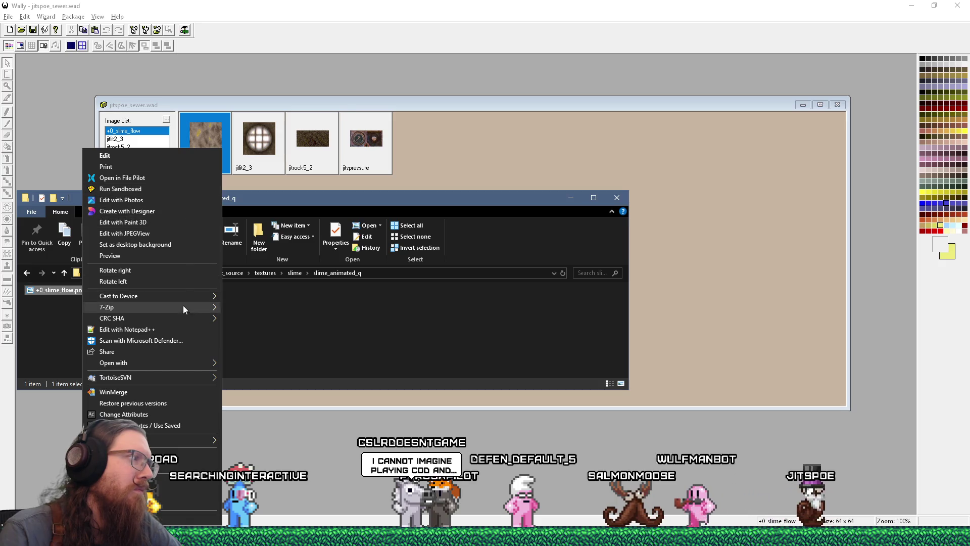
{"action": "mouse_move", "coordinate": [182, 376]}
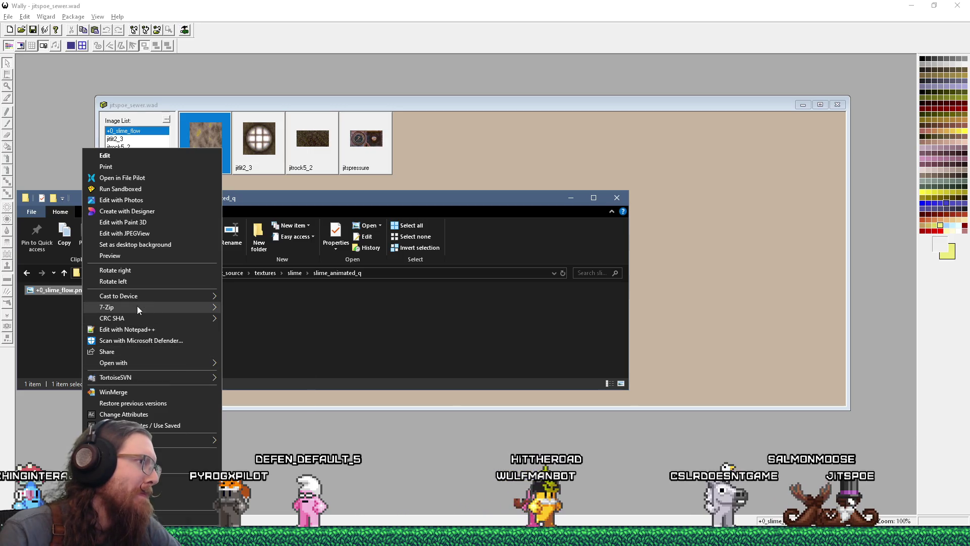
{"action": "mouse_move", "coordinate": [137, 307]}
{"action": "left_click", "coordinate": [54, 335]}
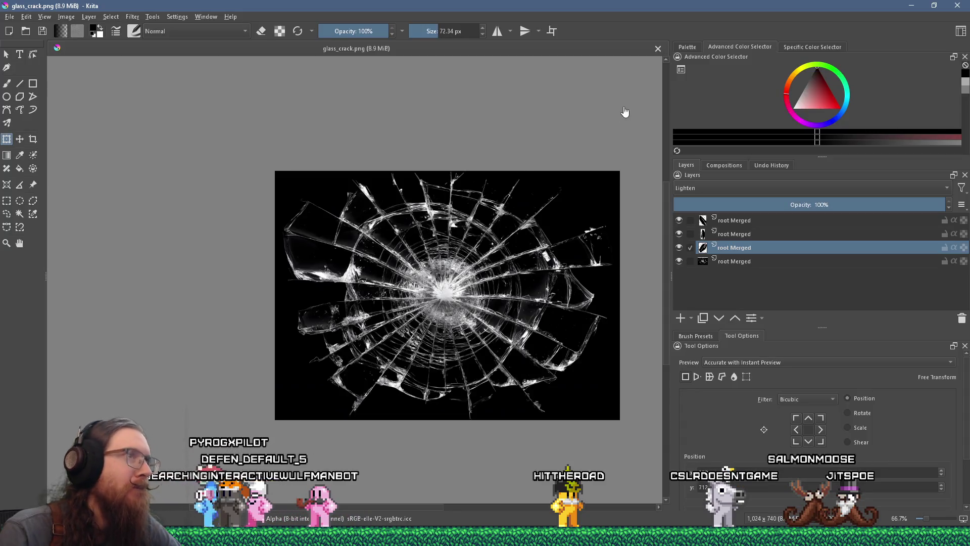
Step: Close glass_crack.png and open +0_slime_flow.png in Krita, fitted to the window
{"action": "left_click", "coordinate": [659, 49]}
{"action": "key", "text": "alt+Tab"}
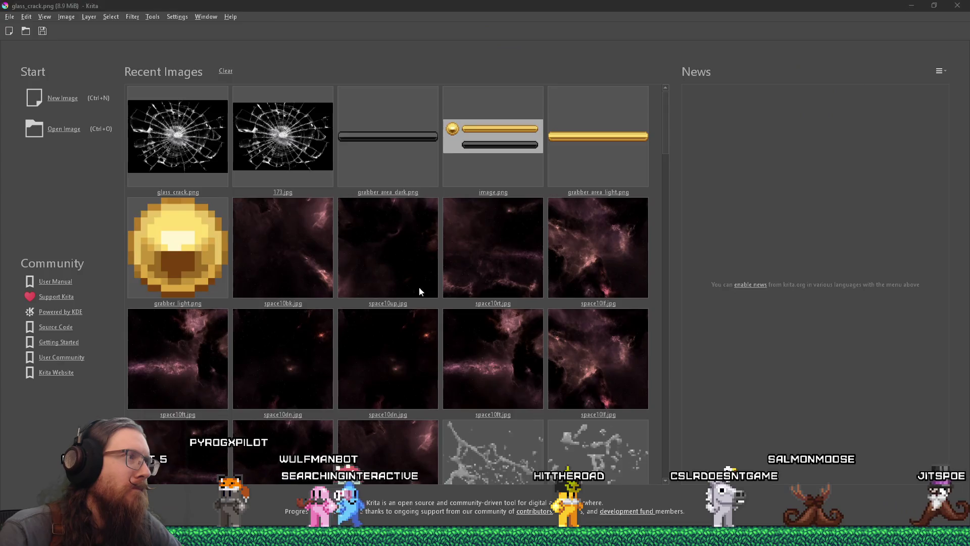
{"action": "left_click_drag", "start_coordinate": [350, 77], "coordinate": [353, 96]}
{"action": "key", "text": "1"}
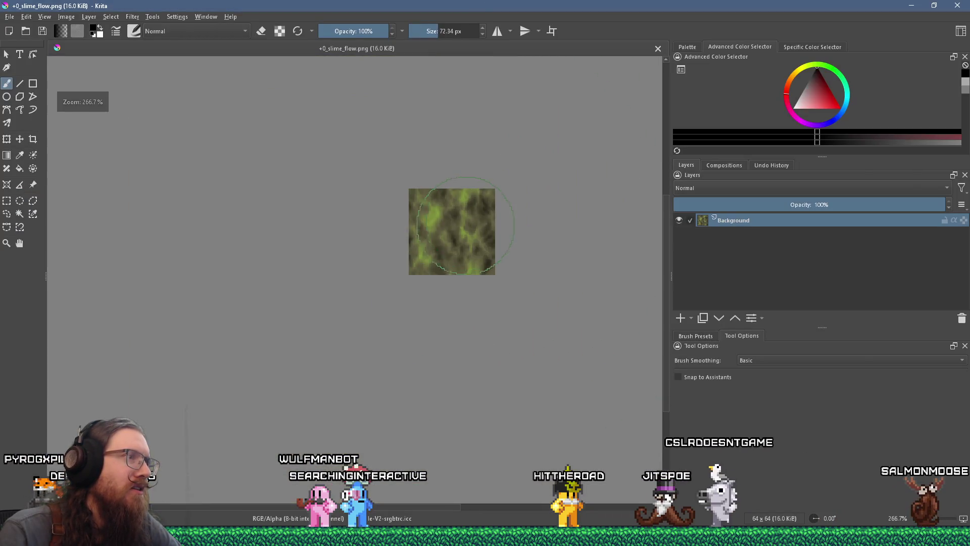
{"action": "key", "text": "2"}
Step: Open Wally's +0_slime_flow texture, sample its yellow blob colours, and return to Krita
{"action": "key", "text": "super+Tab"}
{"action": "key", "text": "Left"}
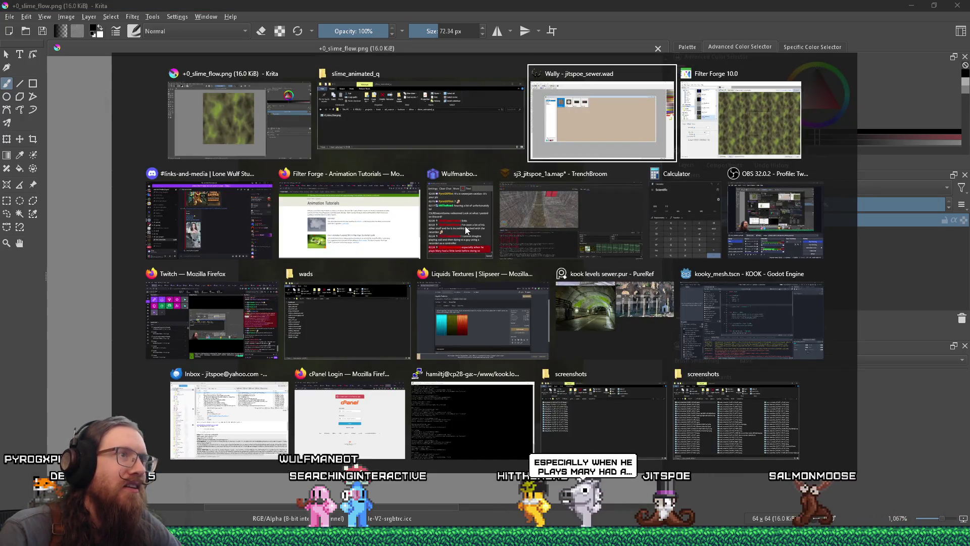
{"action": "key", "text": "Return"}
{"action": "double_click", "coordinate": [208, 151]}
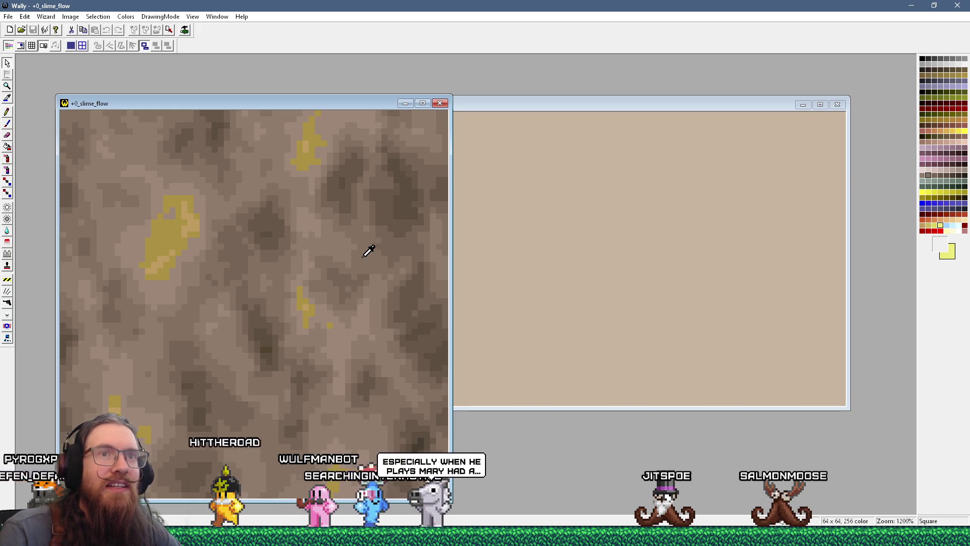
{"action": "left_click", "coordinate": [174, 248]}
{"action": "left_click", "coordinate": [175, 255]}
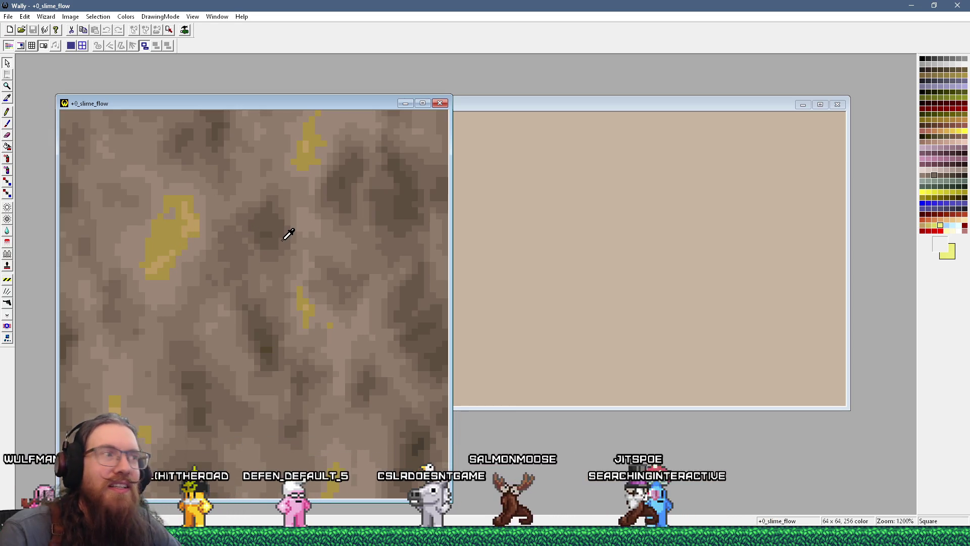
{"action": "key", "text": "alt+Tab"}
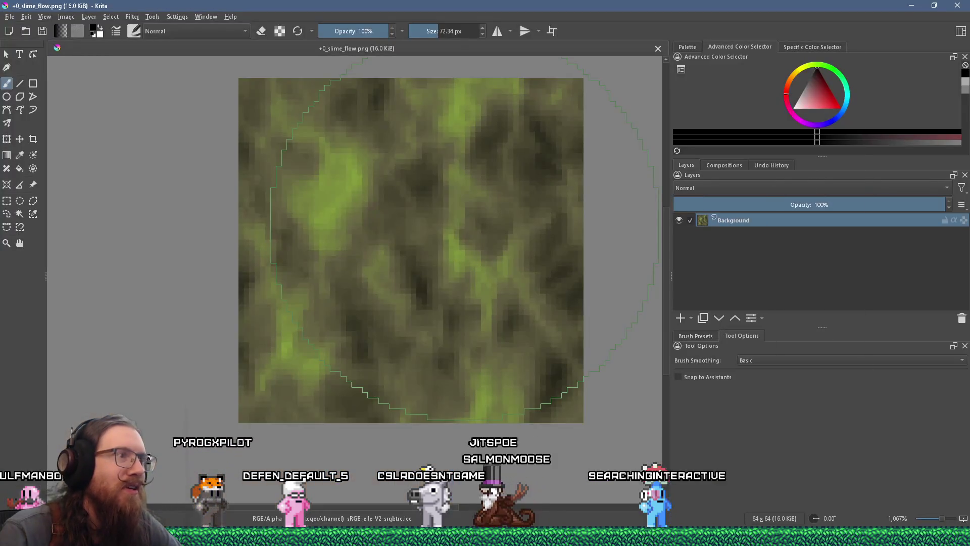
{"action": "key", "text": "alt+Tab"}
{"action": "key", "text": "alt+Tab"}
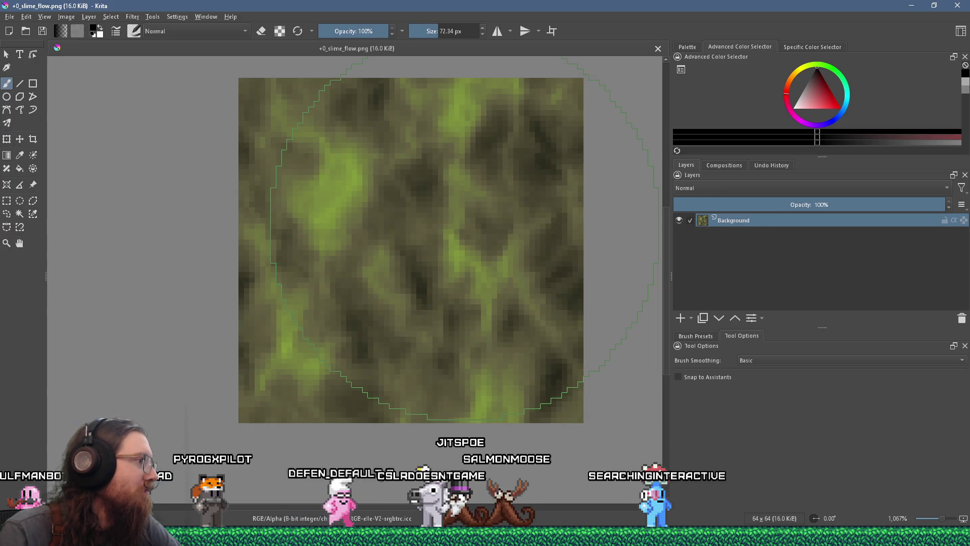
Step: Look through Krita's Image menu without applying anything, then start a system search
{"action": "left_click", "coordinate": [66, 17]}
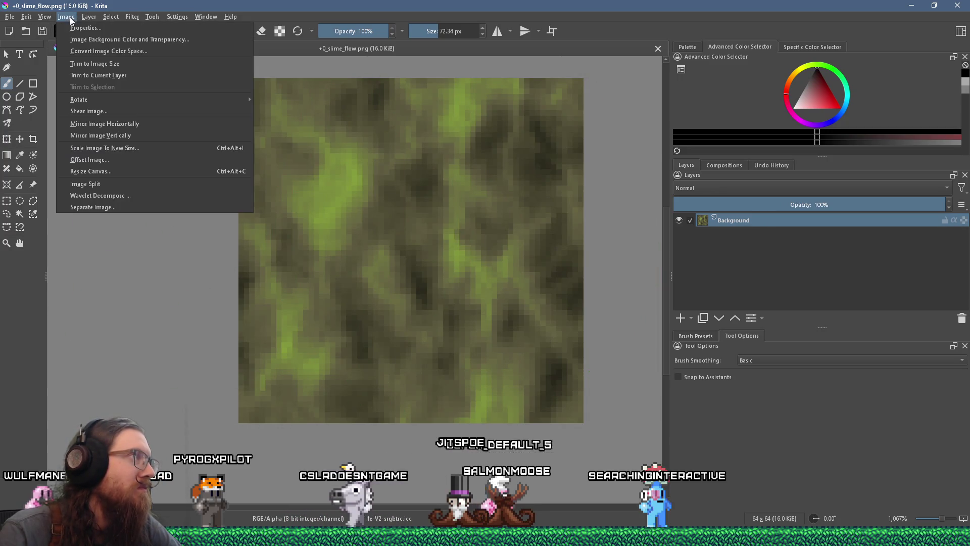
{"action": "mouse_move", "coordinate": [101, 99]}
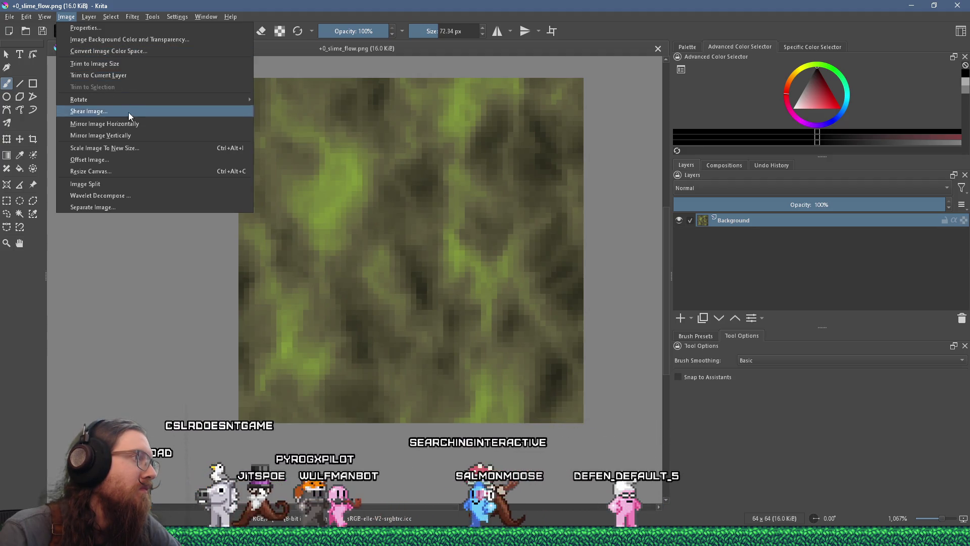
{"action": "key", "text": "Escape"}
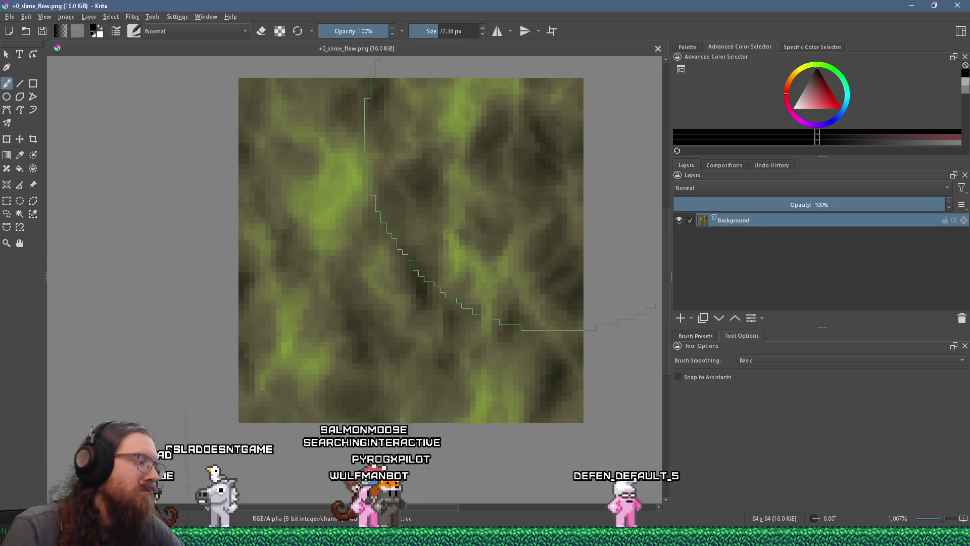
{"action": "key", "text": "super"}
Step: Launch GIMP 3.0.4 and close its About and Welcome dialogs
{"action": "type", "text": "gi"}
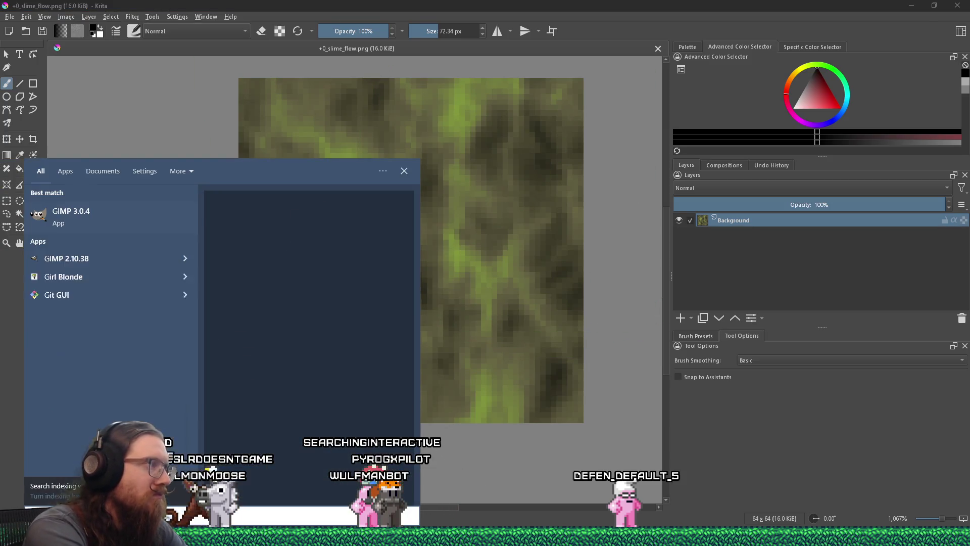
{"action": "key", "text": "Return"}
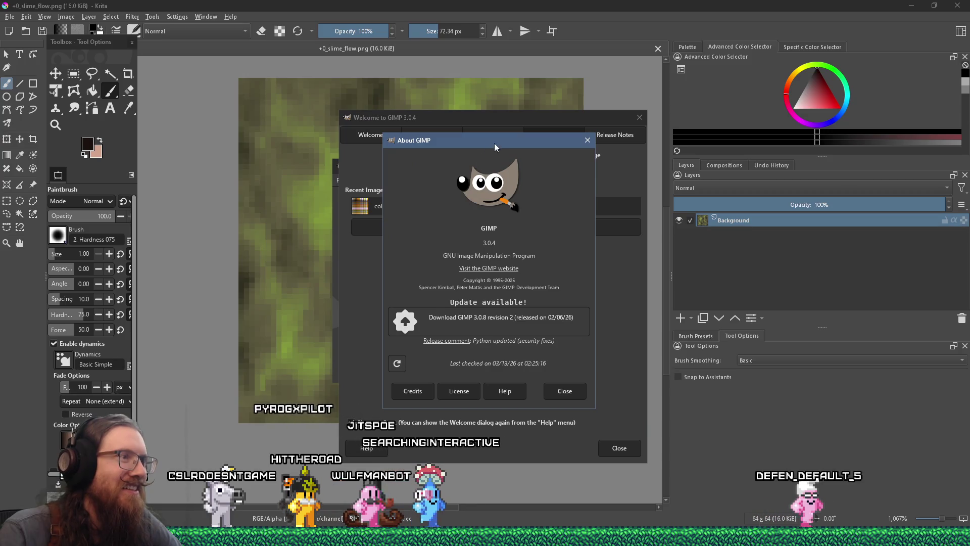
{"action": "left_click_drag", "start_coordinate": [494, 143], "coordinate": [540, 132]}
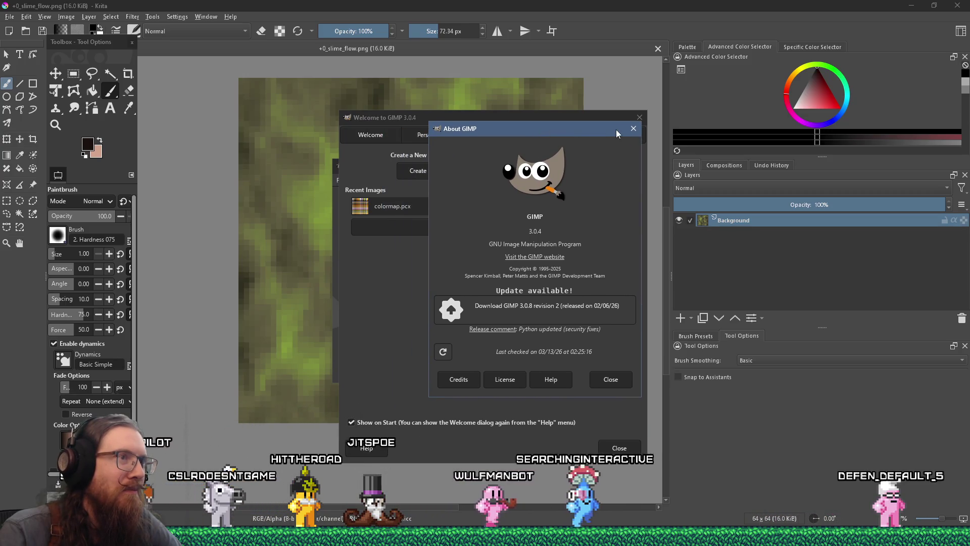
{"action": "left_click", "coordinate": [628, 130]}
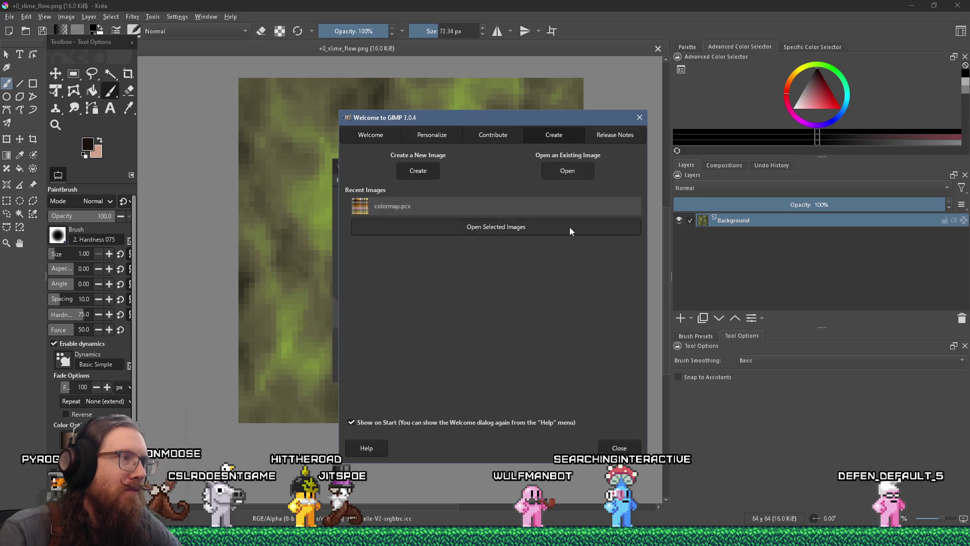
{"action": "left_click", "coordinate": [638, 119]}
Step: Open +0_slime_flow.png in GIMP from the slime_animated_q folder
{"action": "key", "text": "alt+Tab"}
{"action": "key", "text": "alt+Tab"}
{"action": "key", "text": "alt+Tab"}
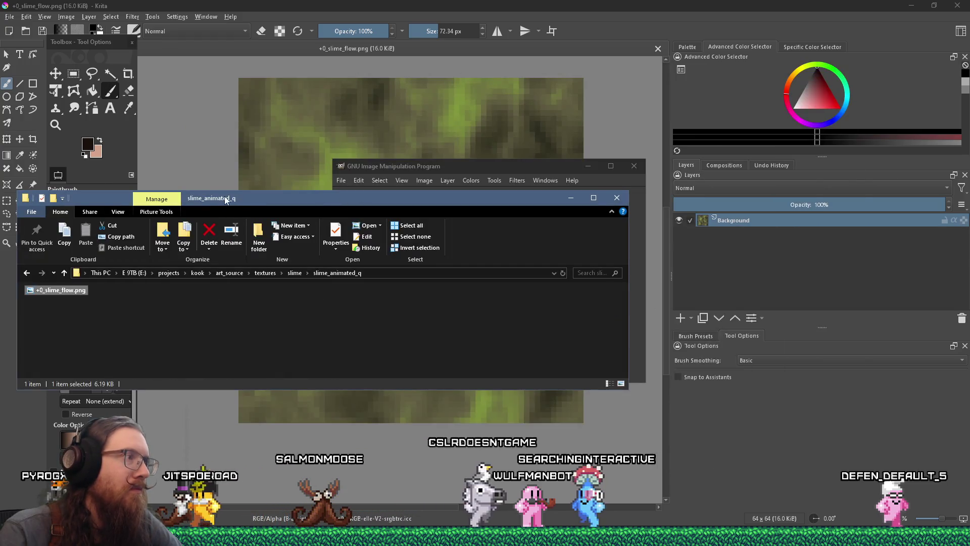
{"action": "left_click_drag", "start_coordinate": [379, 198], "coordinate": [853, 224]}
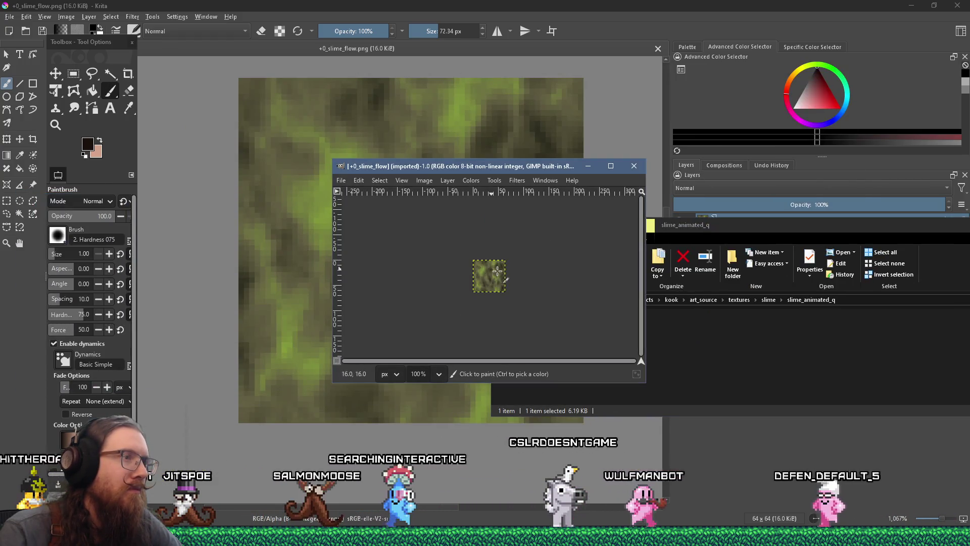
{"action": "scroll", "coordinate": [496, 280], "scroll_direction": "up", "scroll_amount": 3}
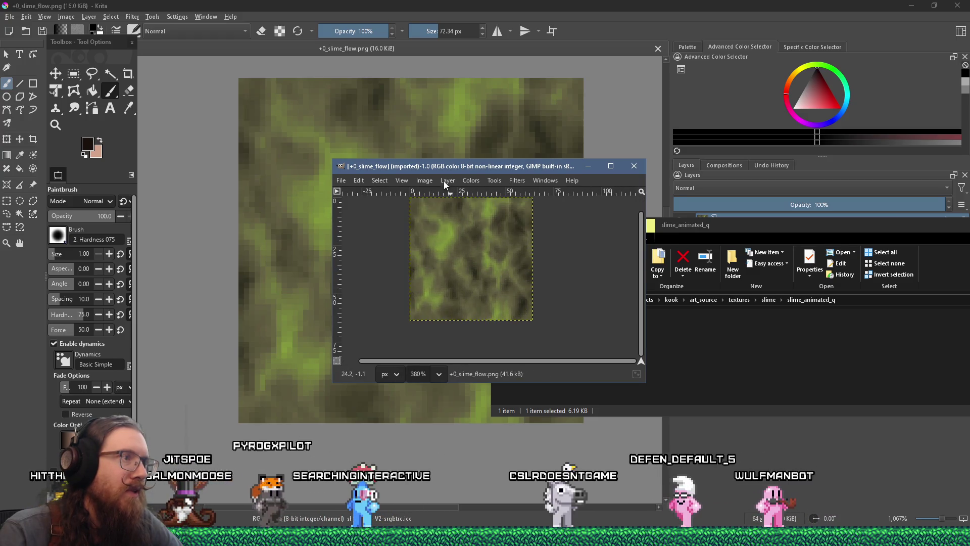
{"action": "left_click", "coordinate": [470, 180]}
{"action": "mouse_move", "coordinate": [434, 184]}
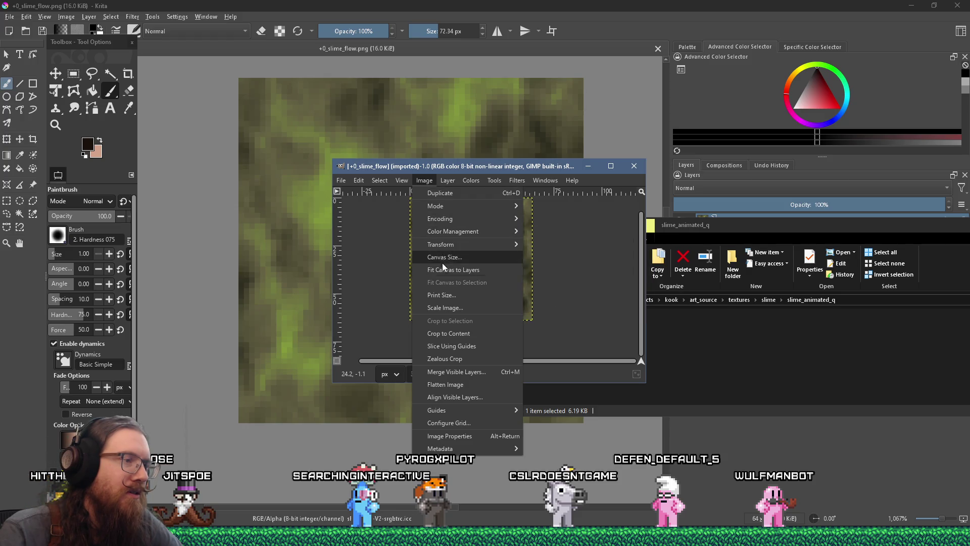
{"action": "mouse_move", "coordinate": [458, 206]}
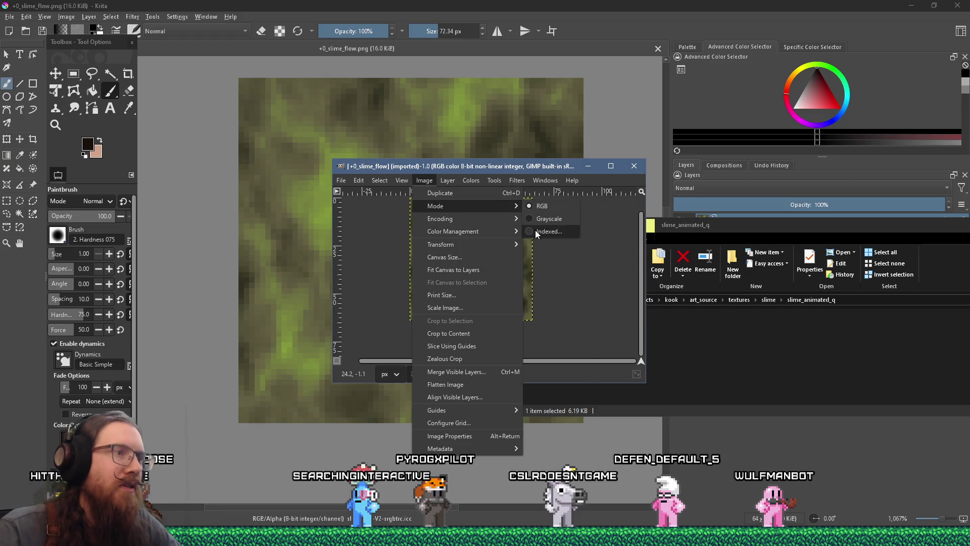
{"action": "left_click", "coordinate": [536, 231]}
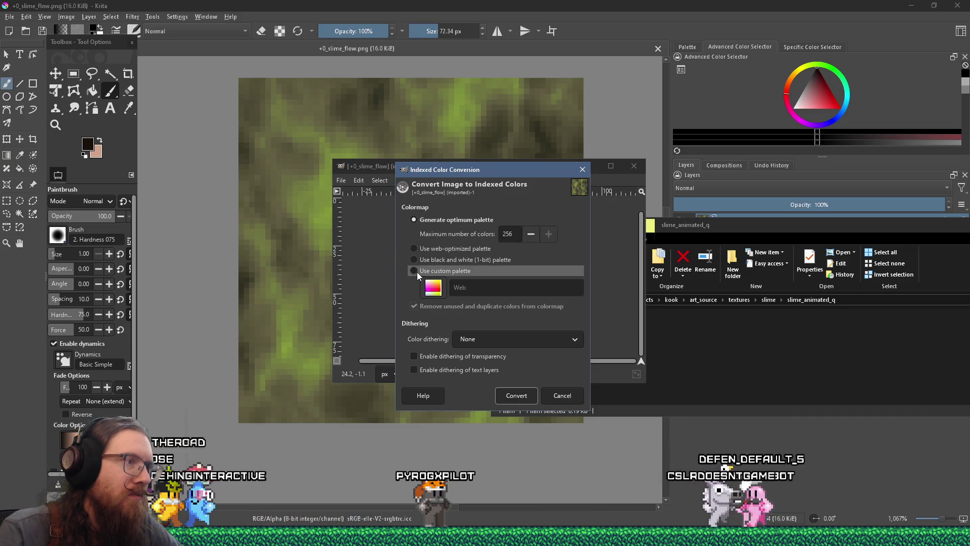
{"action": "left_click", "coordinate": [417, 272]}
{"action": "left_click", "coordinate": [428, 288]}
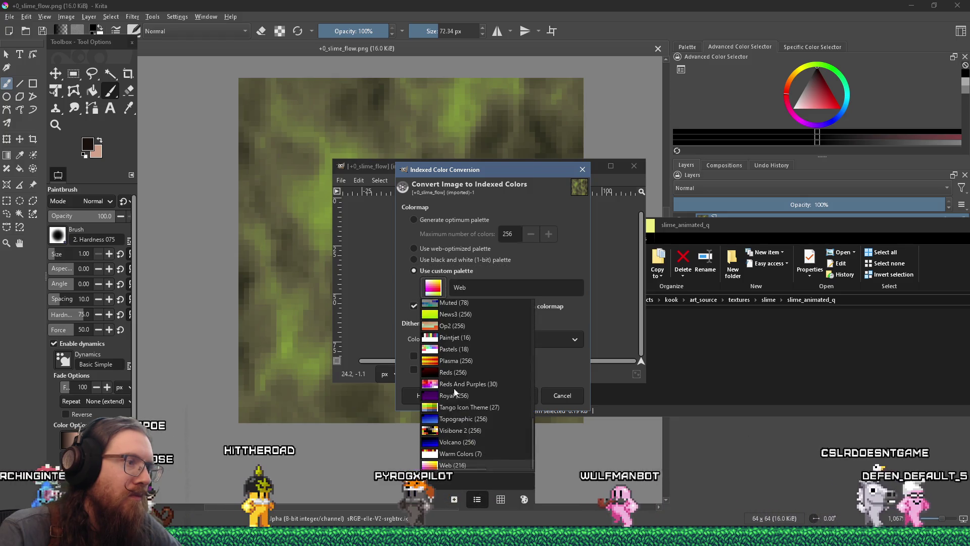
{"action": "type", "text": "qu"}
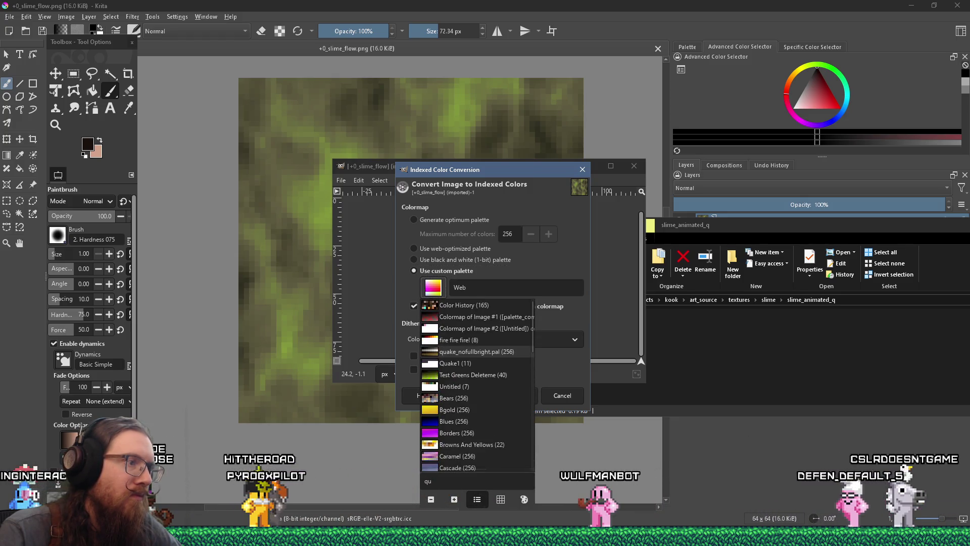
{"action": "left_click", "coordinate": [475, 366]}
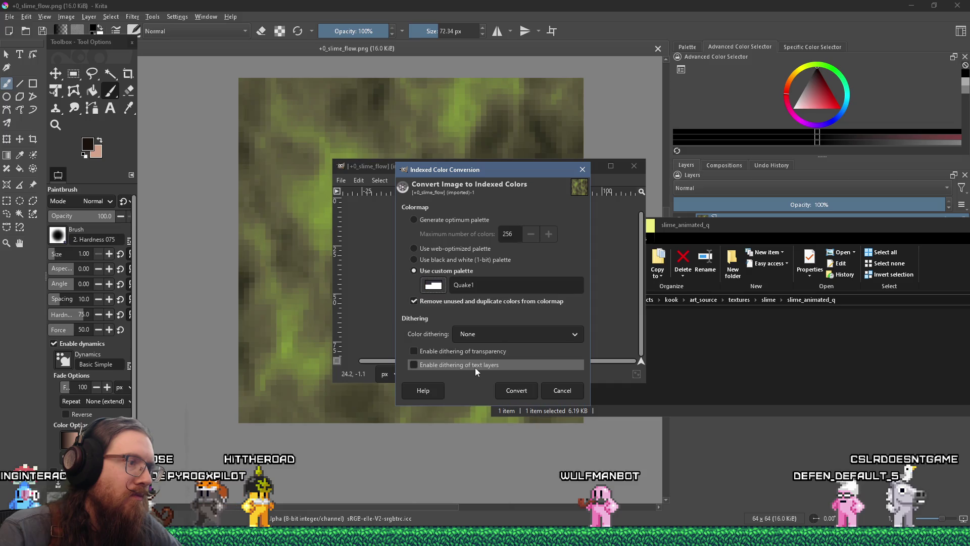
{"action": "left_click", "coordinate": [438, 287]}
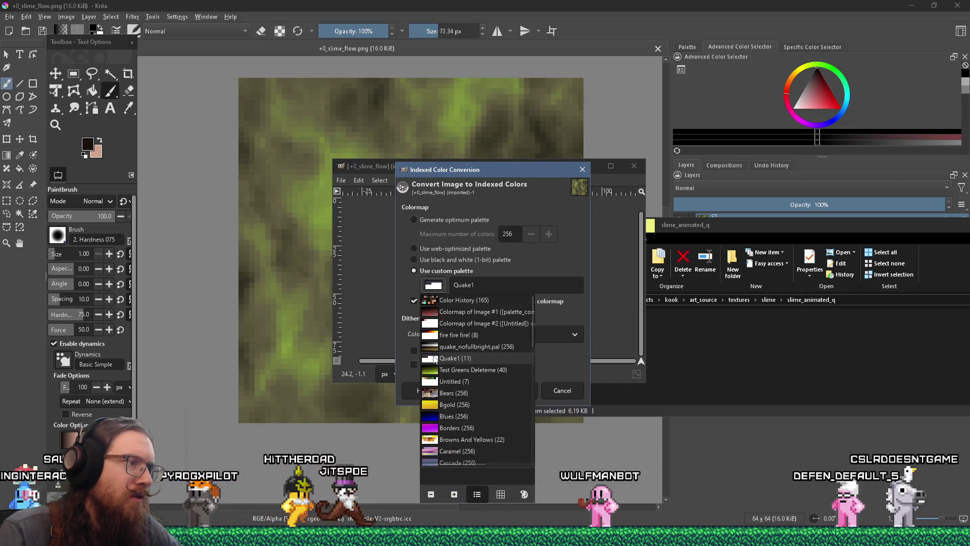
{"action": "left_click", "coordinate": [427, 286]}
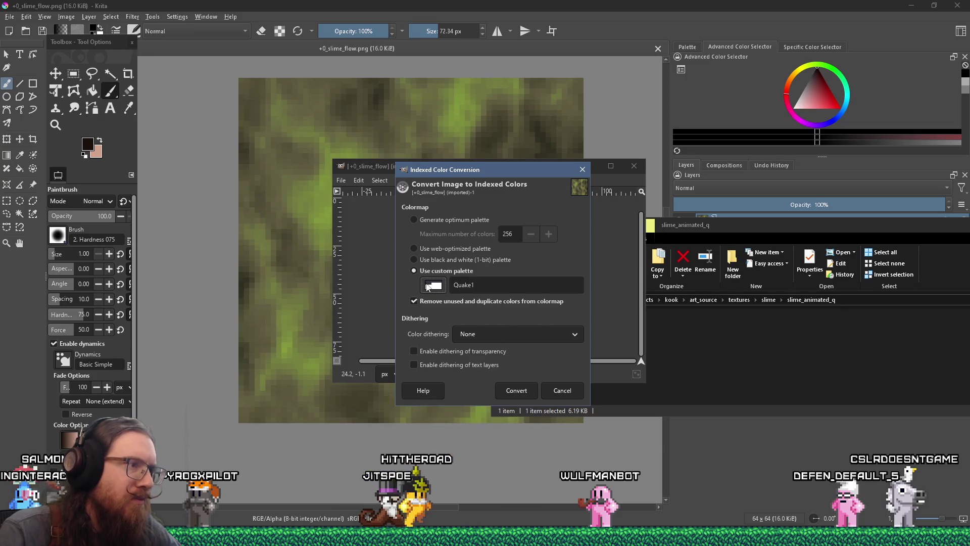
{"action": "left_click", "coordinate": [512, 391]}
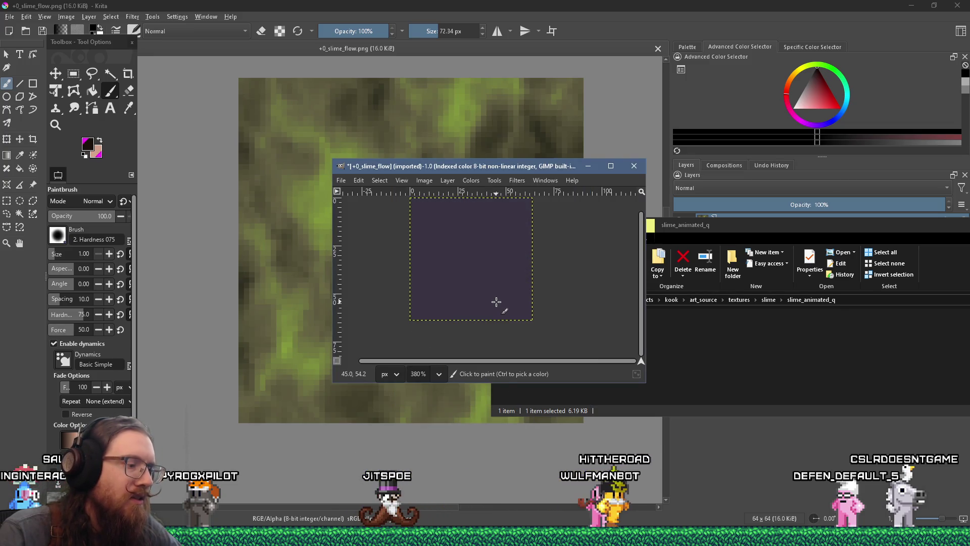
{"action": "key", "text": "ctrl+z"}
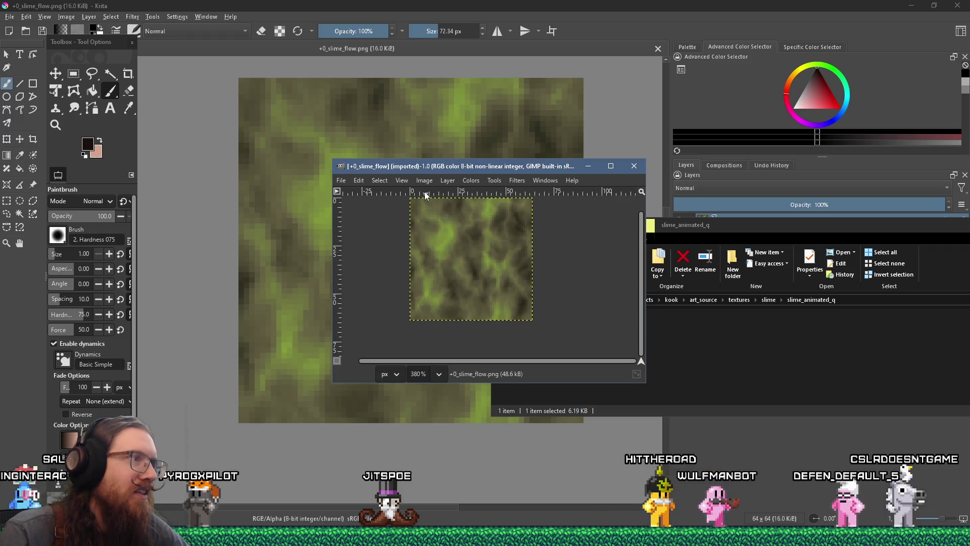
Step: Convert the image to indexed mode using the custom palette quake_nofullbright.pal
{"action": "left_click", "coordinate": [424, 181]}
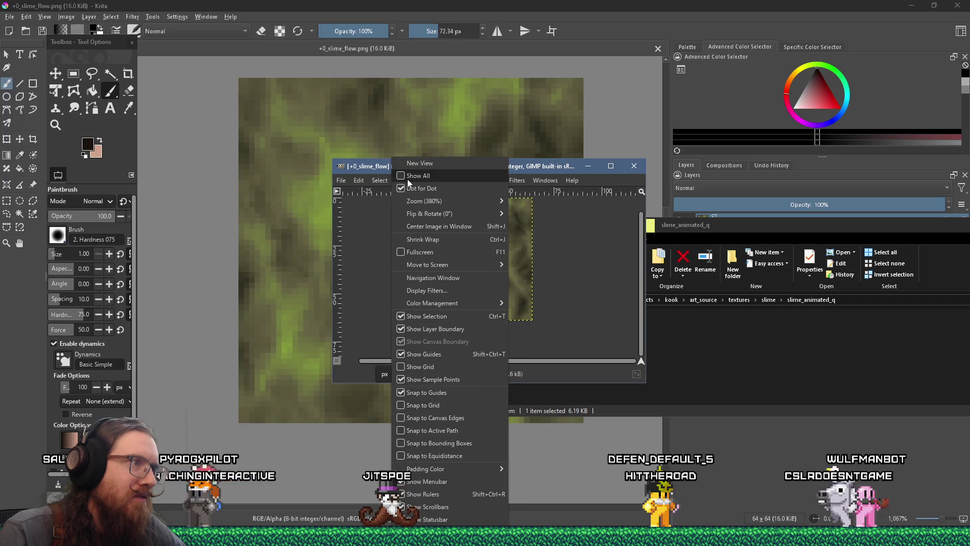
{"action": "left_click", "coordinate": [424, 180]}
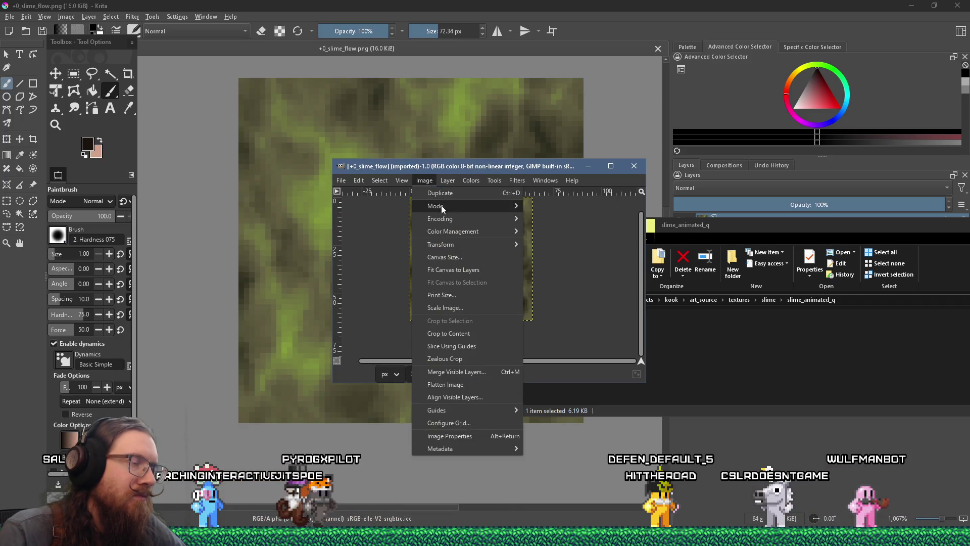
{"action": "left_click", "coordinate": [558, 231]}
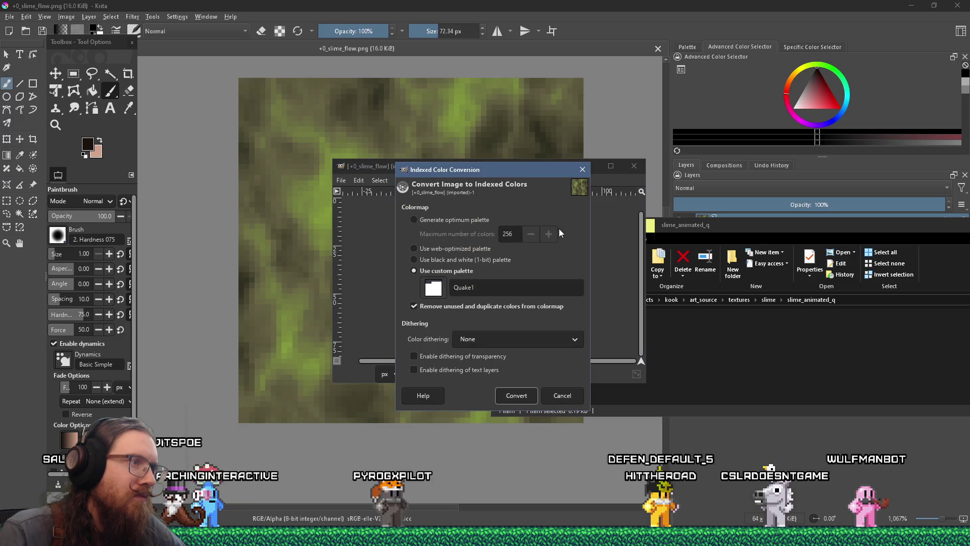
{"action": "left_click", "coordinate": [508, 292]}
{"action": "left_click", "coordinate": [433, 288]}
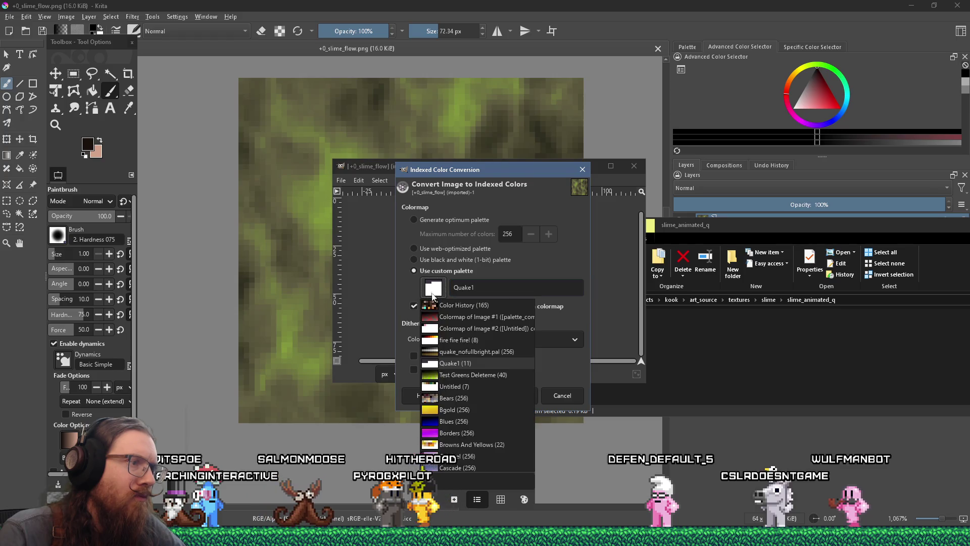
{"action": "left_click", "coordinate": [478, 341]}
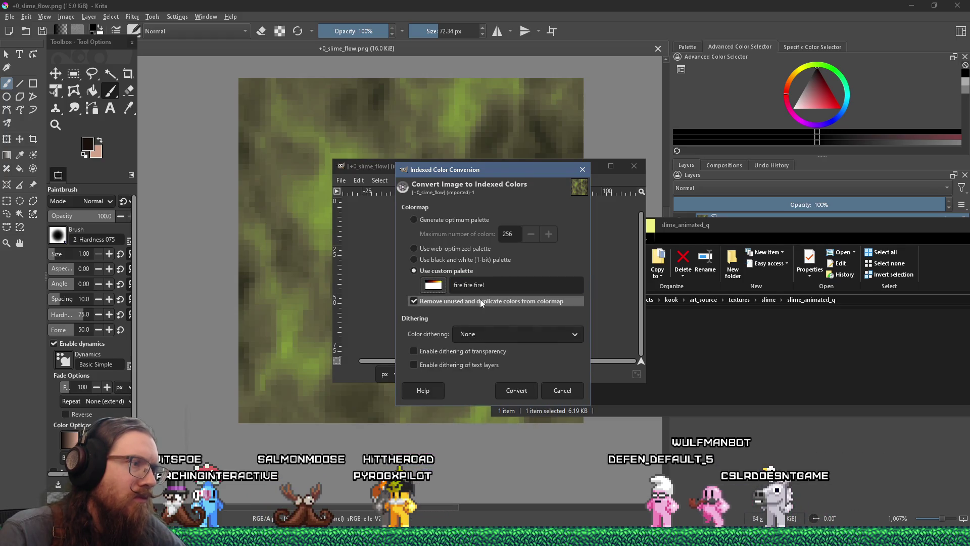
{"action": "left_click", "coordinate": [440, 291]}
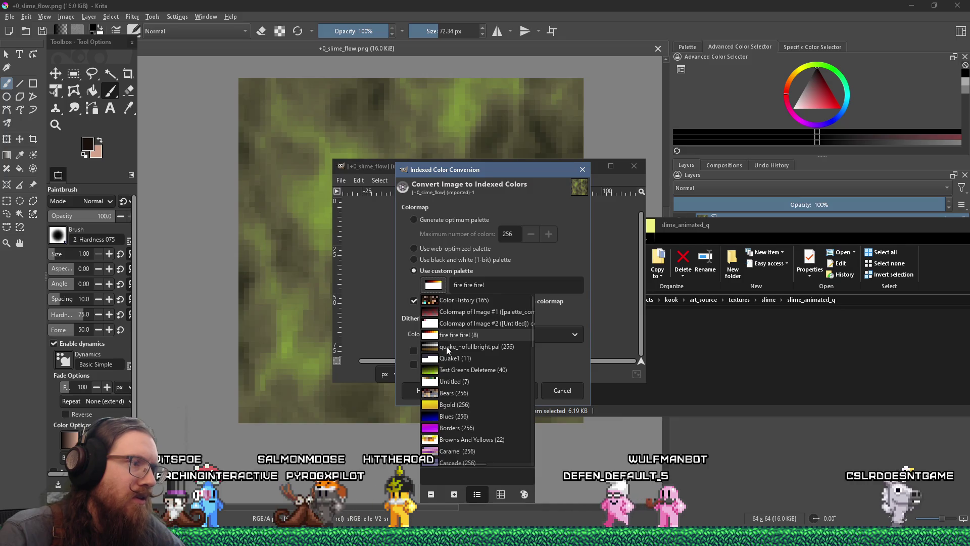
{"action": "left_click", "coordinate": [445, 347]}
{"action": "left_click", "coordinate": [511, 393]}
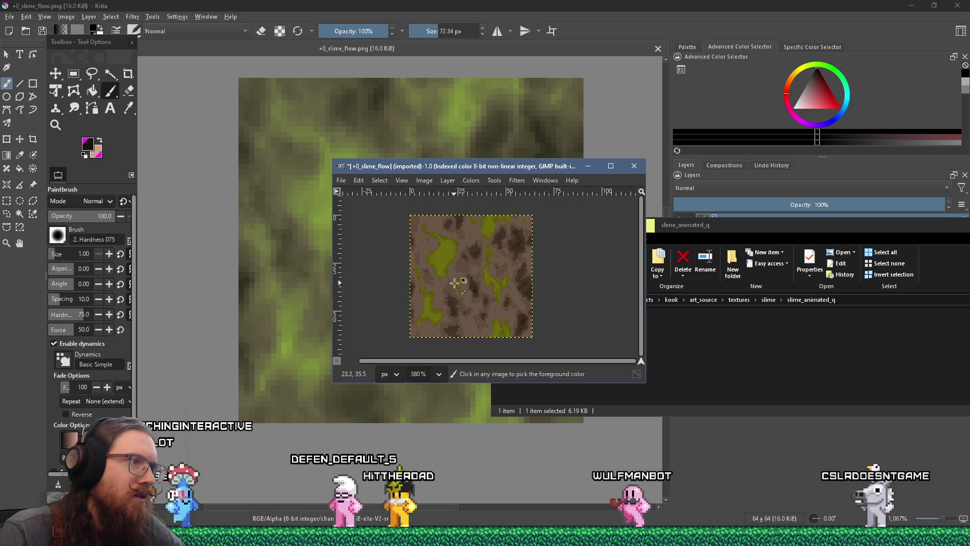
Step: Reposition the indexed image's window in GIMP and switch to another open window
{"action": "scroll", "coordinate": [454, 279], "scroll_direction": "up", "scroll_amount": 5}
{"action": "mouse_move", "coordinate": [463, 171]}
{"action": "left_mouse_down"}
{"action": "mouse_move", "coordinate": [621, 126]}
{"action": "mouse_move", "coordinate": [561, 117]}
{"action": "mouse_move", "coordinate": [505, 208]}
{"action": "mouse_move", "coordinate": [502, 193]}
{"action": "left_mouse_up"}
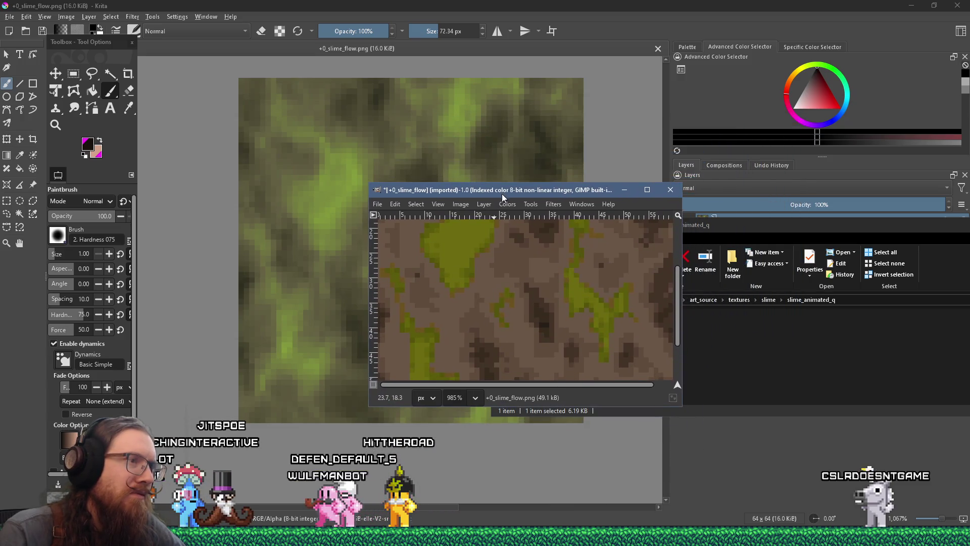
{"action": "scroll", "coordinate": [527, 287], "scroll_direction": "down", "scroll_amount": 5}
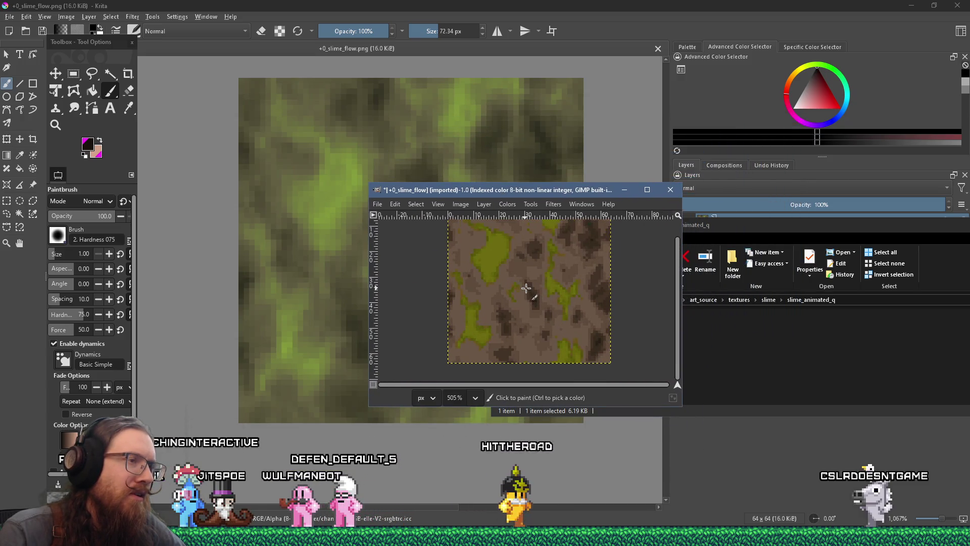
{"action": "key", "text": "alt+Tab"}
{"action": "key", "text": "Tab"}
{"action": "key", "text": "Tab"}
{"action": "key", "text": "Tab"}
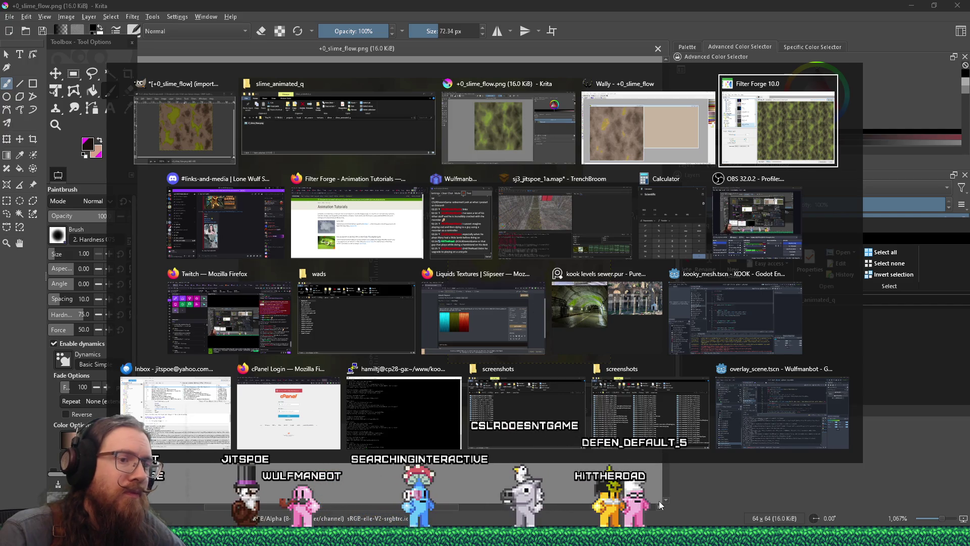
Step: Inspect the brown-and-yellow +0_slime_flow texture in Wally, then return to Filter Forge
{"action": "key", "text": "alt+shift+Tab"}
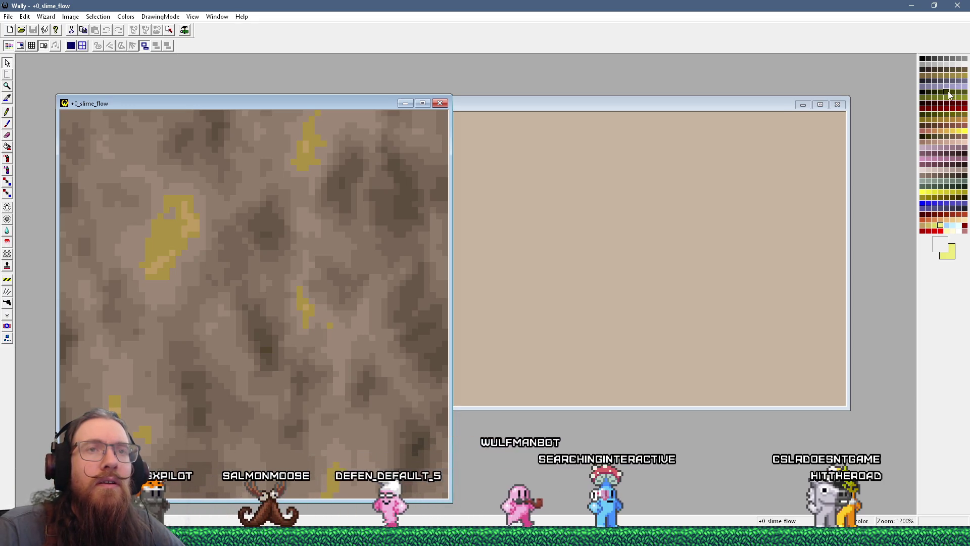
{"action": "key", "text": "alt+Tab"}
{"action": "key", "text": "alt+Tab"}
{"action": "key", "text": "alt+Tab"}
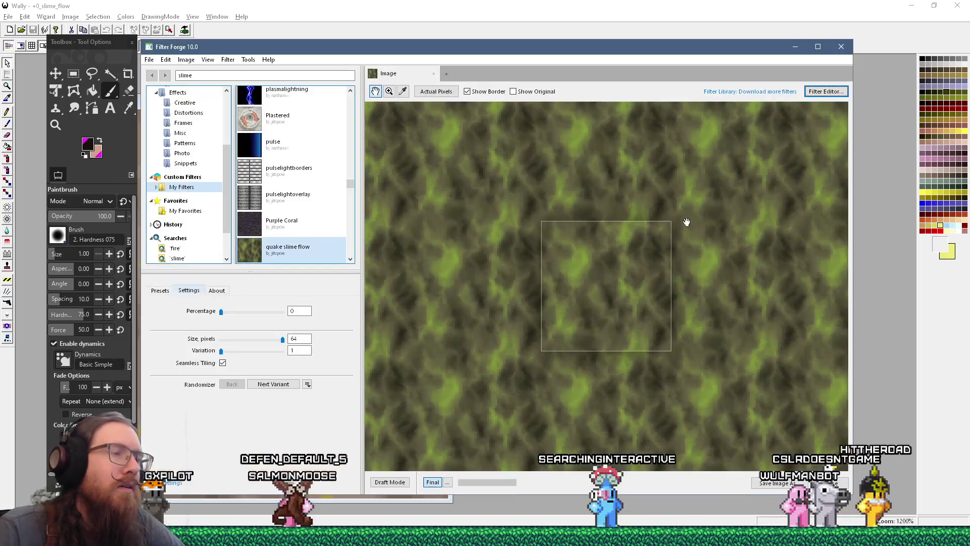
Step: Open the quake slime flow filter in the editor and select its 3-Color Gradient node
{"action": "left_click", "coordinate": [826, 91]}
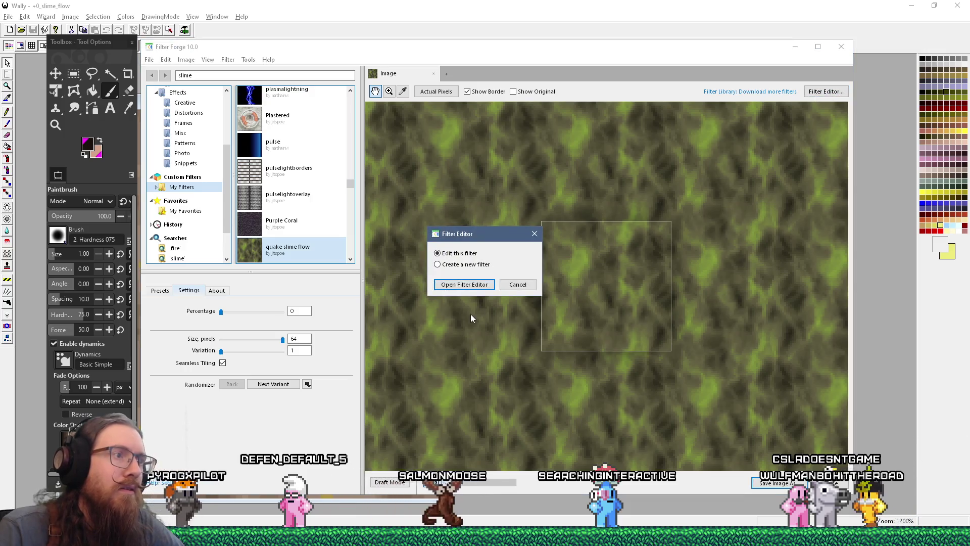
{"action": "left_click", "coordinate": [468, 286]}
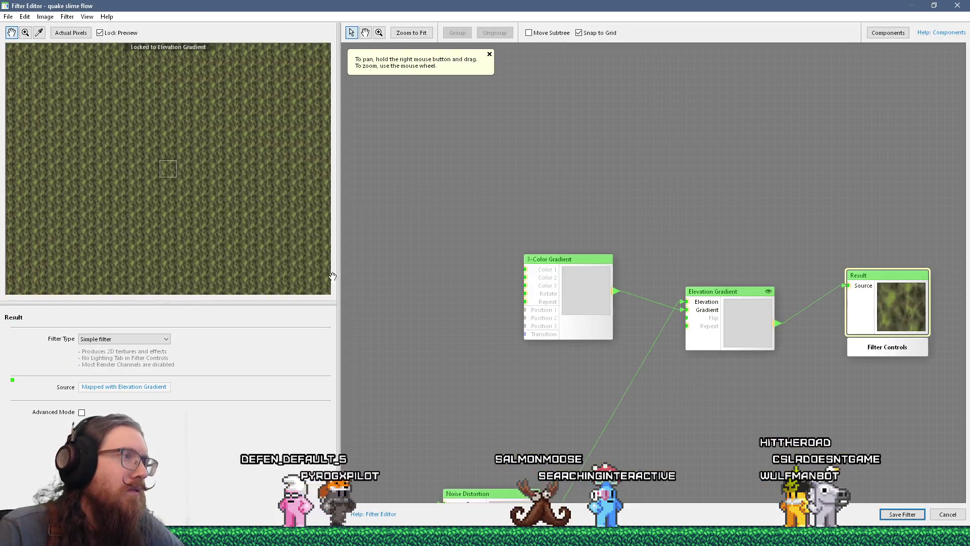
{"action": "left_click", "coordinate": [651, 260]}
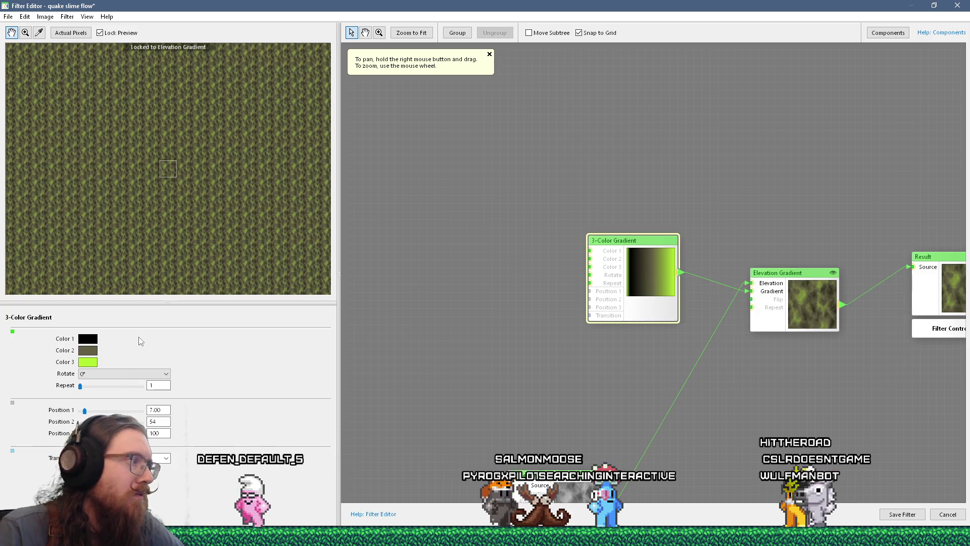
{"action": "left_click", "coordinate": [86, 351]}
{"action": "left_click", "coordinate": [359, 310]}
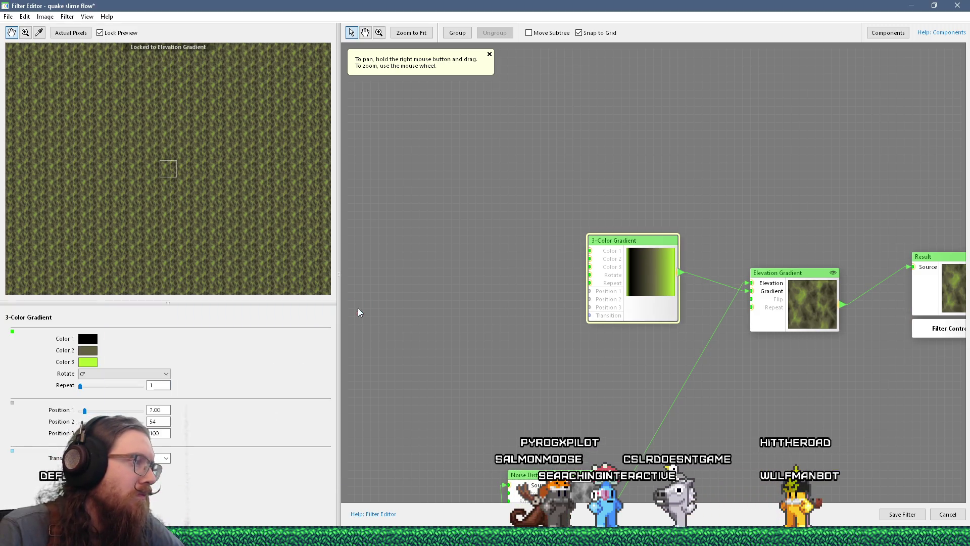
Step: Shift the hues of gradient Color 3 and Color 2 toward green
{"action": "left_click", "coordinate": [87, 363]}
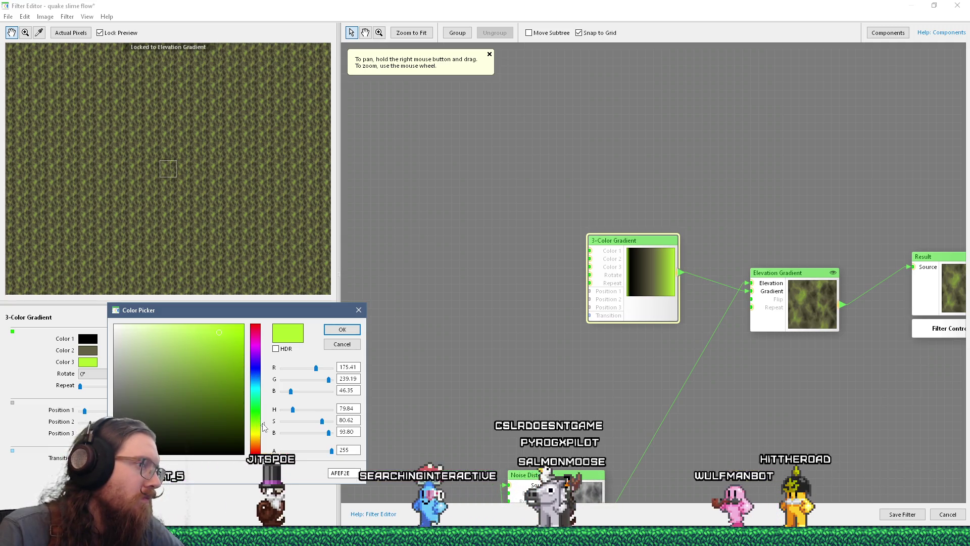
{"action": "left_click_drag", "start_coordinate": [262, 430], "coordinate": [264, 424]}
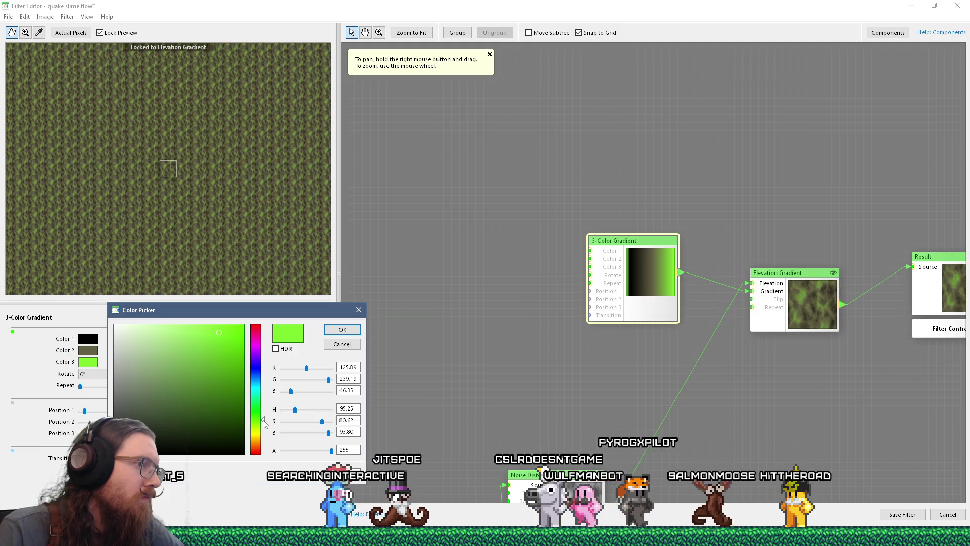
{"action": "left_click", "coordinate": [342, 329]}
{"action": "left_click", "coordinate": [89, 351]}
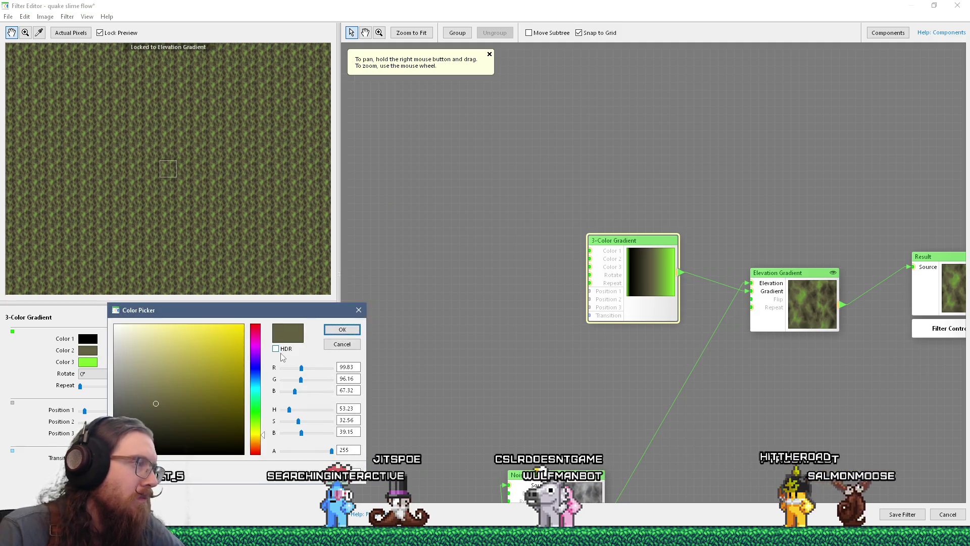
{"action": "left_click_drag", "start_coordinate": [262, 434], "coordinate": [263, 423]}
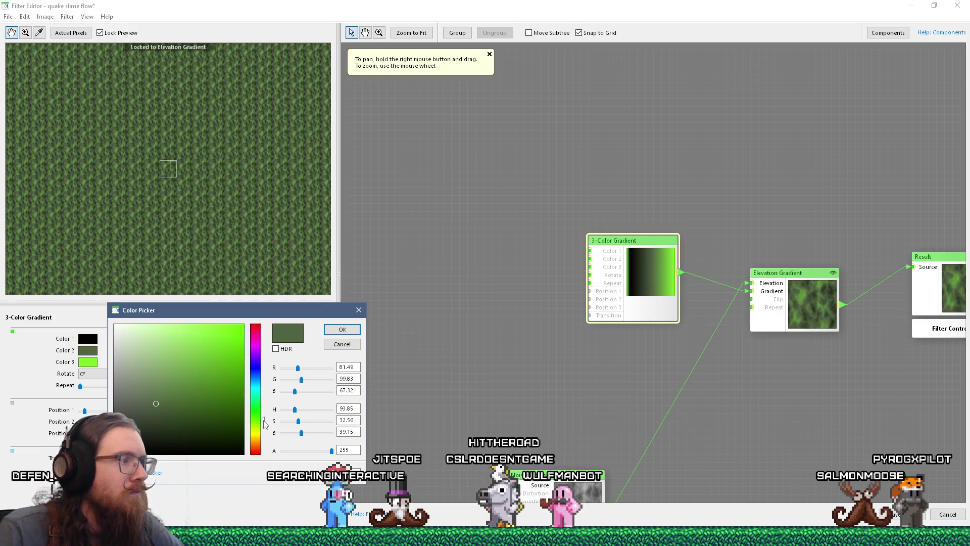
{"action": "key", "text": "Return"}
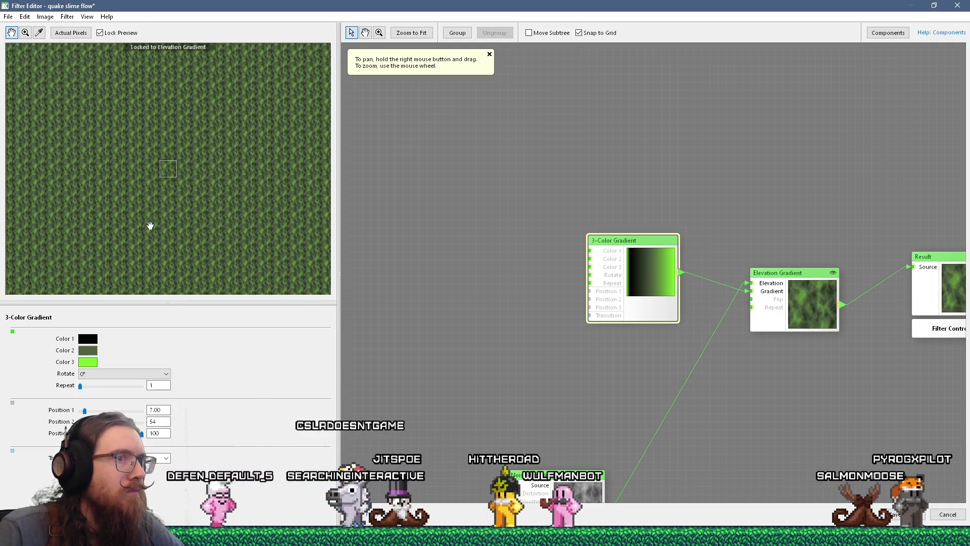
{"action": "left_click", "coordinate": [12, 19]}
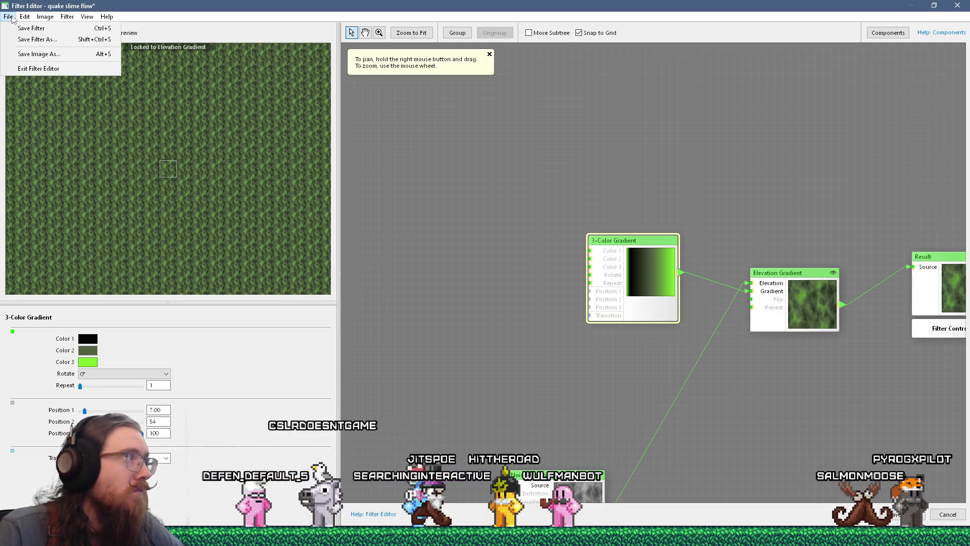
Step: Save the greener image over +0_slime_flow.png, confirming replace and PNG options, then switch to Wally
{"action": "left_click", "coordinate": [17, 51]}
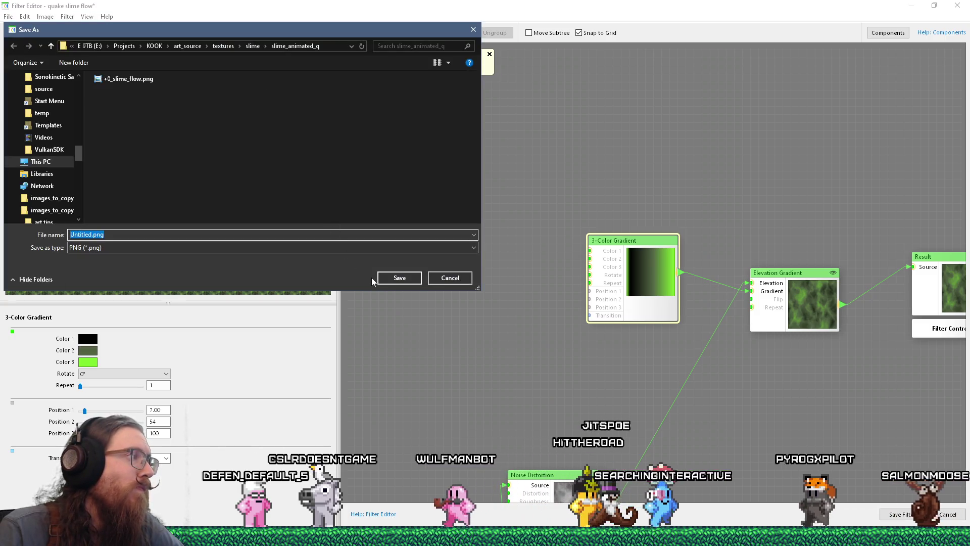
{"action": "left_click", "coordinate": [129, 79]}
{"action": "left_click", "coordinate": [399, 277]}
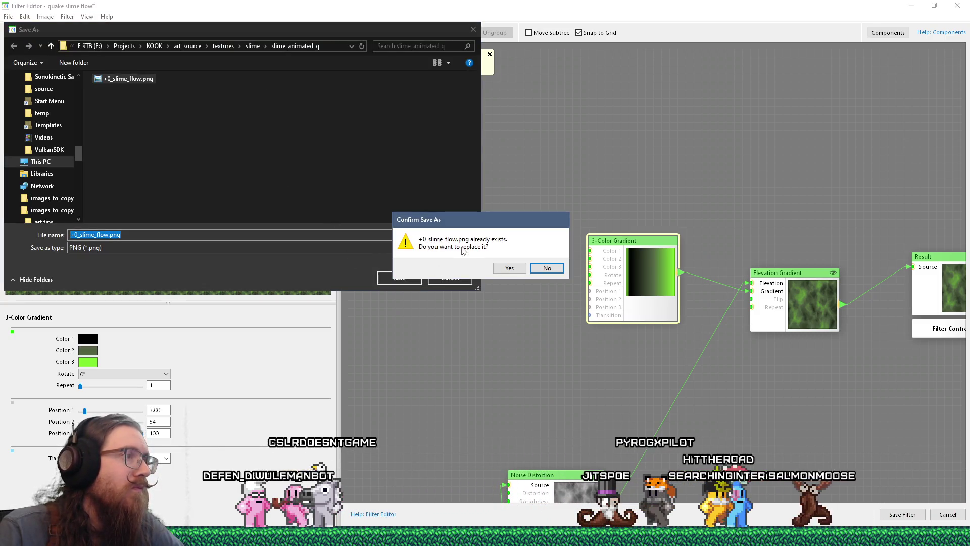
{"action": "left_click", "coordinate": [502, 268]}
{"action": "left_click", "coordinate": [497, 292]}
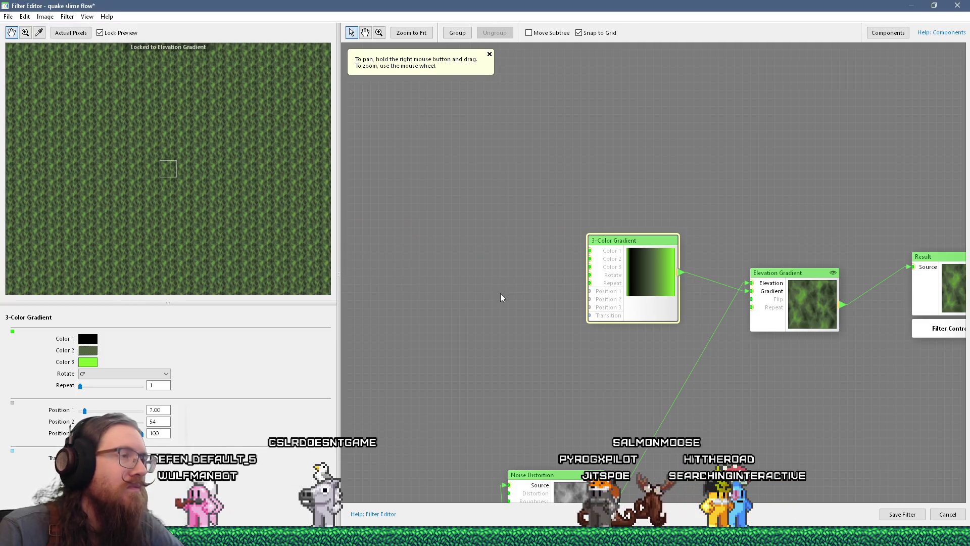
{"action": "key", "text": "alt+Tab"}
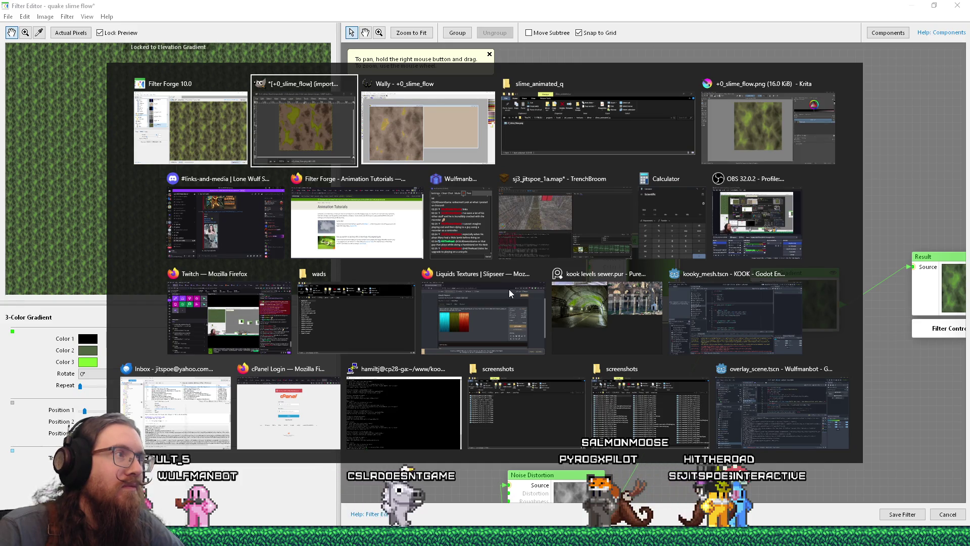
{"action": "key", "text": "Tab"}
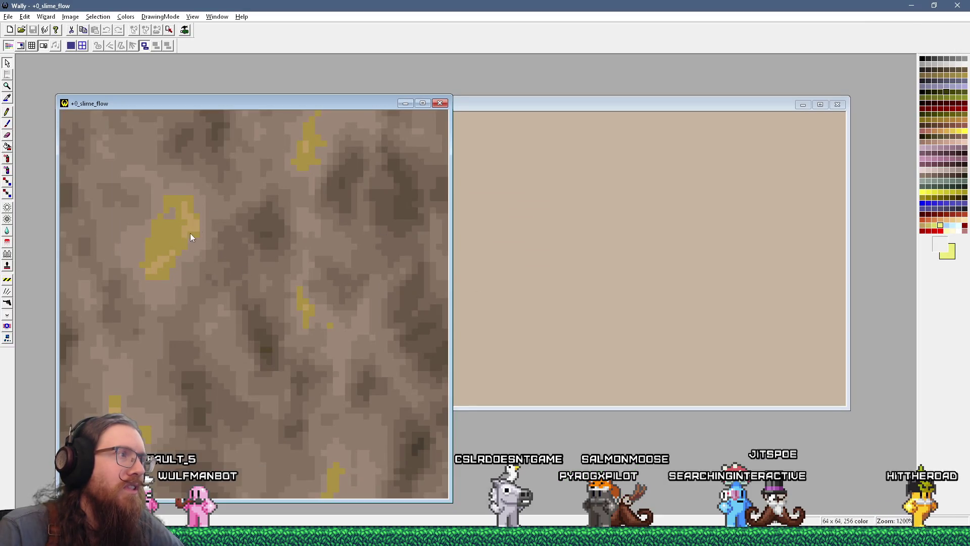
Step: Drop the new +0_slime_flow.png into jitspoe_sewer.wad, confirm replacing, and open the updated texture
{"action": "left_click", "coordinate": [439, 103]}
{"action": "key", "text": "alt+Tab"}
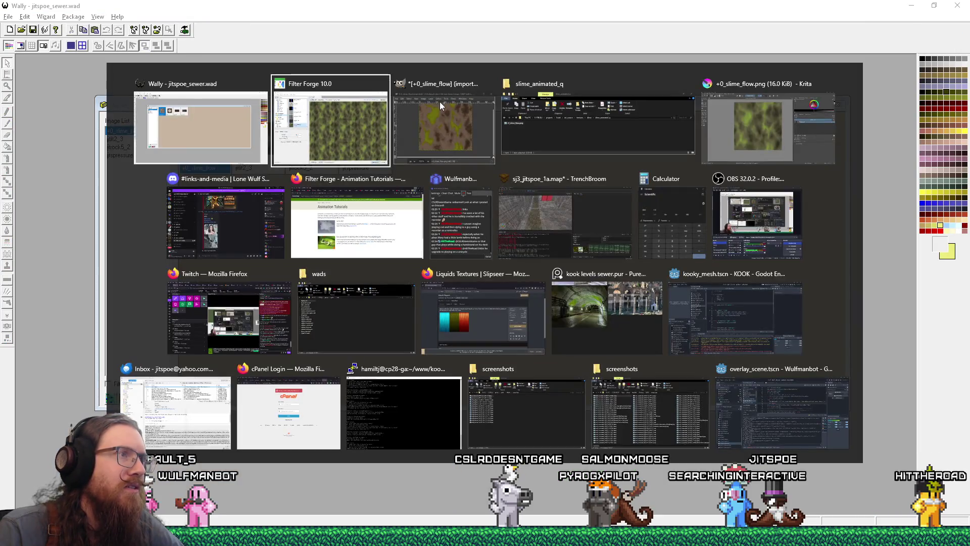
{"action": "key", "text": "Tab"}
{"action": "key", "text": "Tab"}
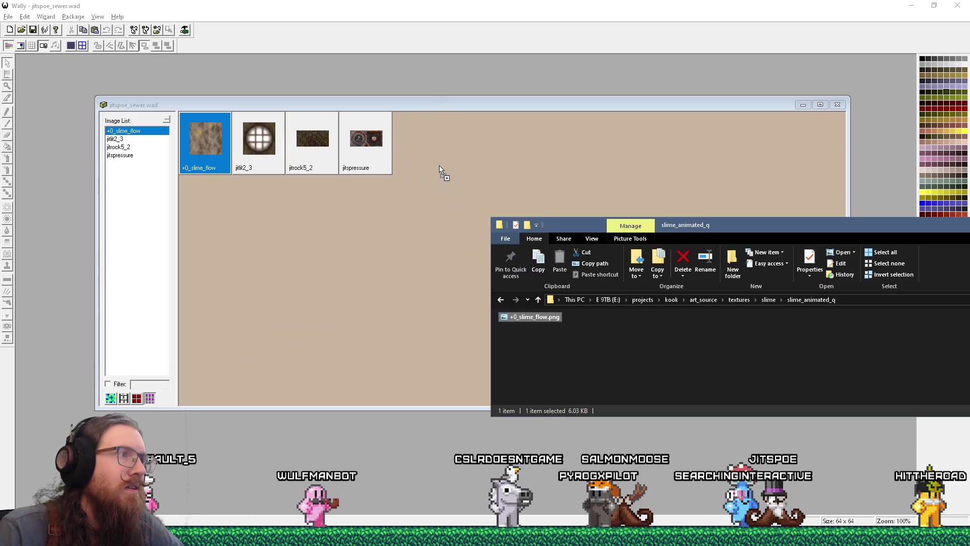
{"action": "left_click_drag", "start_coordinate": [442, 171], "coordinate": [441, 166]}
{"action": "left_click", "coordinate": [478, 302]}
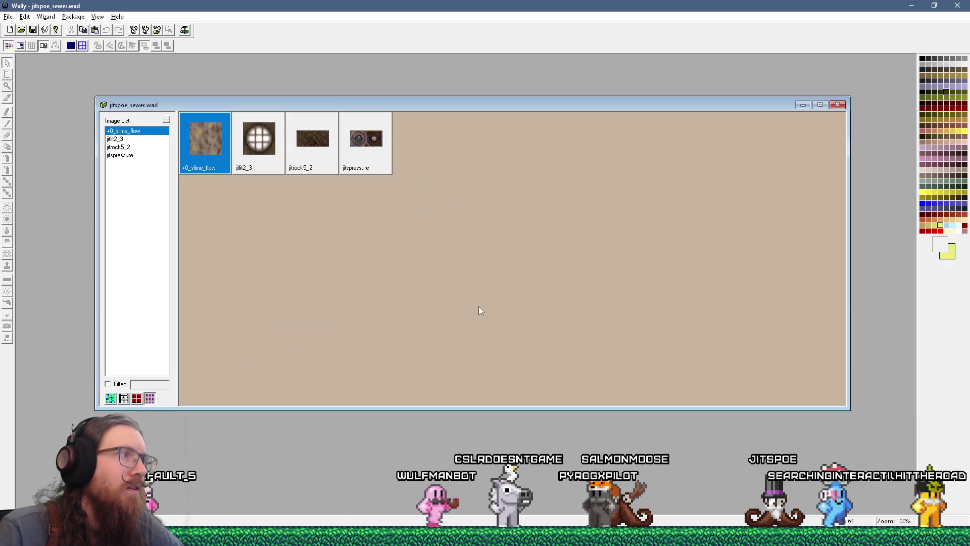
{"action": "double_click", "coordinate": [207, 148]}
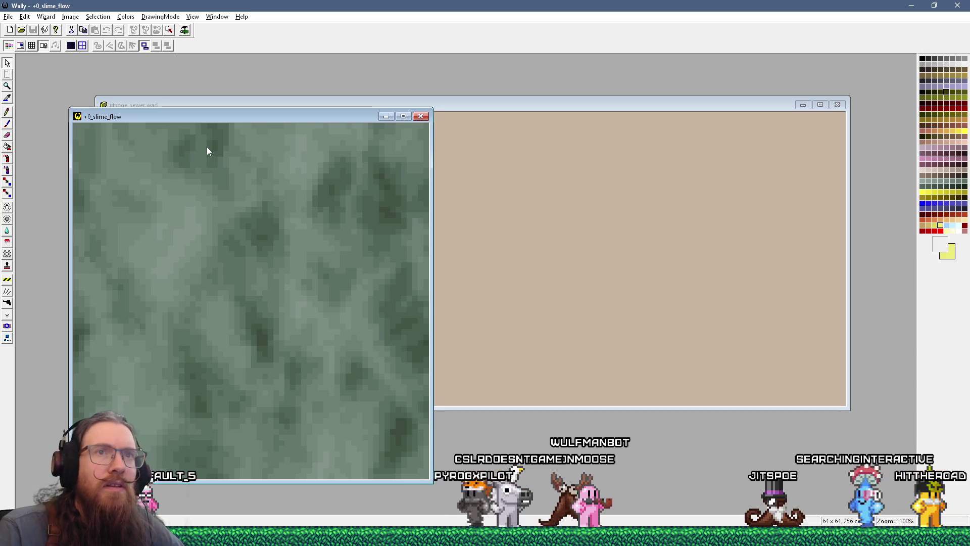
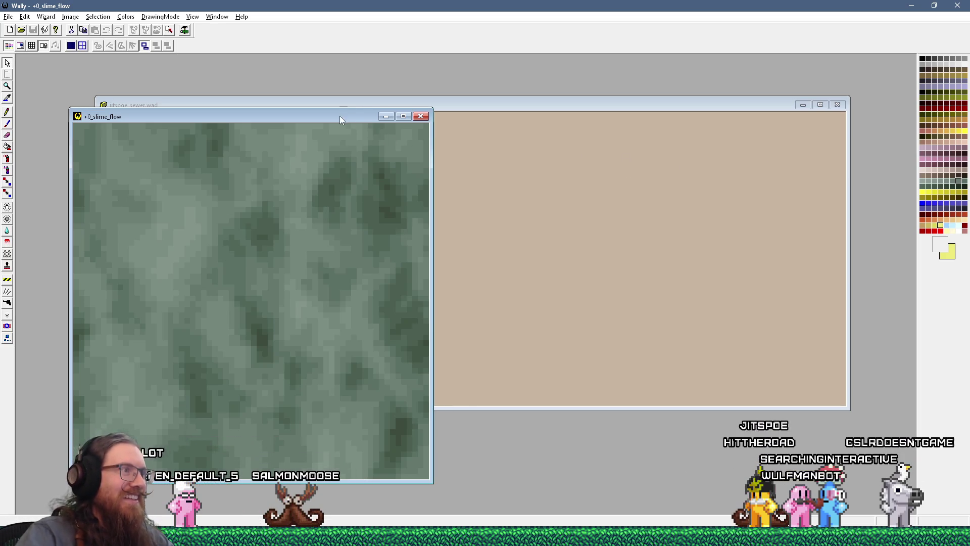
Step: Move the +0_slime_flow texture window aside and switch to the slime_animated_q Explorer window
{"action": "left_click_drag", "start_coordinate": [340, 117], "coordinate": [613, 106]}
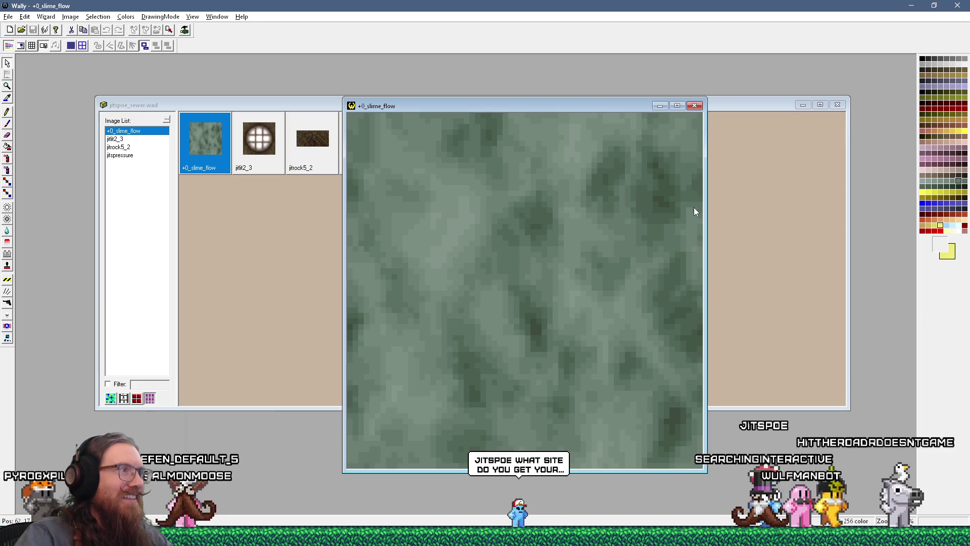
{"action": "key", "text": "alt+Tab"}
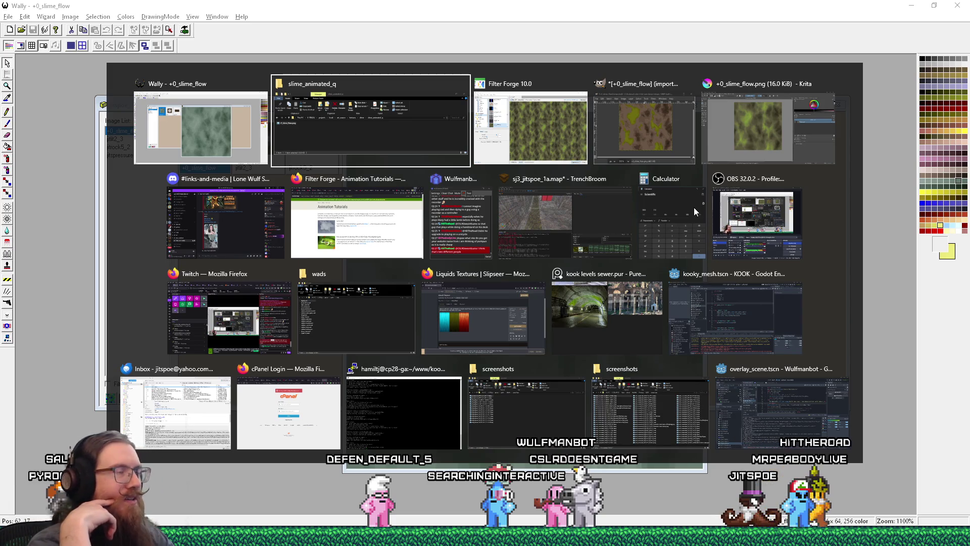
{"action": "key", "text": "alt+shift+Tab"}
{"action": "key", "text": "alt+Tab"}
{"action": "key", "text": "alt+shift+Tab"}
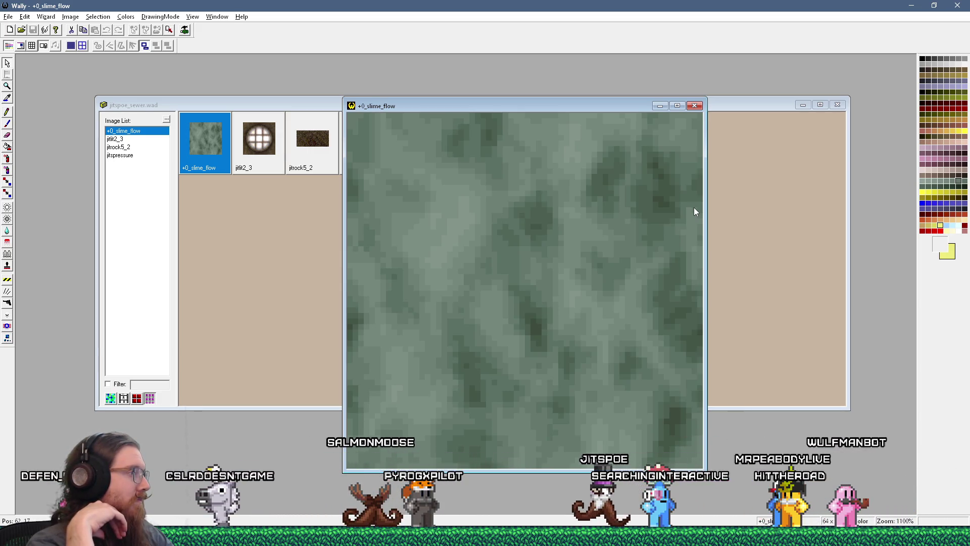
{"action": "key", "text": "alt+Tab"}
{"action": "key", "text": "alt+Tab"}
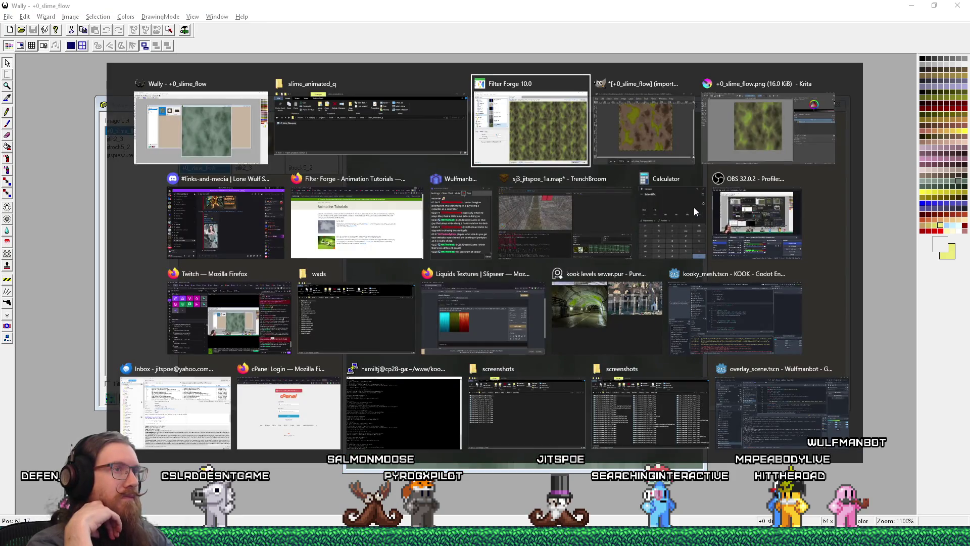
{"action": "key", "text": "alt+Tab"}
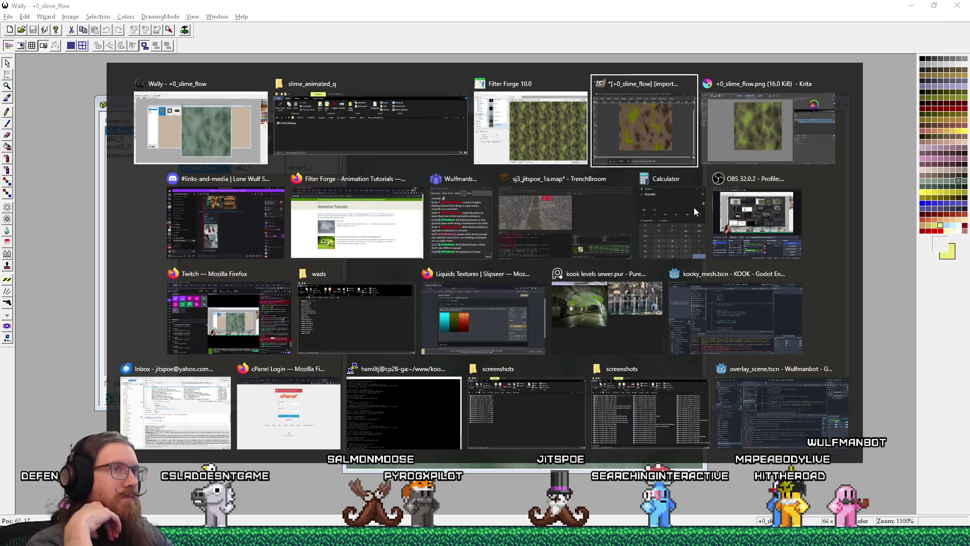
{"action": "key", "text": "alt+shift+Tab"}
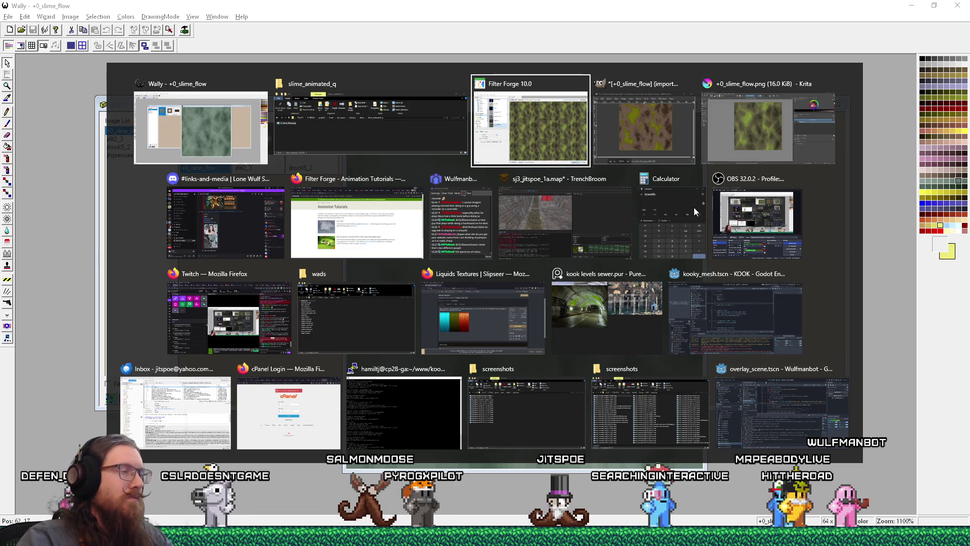
{"action": "key", "text": "alt+shift+Tab"}
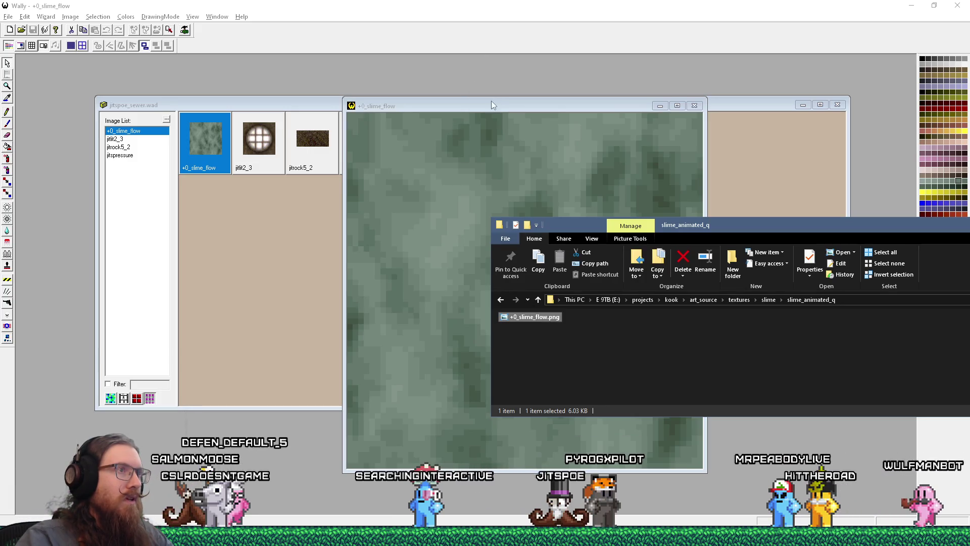
Step: Open +0_slime_flow.png from the slime_animated_q folder for editing in Paint
{"action": "left_click_drag", "start_coordinate": [492, 104], "coordinate": [545, 170]}
{"action": "left_click", "coordinate": [521, 115]}
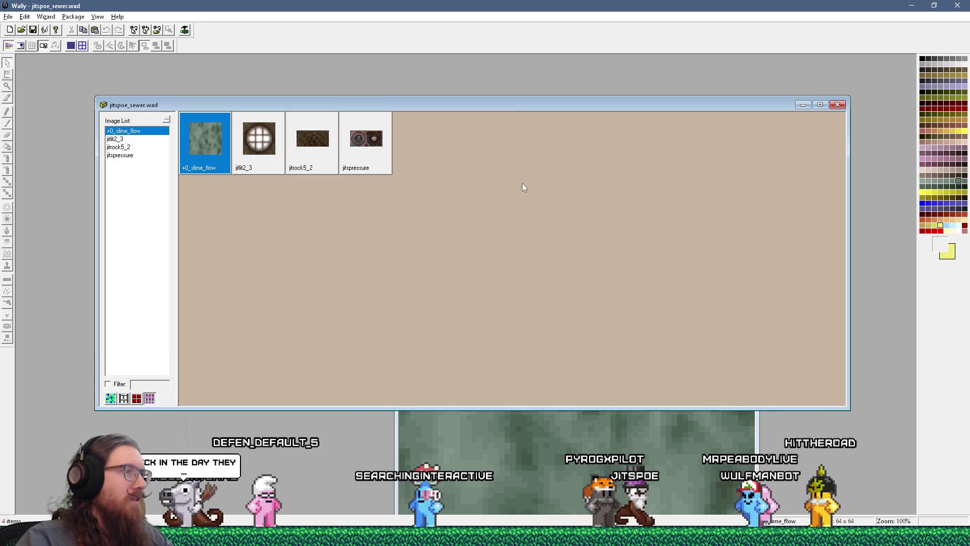
{"action": "key", "text": "alt+Tab"}
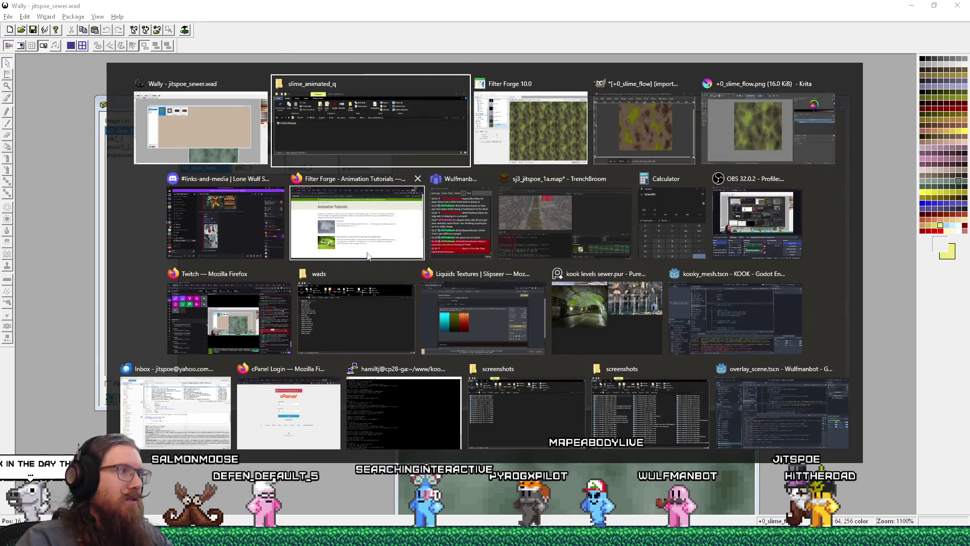
{"action": "left_click", "coordinate": [414, 138]}
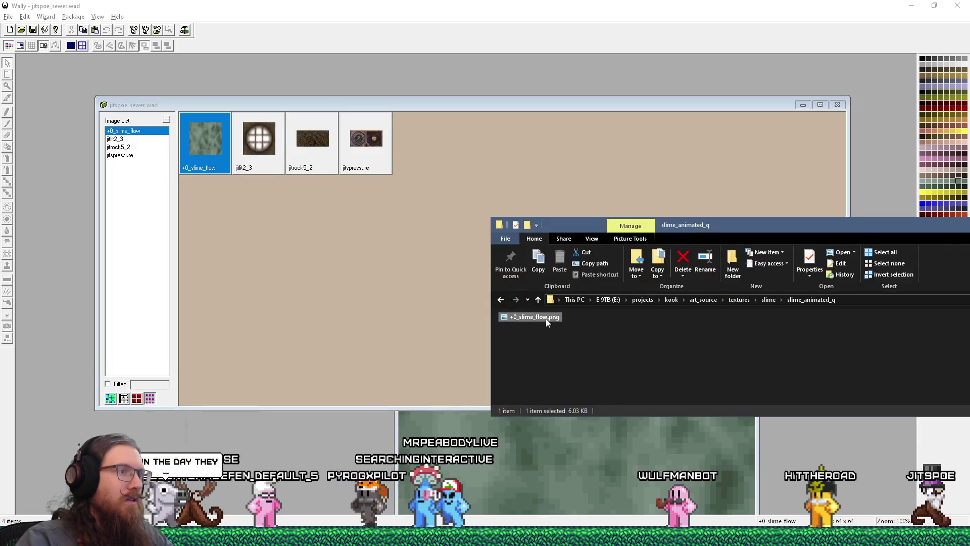
{"action": "right_click", "coordinate": [546, 318]}
{"action": "left_click", "coordinate": [588, 154]}
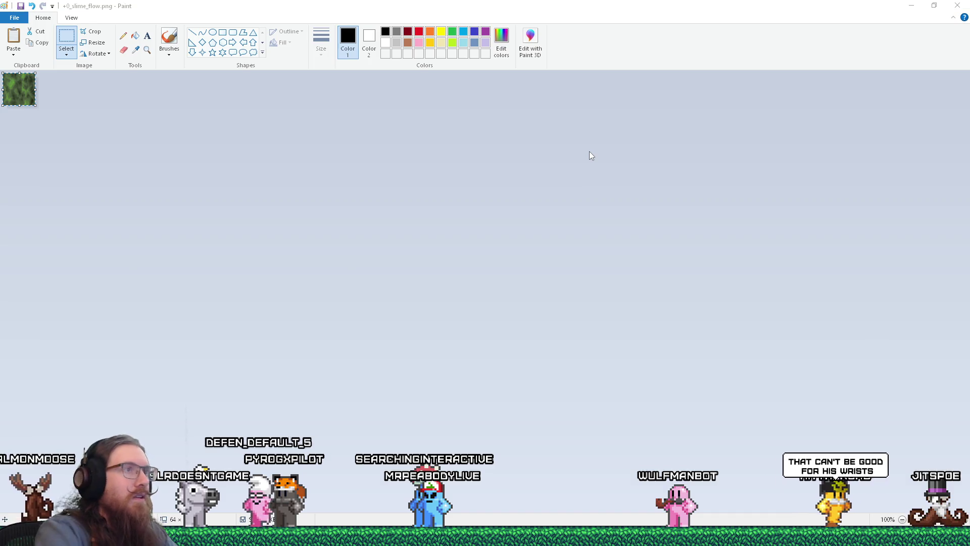
Step: Return to Wally and reopen the +0_slime_flow texture
{"action": "key", "text": "alt+Tab"}
{"action": "key", "text": "alt+Tab"}
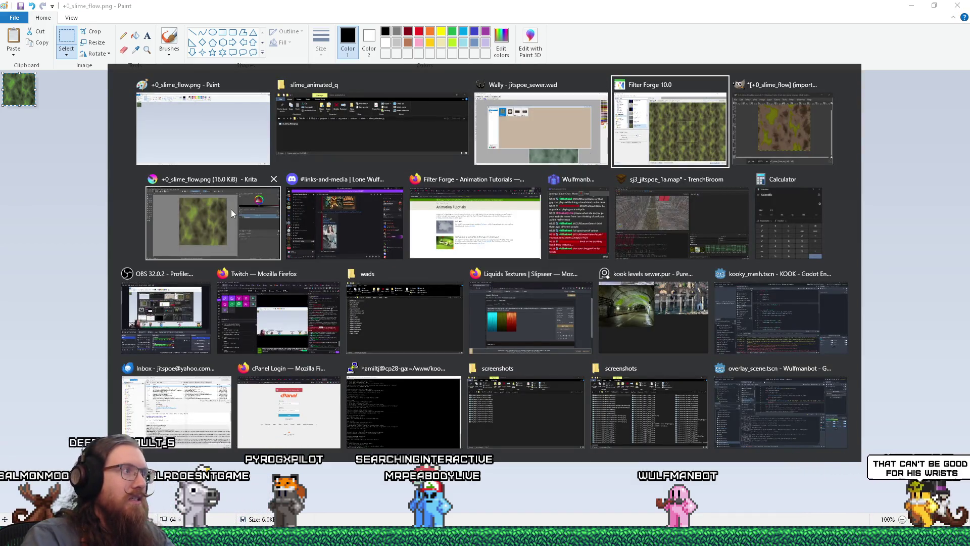
{"action": "left_click", "coordinate": [487, 105]}
{"action": "key", "text": "Return"}
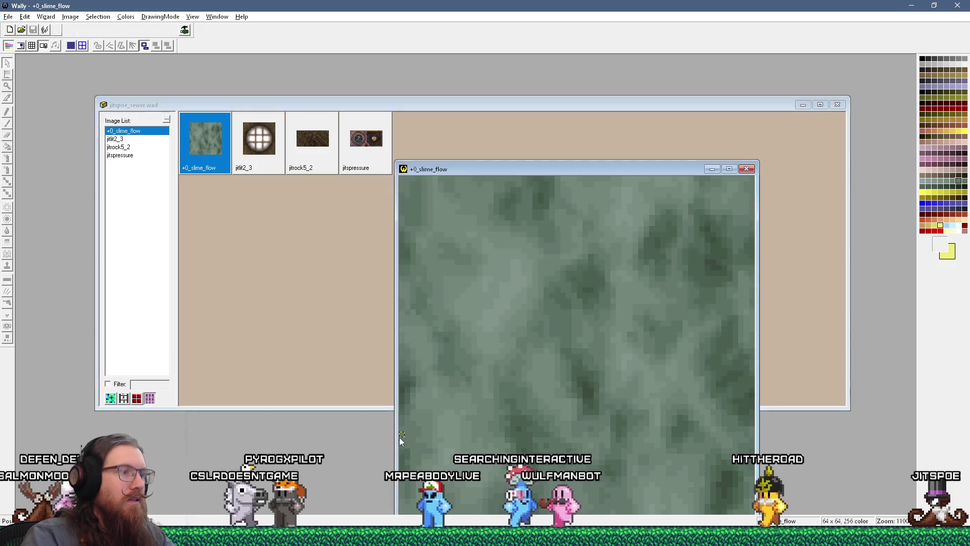
Step: Paste the slime image into +0_slime_flow, close it without saving, and return to the folder
{"action": "left_click_drag", "start_coordinate": [574, 165], "coordinate": [497, 58]}
{"action": "key", "text": "ctrl+v"}
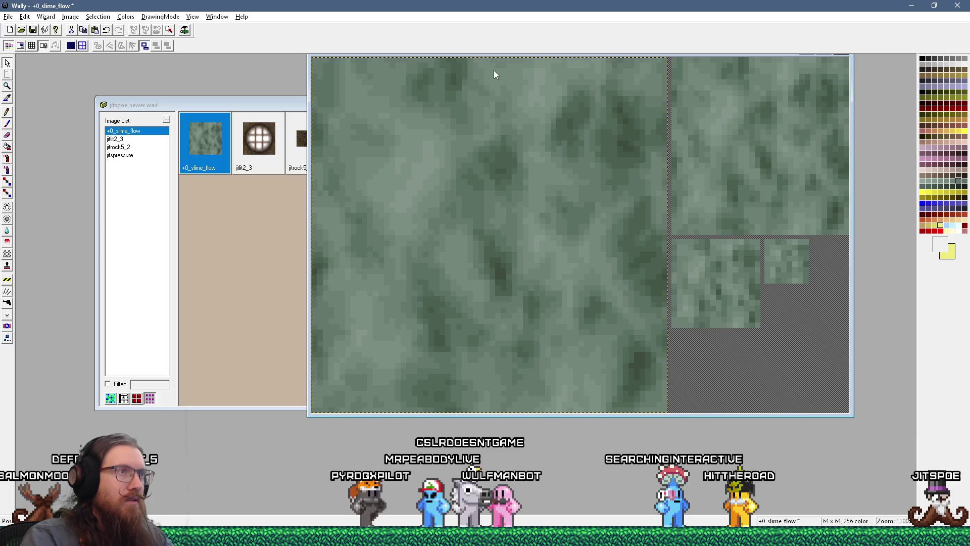
{"action": "left_click_drag", "start_coordinate": [515, 55], "coordinate": [499, 121]}
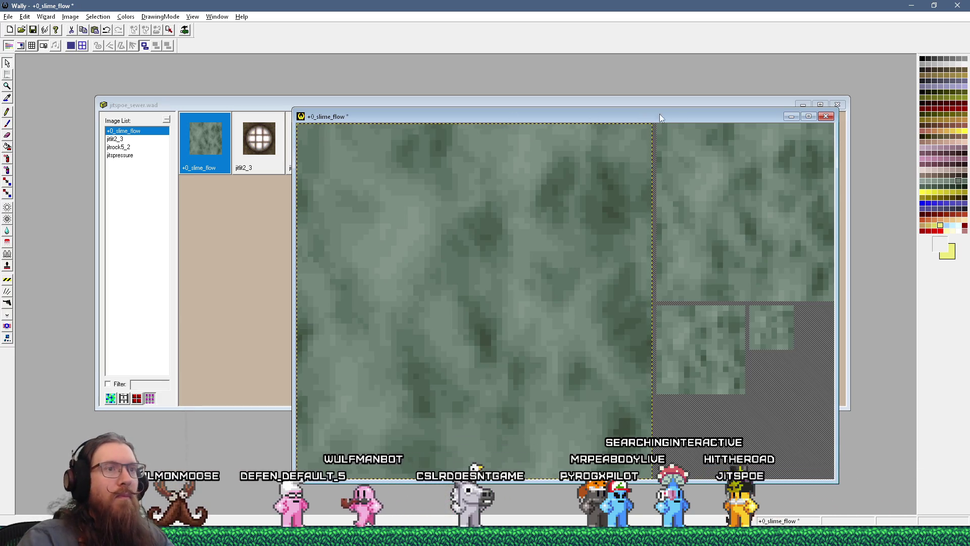
{"action": "left_click", "coordinate": [827, 117]}
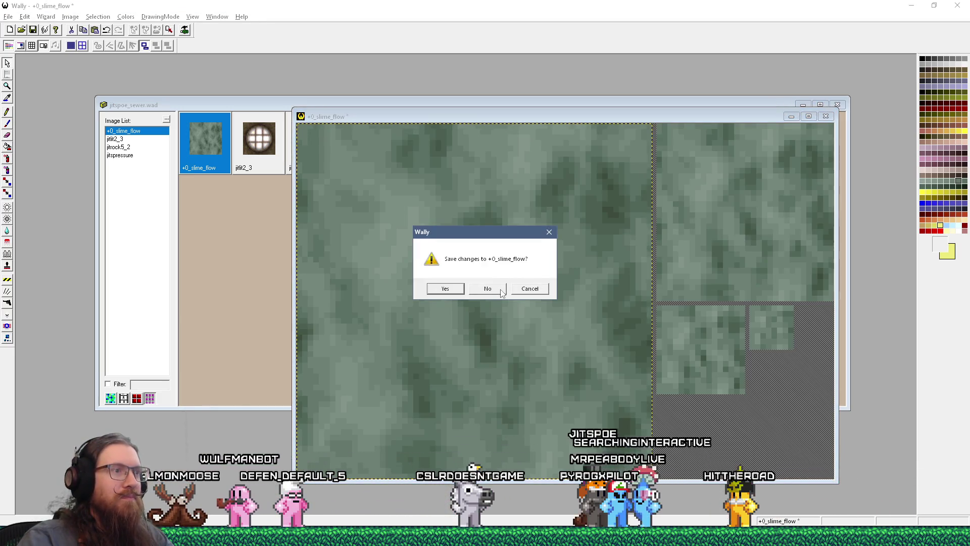
{"action": "left_click", "coordinate": [501, 290]}
{"action": "key", "text": "alt+Tab"}
{"action": "key", "text": "alt+Tab"}
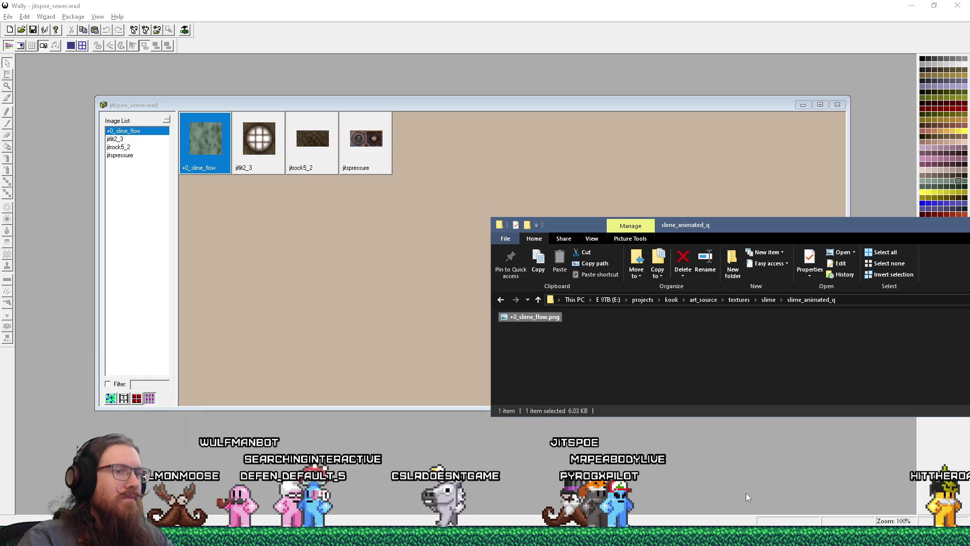
Step: Create a new 64x64 GIMP image and place +0_slime_flow.png into it as a layer
{"action": "left_click", "coordinate": [754, 349]}
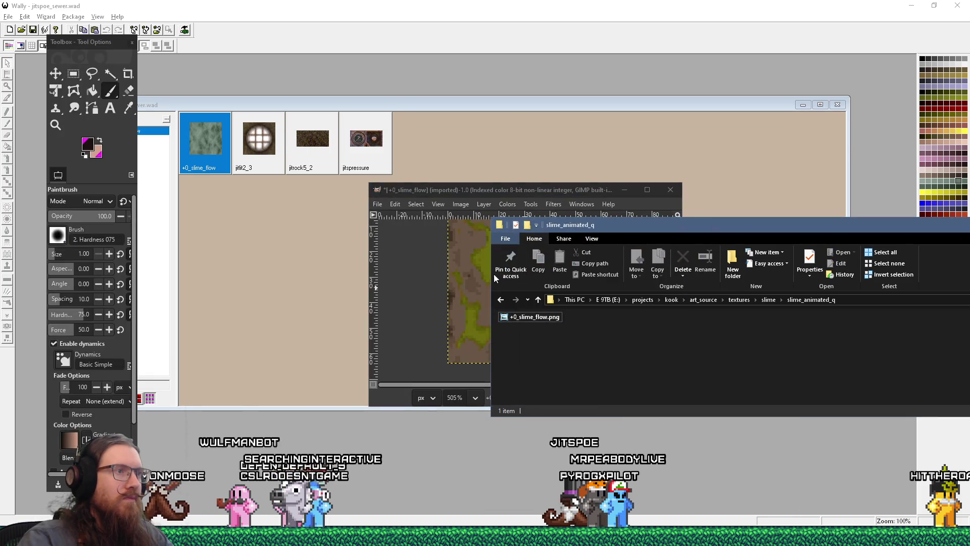
{"action": "left_click", "coordinate": [506, 190]}
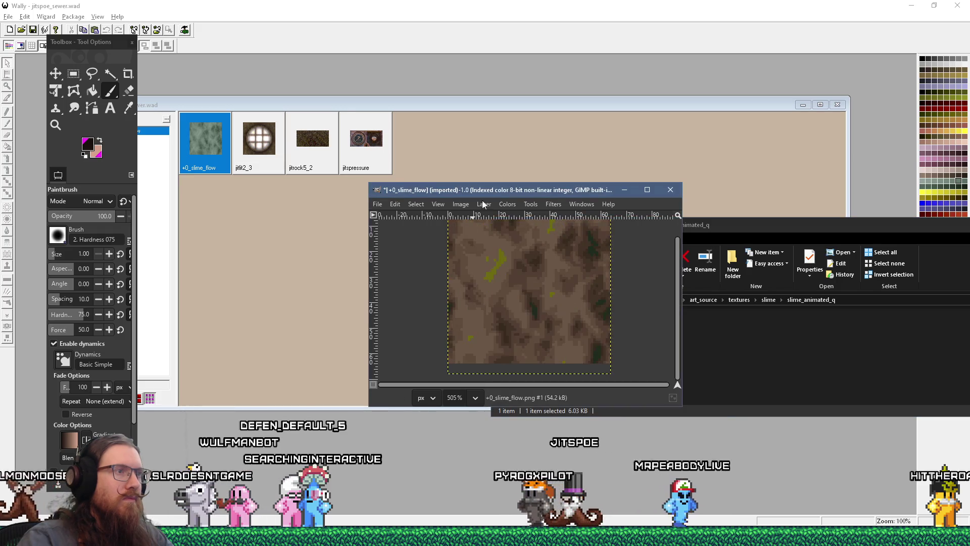
{"action": "left_click_drag", "start_coordinate": [505, 190], "coordinate": [469, 212]}
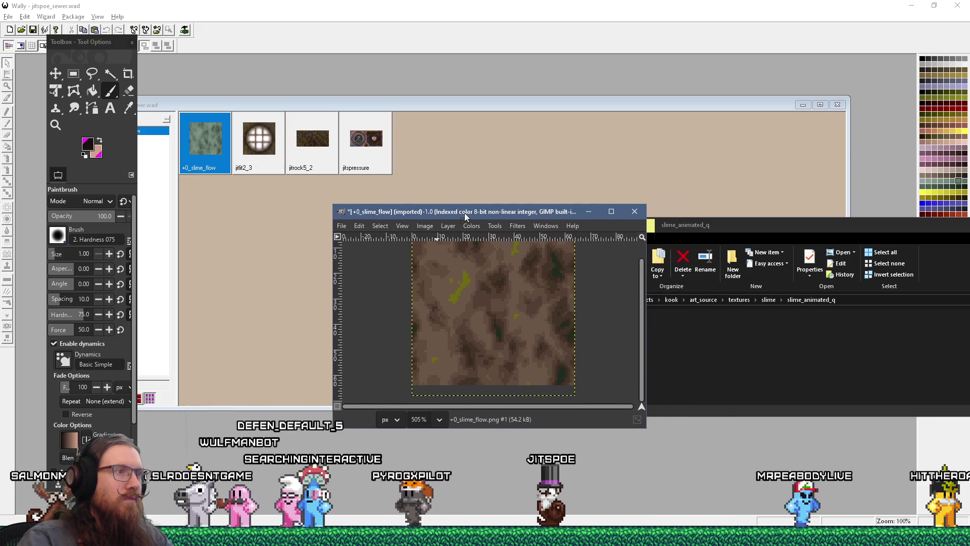
{"action": "left_click", "coordinate": [341, 226]}
{"action": "left_click", "coordinate": [350, 237]}
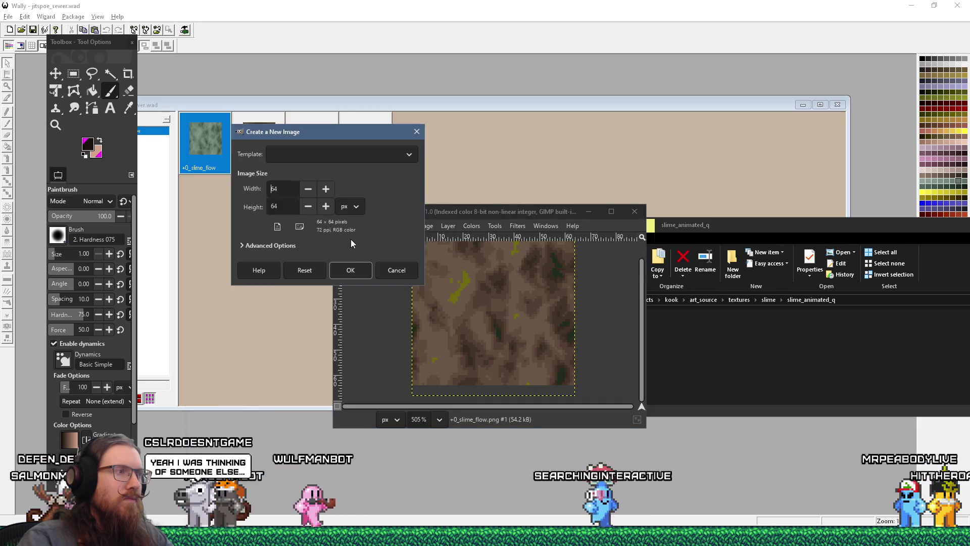
{"action": "left_click", "coordinate": [350, 272]}
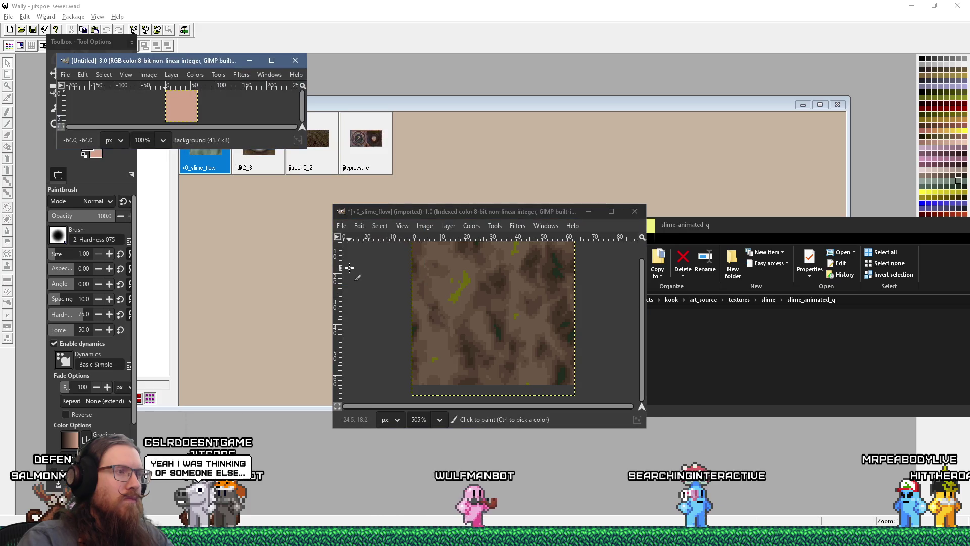
{"action": "left_click", "coordinate": [722, 232]}
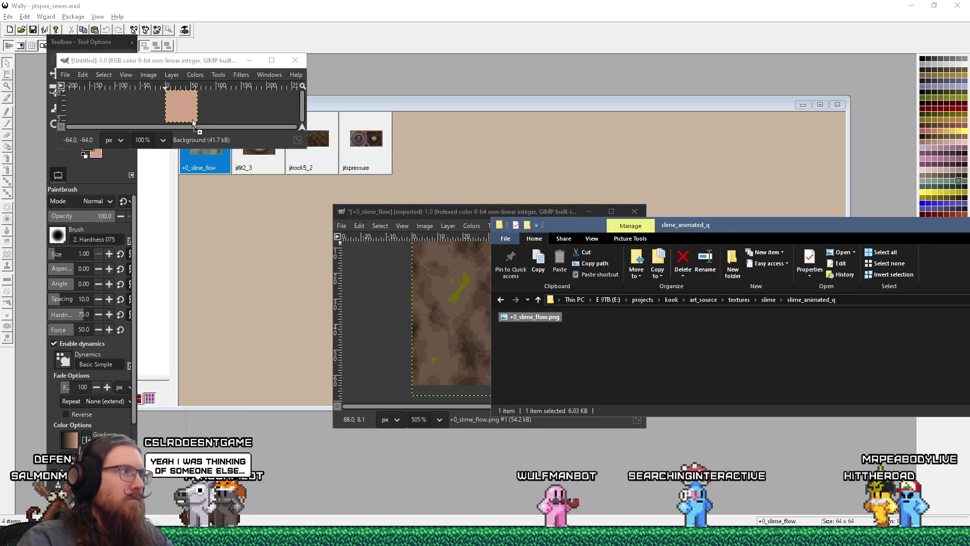
{"action": "left_click_drag", "start_coordinate": [193, 123], "coordinate": [193, 122]}
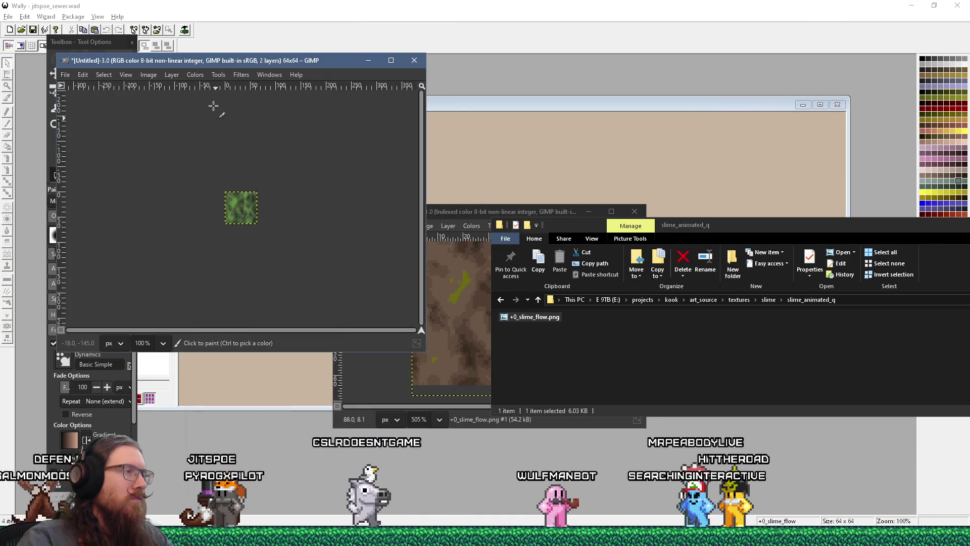
Step: Convert the image to indexed colour with quake_nofullbright.pal, then undo back to RGB
{"action": "scroll", "coordinate": [246, 210], "scroll_direction": "up", "scroll_amount": 4}
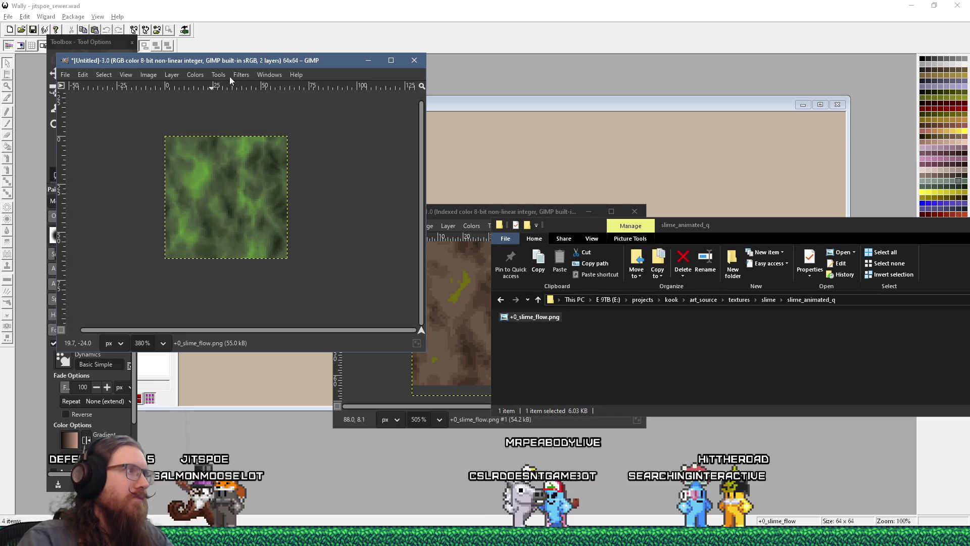
{"action": "left_click", "coordinate": [201, 74]}
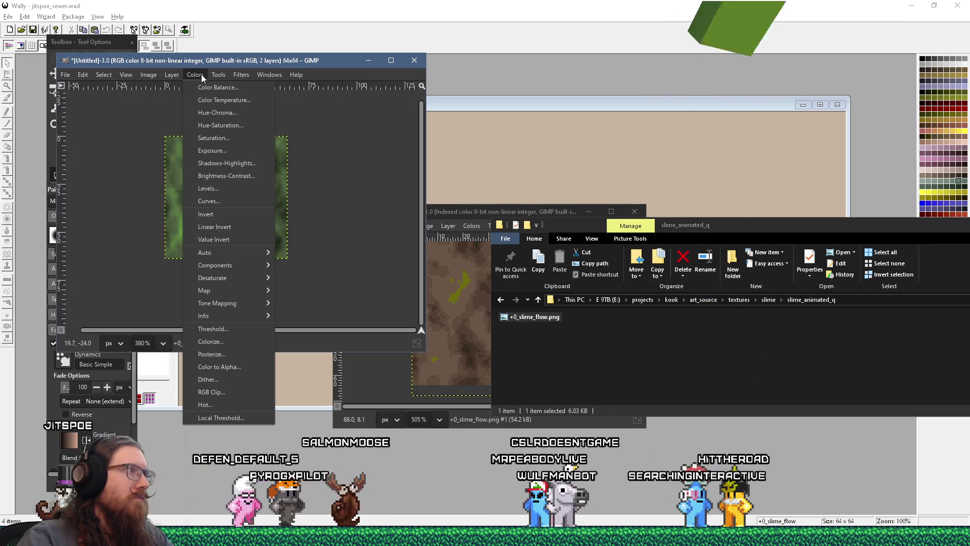
{"action": "mouse_move", "coordinate": [157, 75]}
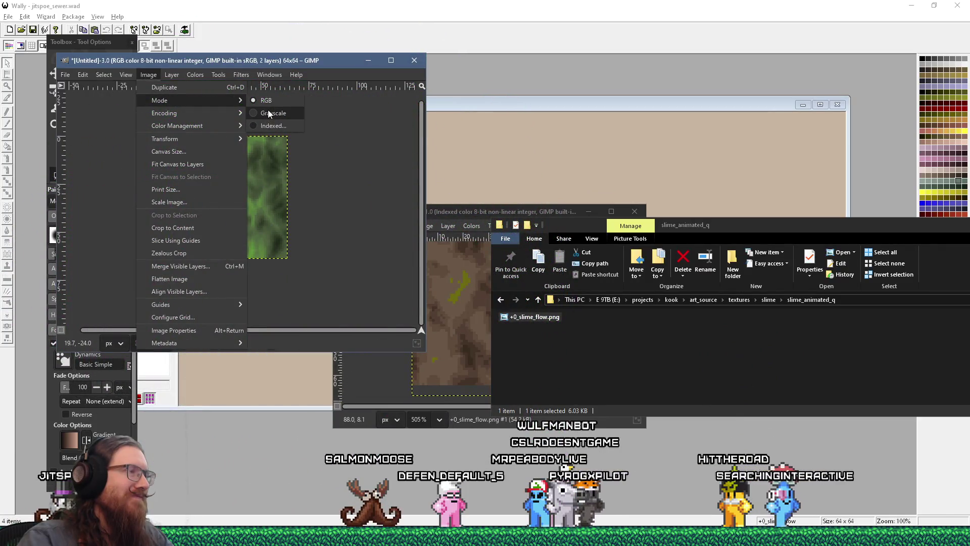
{"action": "left_click", "coordinate": [275, 124]}
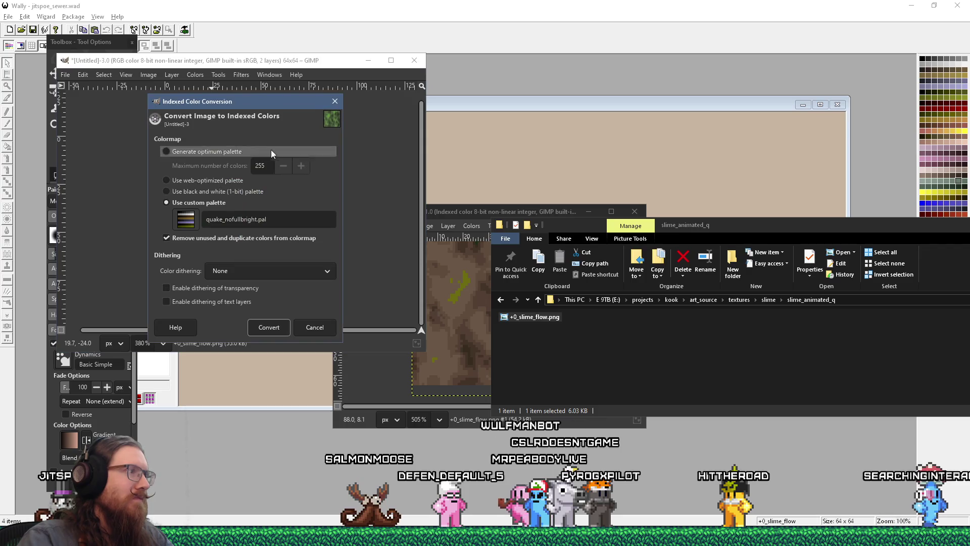
{"action": "left_click", "coordinate": [272, 328]}
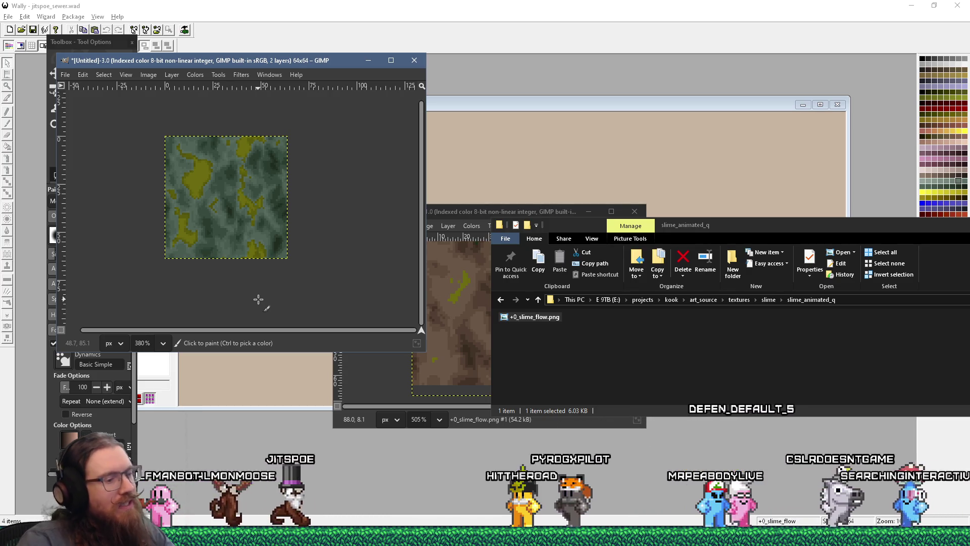
{"action": "key", "text": "ctrl+z"}
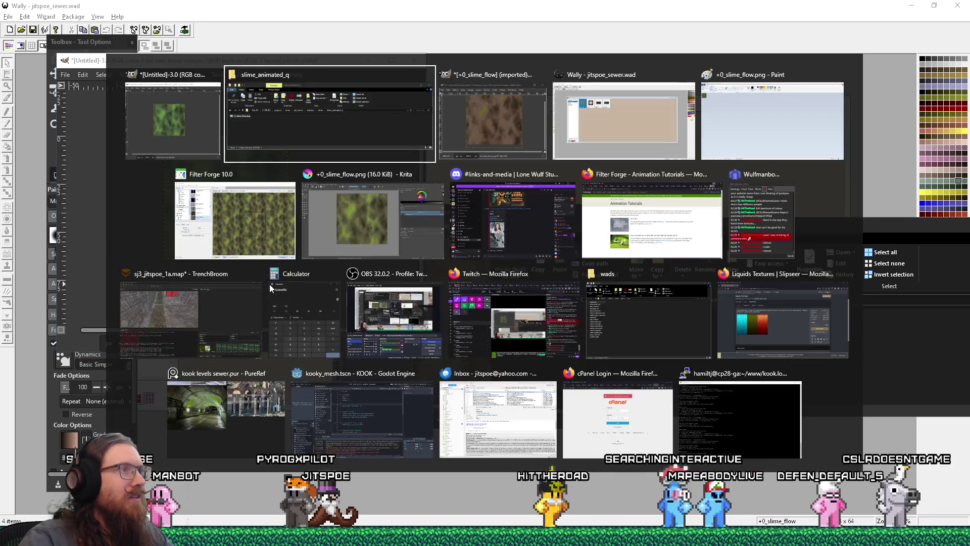
Step: Nudge the gradient's Color 2 hue toward yellow in Filter Forge, then bring Wally's texture list forward
{"action": "key", "text": "alt+Tab"}
{"action": "key", "text": "alt+Tab"}
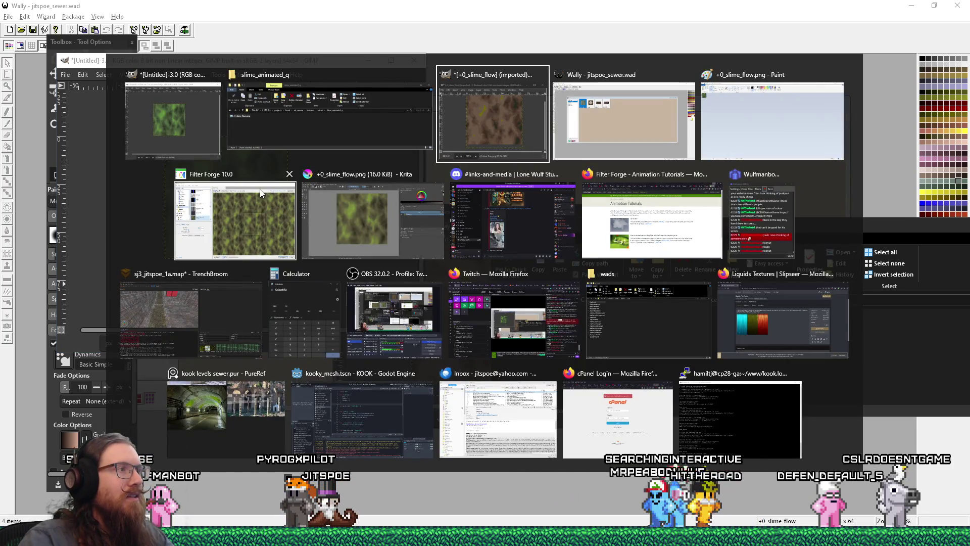
{"action": "left_click", "coordinate": [283, 214]}
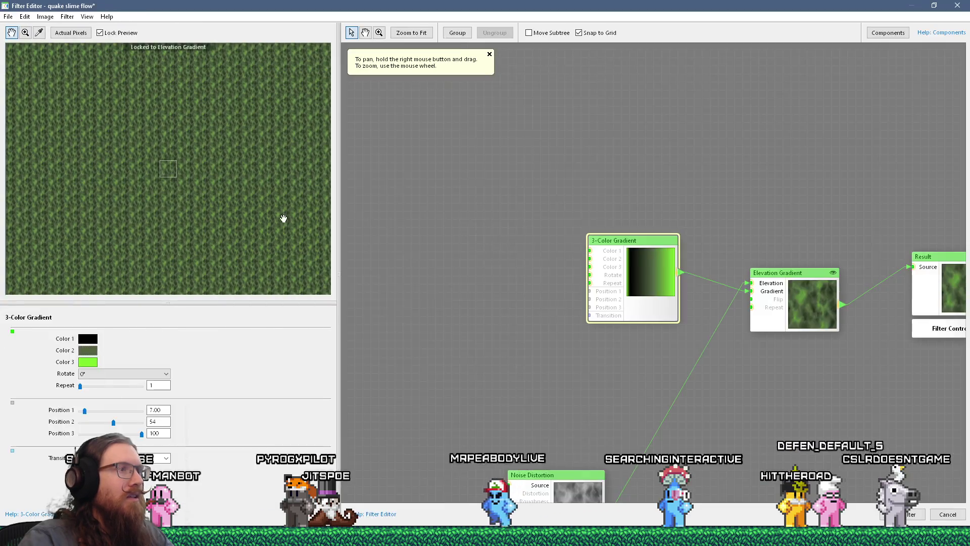
{"action": "left_click", "coordinate": [89, 351]}
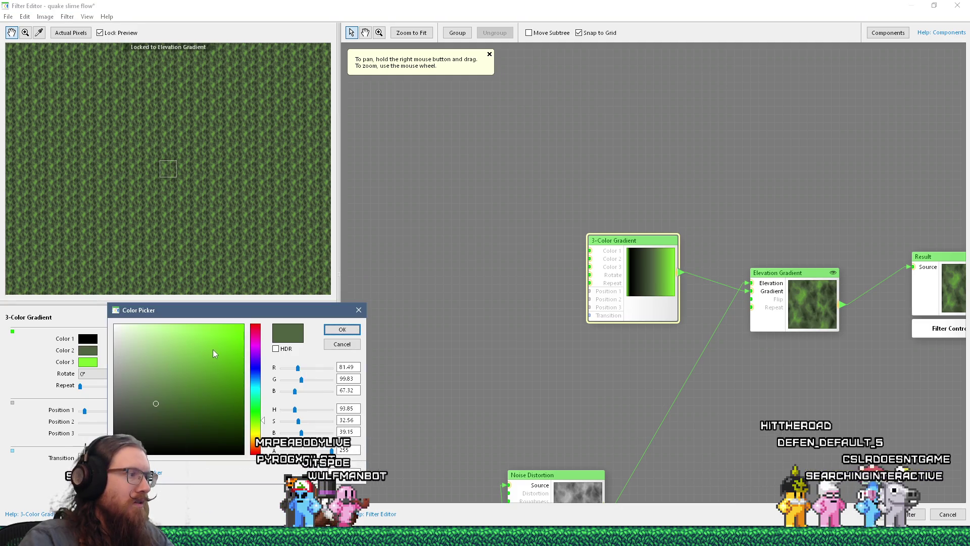
{"action": "left_click_drag", "start_coordinate": [263, 423], "coordinate": [263, 429]}
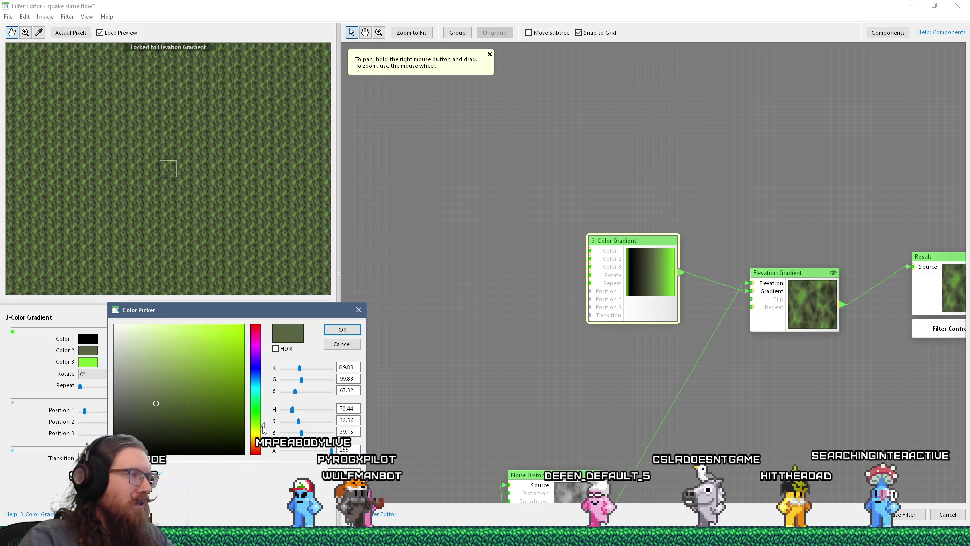
{"action": "left_click", "coordinate": [333, 331]}
{"action": "key", "text": "alt+Tab"}
{"action": "key", "text": "alt+Tab"}
{"action": "key", "text": "alt+Tab"}
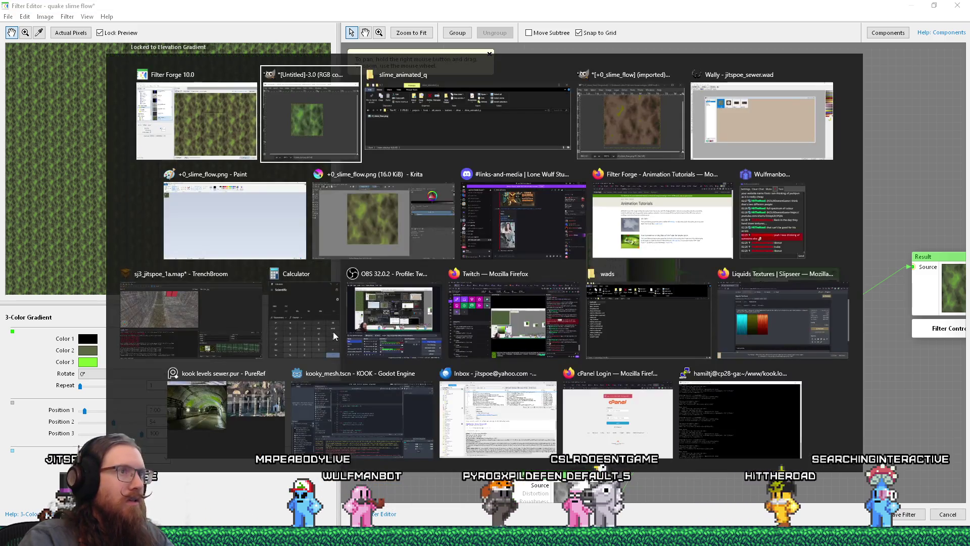
{"action": "key", "text": "alt+shift+Tab"}
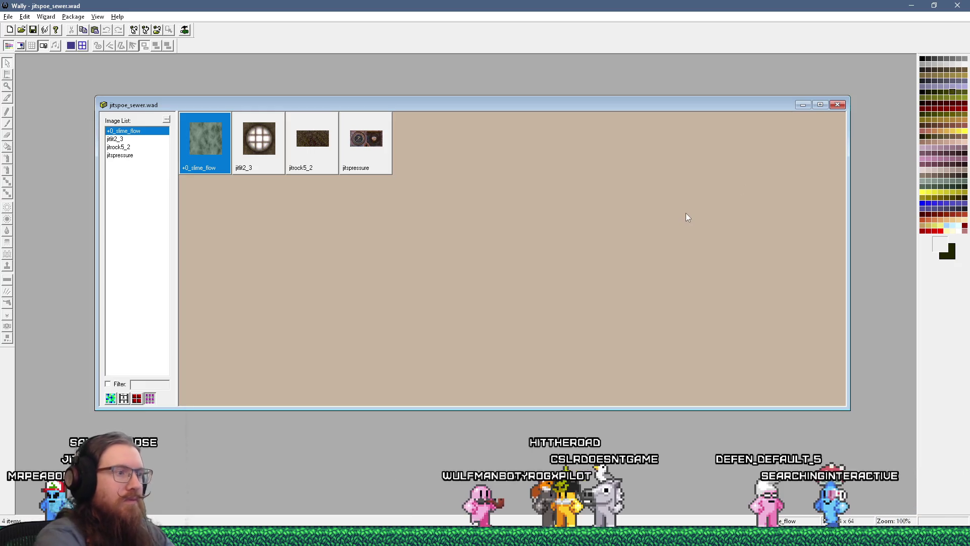
Step: Paste the Wally screenshot into Paint and zoom in on the dark olive palette swatch
{"action": "left_click", "coordinate": [331, 535]}
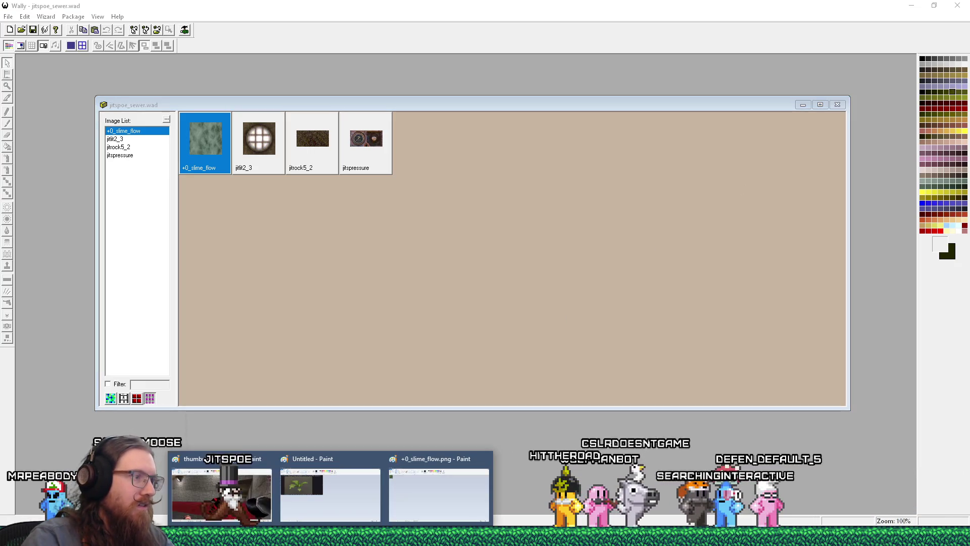
{"action": "left_click", "coordinate": [395, 498]}
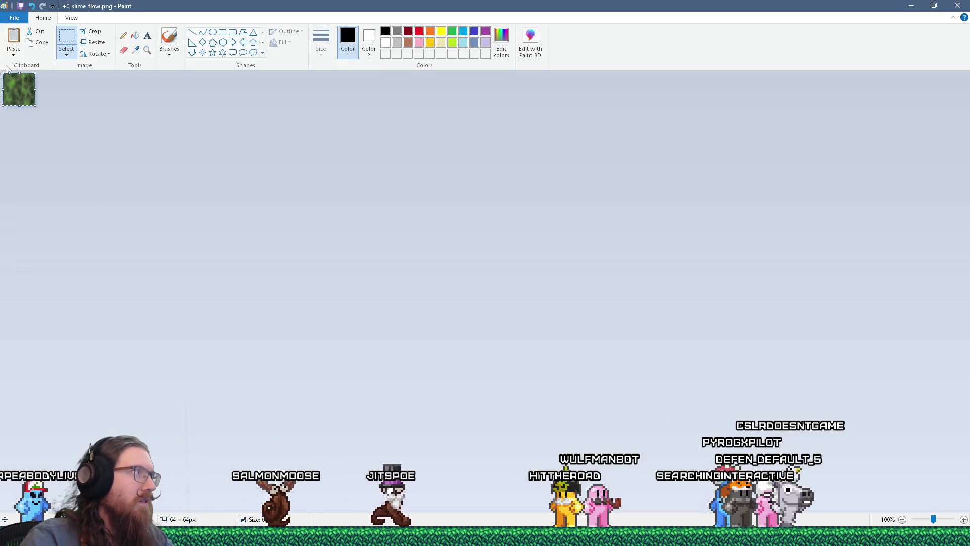
{"action": "key", "text": "ctrl+v"}
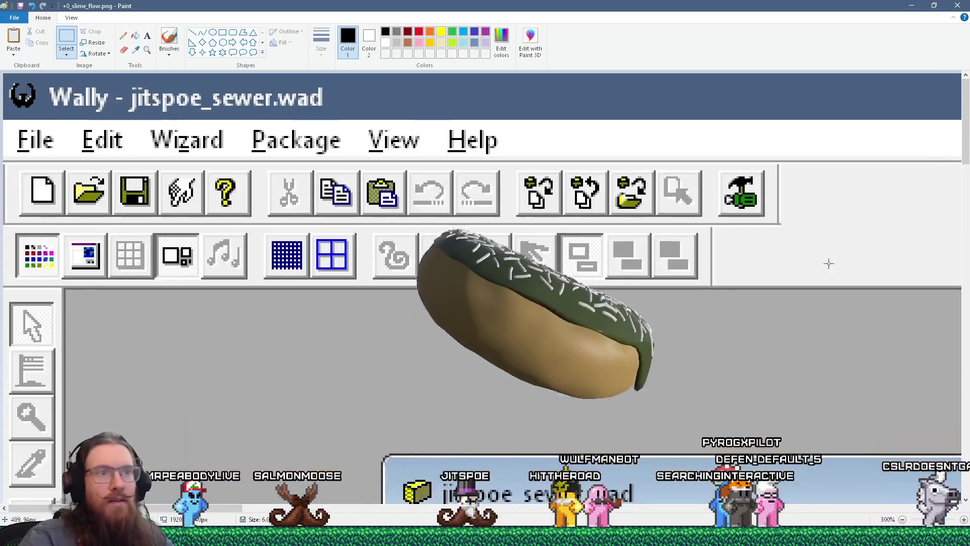
{"action": "scroll", "coordinate": [811, 513], "scroll_direction": "up", "scroll_amount": 3}
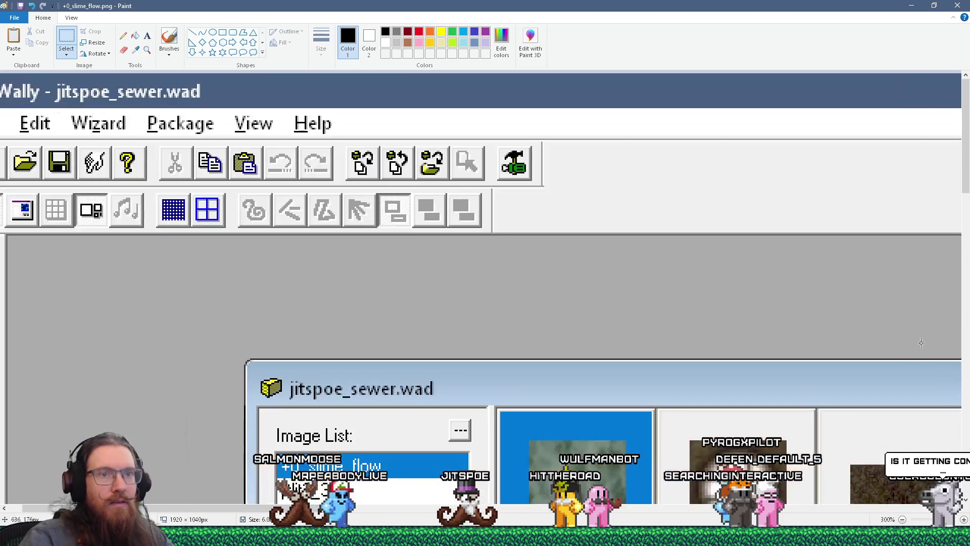
{"action": "scroll", "coordinate": [811, 512], "scroll_direction": "down", "scroll_amount": 5}
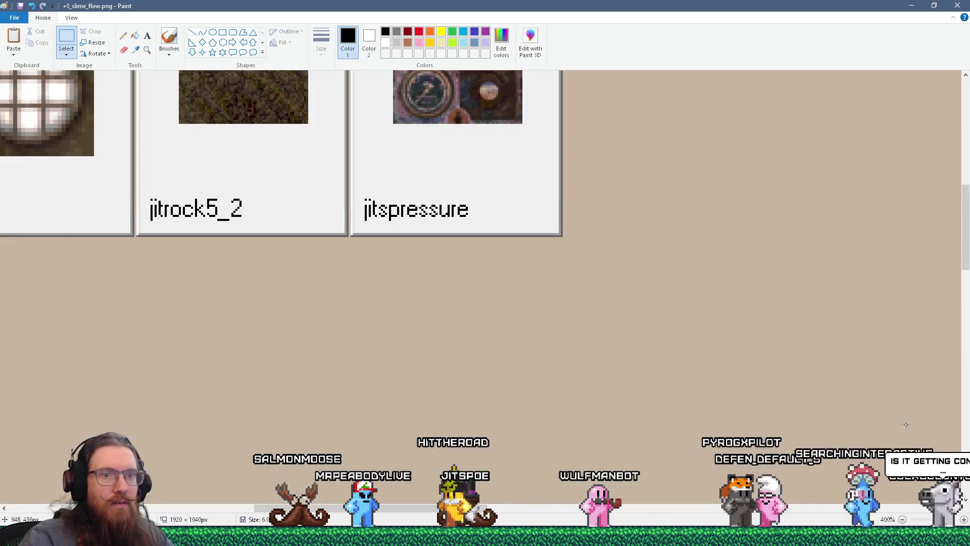
{"action": "scroll", "coordinate": [811, 513], "scroll_direction": "right", "scroll_amount": 10}
{"action": "scroll", "coordinate": [723, 288], "scroll_direction": "right", "scroll_amount": 5}
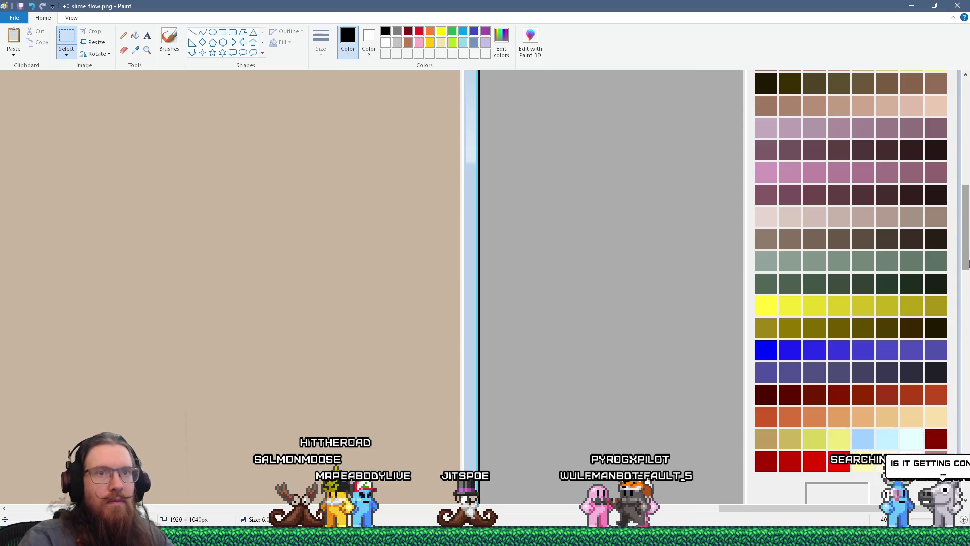
{"action": "scroll", "coordinate": [967, 212], "scroll_direction": "up", "scroll_amount": 5}
{"action": "left_click_drag", "start_coordinate": [966, 213], "coordinate": [966, 211]}
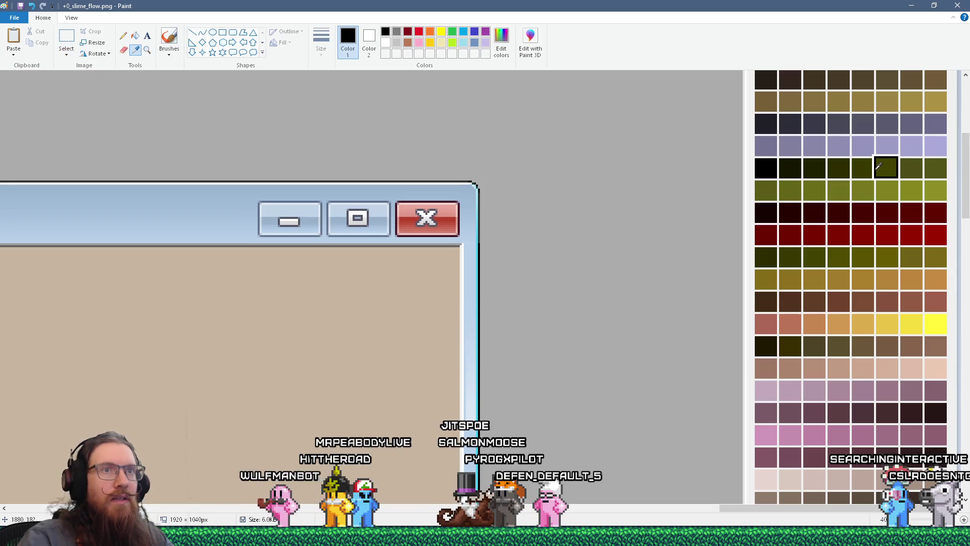
Step: Close Paint without saving the pasted screenshot
{"action": "left_click", "coordinate": [345, 40]}
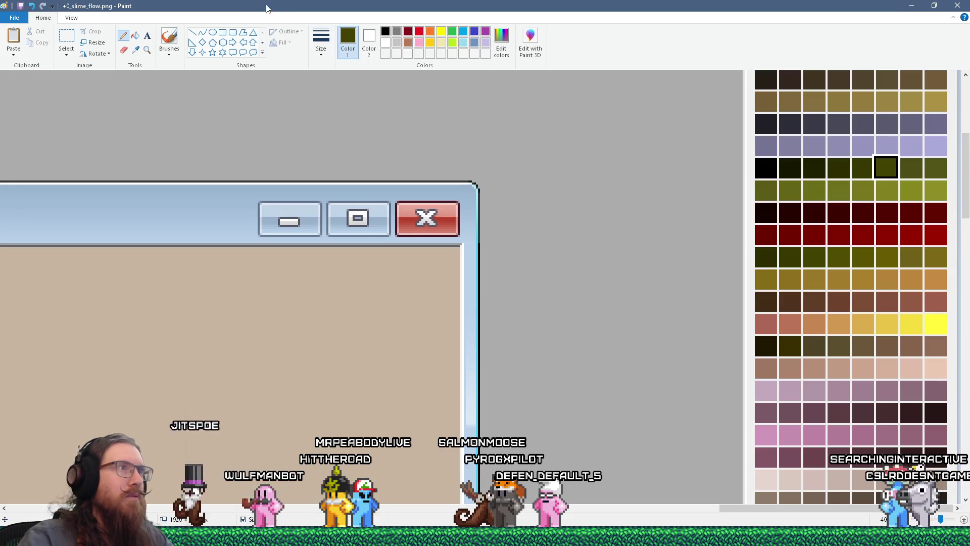
{"action": "left_click", "coordinate": [958, 6]}
{"action": "left_click", "coordinate": [501, 273]}
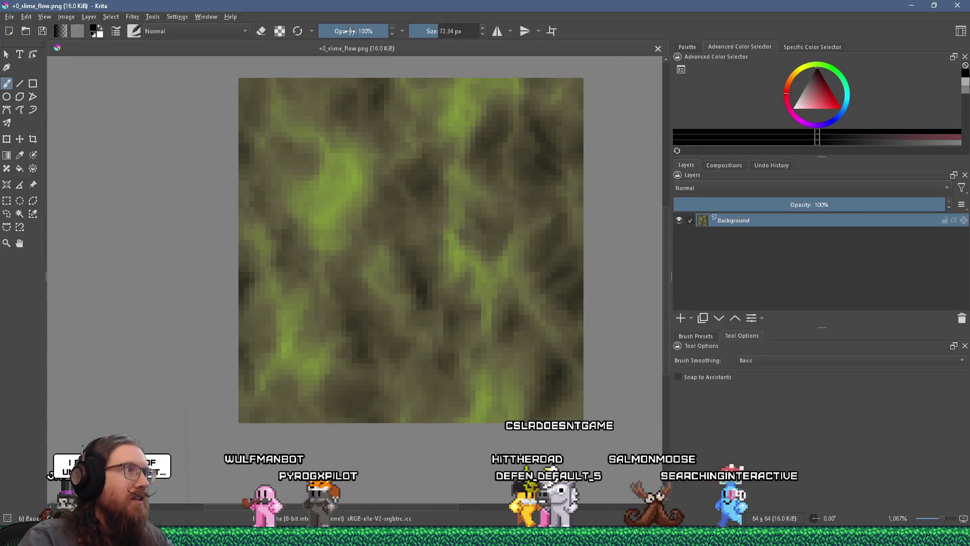
Step: Close +0_slime_flow.png in Krita and paste the Wally screenshot as a new image
{"action": "left_click", "coordinate": [657, 49]}
{"action": "key", "text": "alt+Tab"}
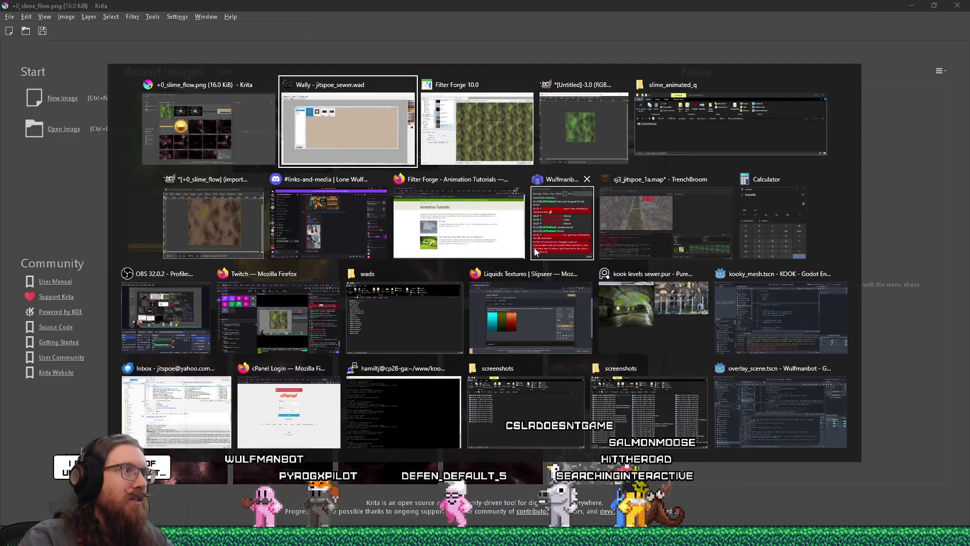
{"action": "key", "text": "alt+Tab"}
{"action": "key", "text": "alt+Tab"}
{"action": "key", "text": "alt+Tab"}
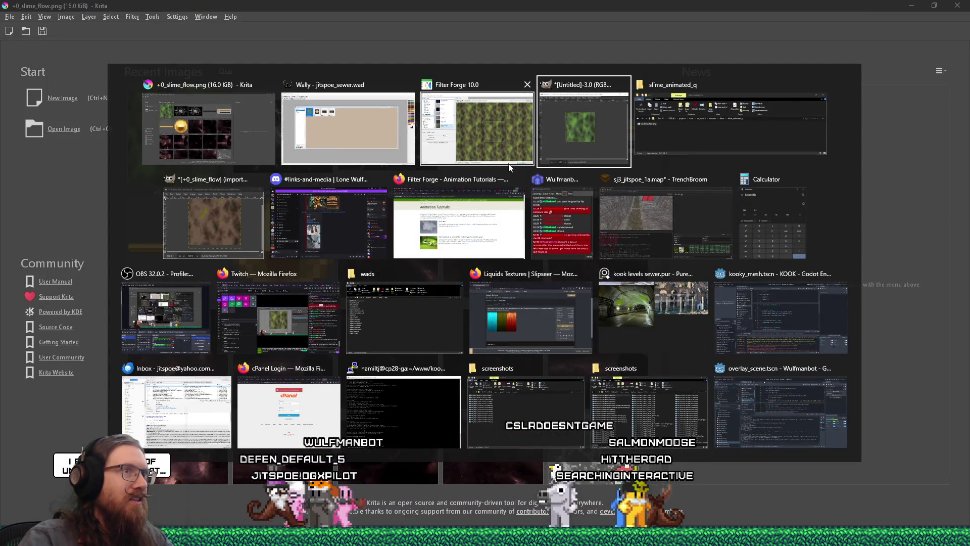
{"action": "key", "text": "alt+Tab"}
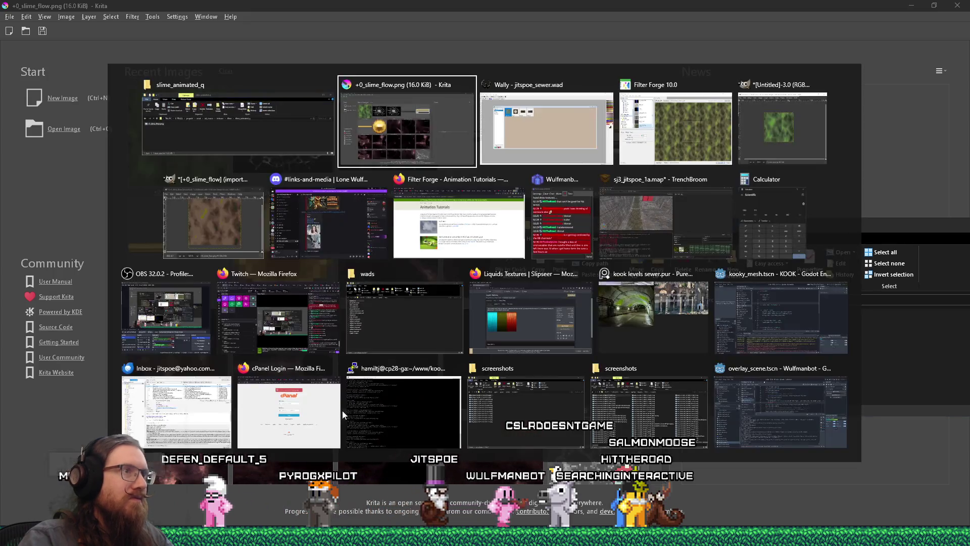
{"action": "key", "text": "alt+Tab"}
{"action": "key", "text": "alt+shift+Tab"}
{"action": "key", "text": "alt+shift+Tab"}
{"action": "key", "text": "alt+Tab"}
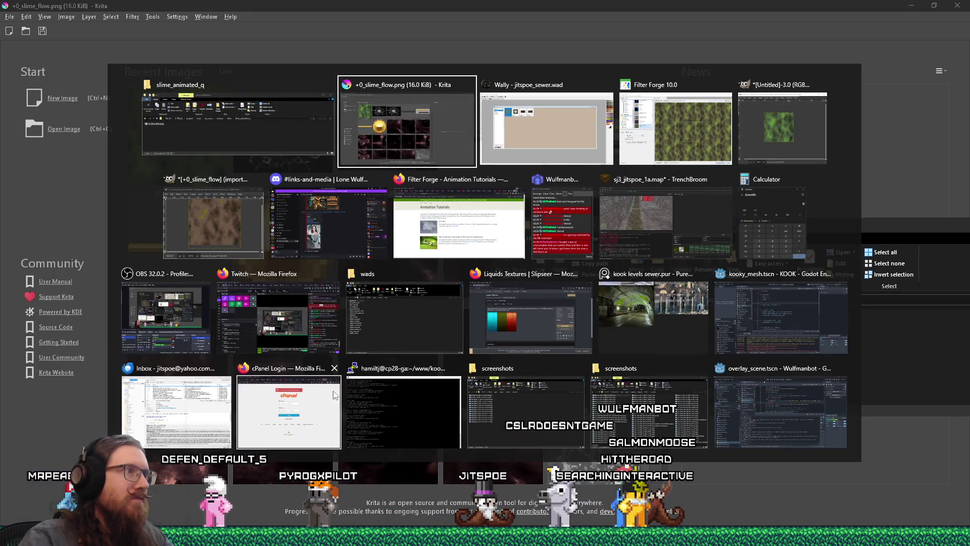
{"action": "left_click", "coordinate": [26, 16]}
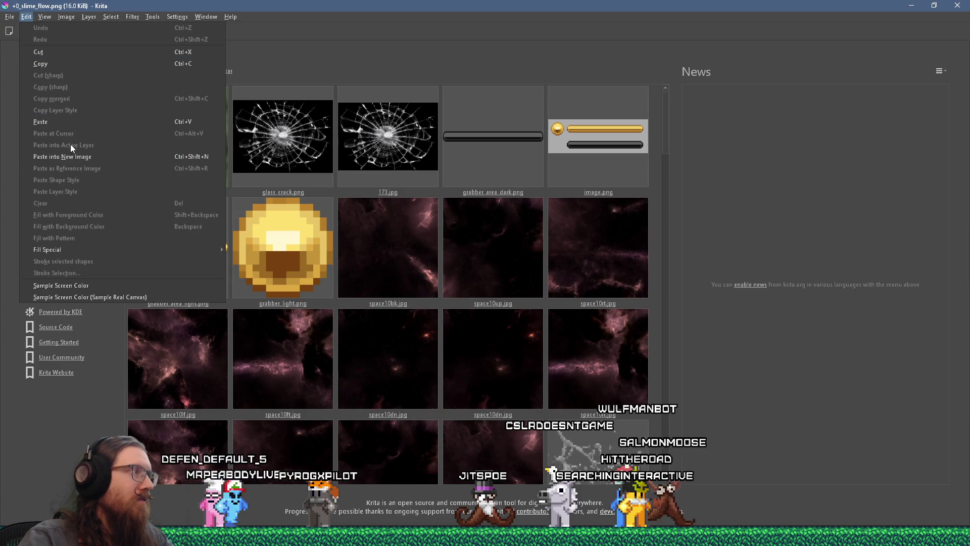
{"action": "left_click", "coordinate": [73, 155]}
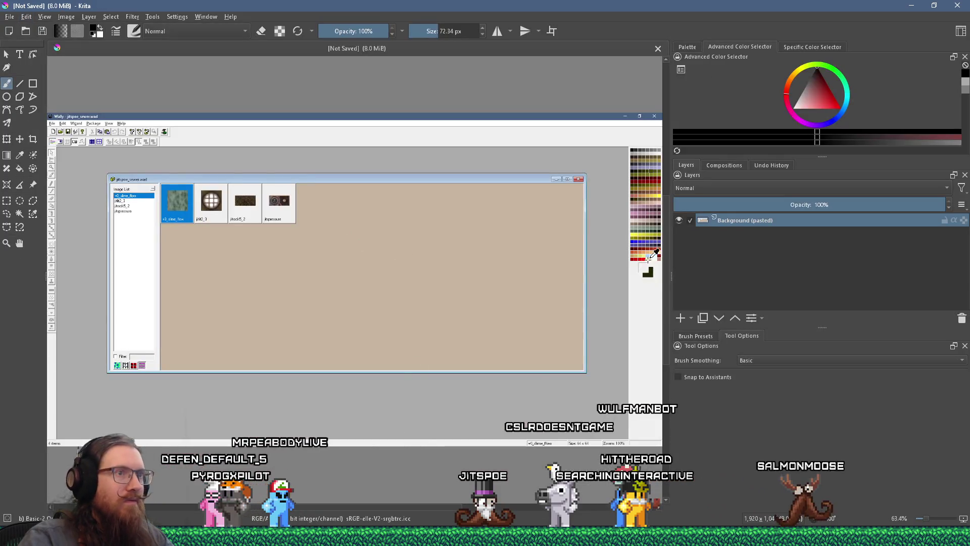
Step: Sample the dark olive swatch and copy its hex code #434300
{"action": "scroll", "coordinate": [416, 442], "scroll_direction": "right", "scroll_amount": 5}
{"action": "scroll", "coordinate": [444, 202], "scroll_direction": "up", "scroll_amount": 5}
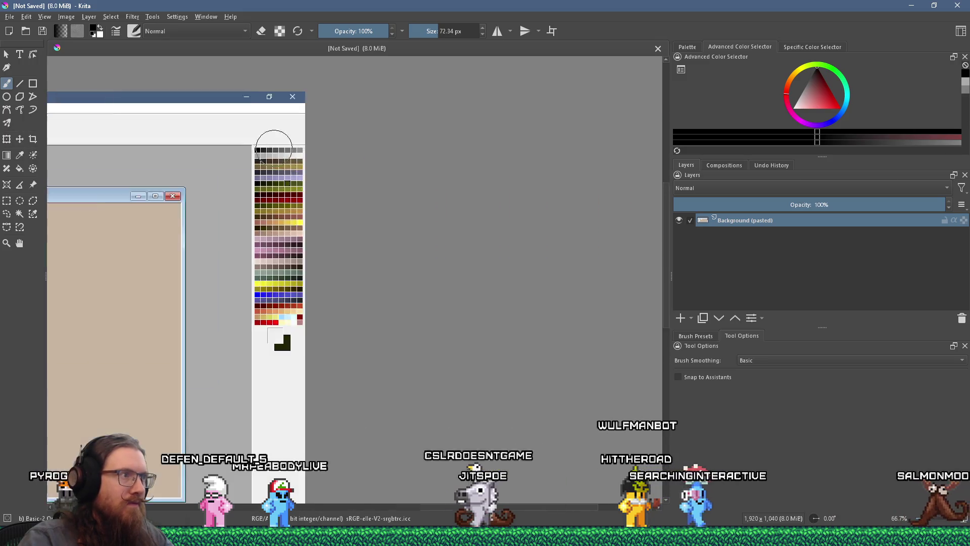
{"action": "left_click", "coordinate": [263, 172], "text": "ctrl"}
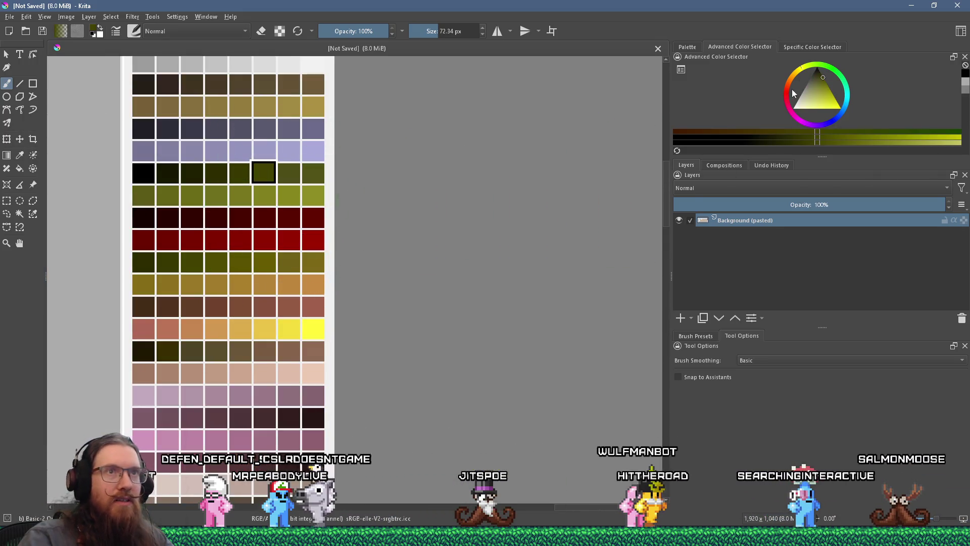
{"action": "left_click", "coordinate": [812, 47]}
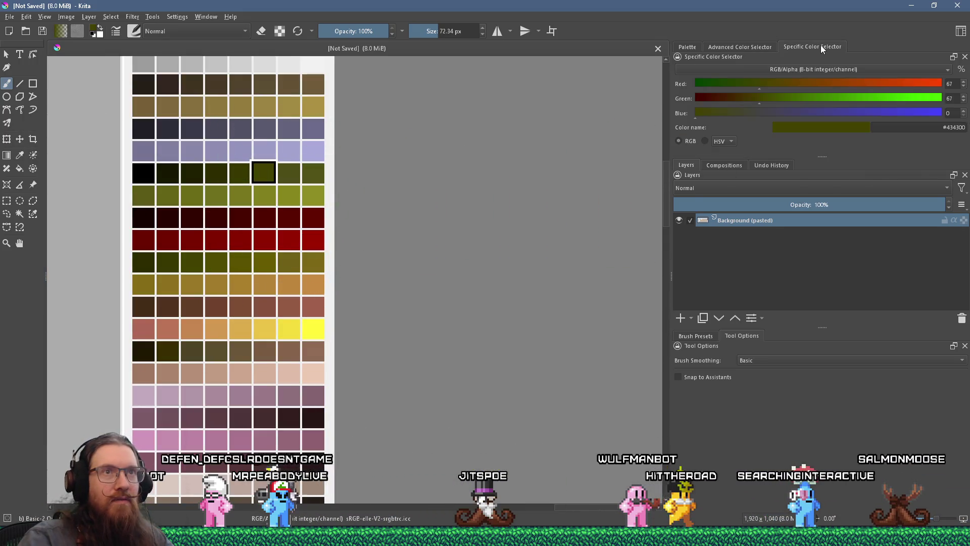
{"action": "right_click", "coordinate": [946, 128]}
{"action": "left_click", "coordinate": [912, 165]}
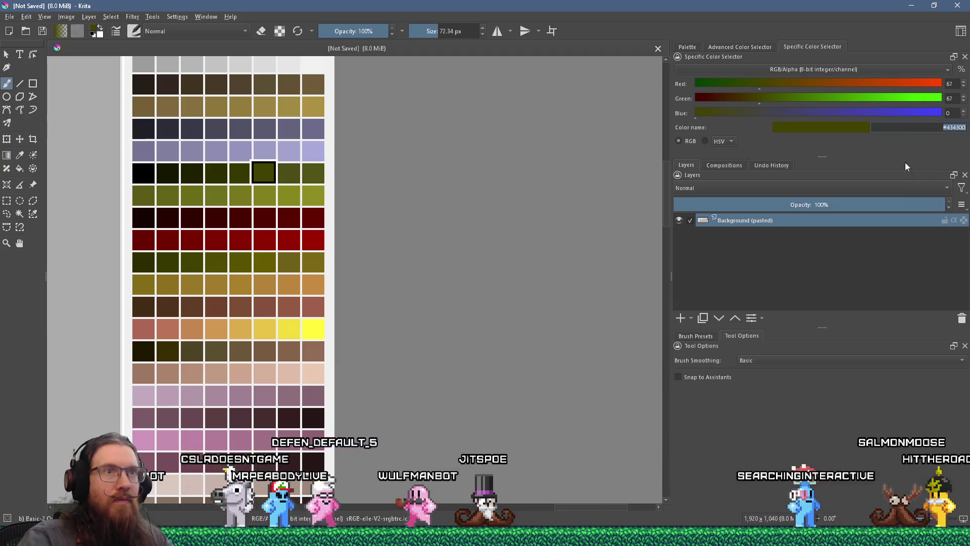
{"action": "key", "text": "alt+Tab"}
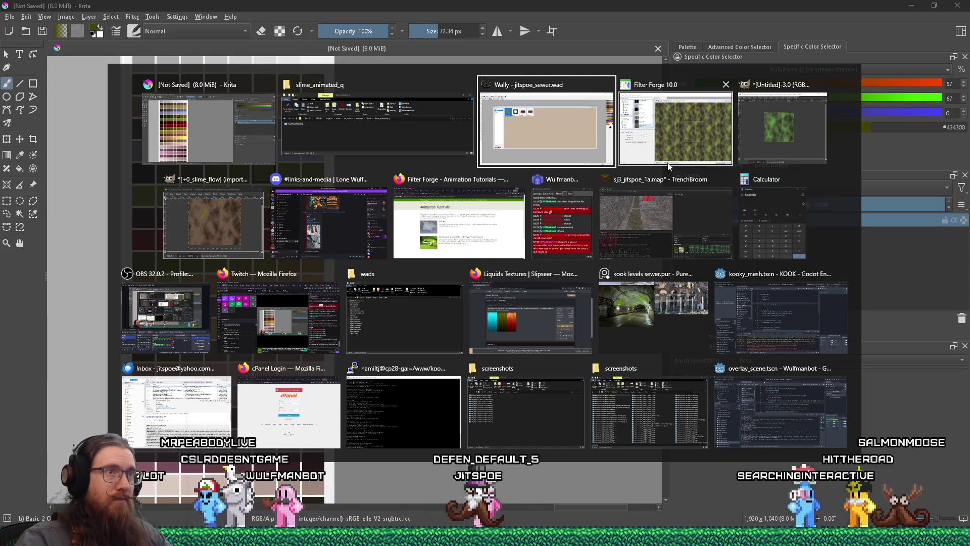
{"action": "left_click", "coordinate": [669, 163]}
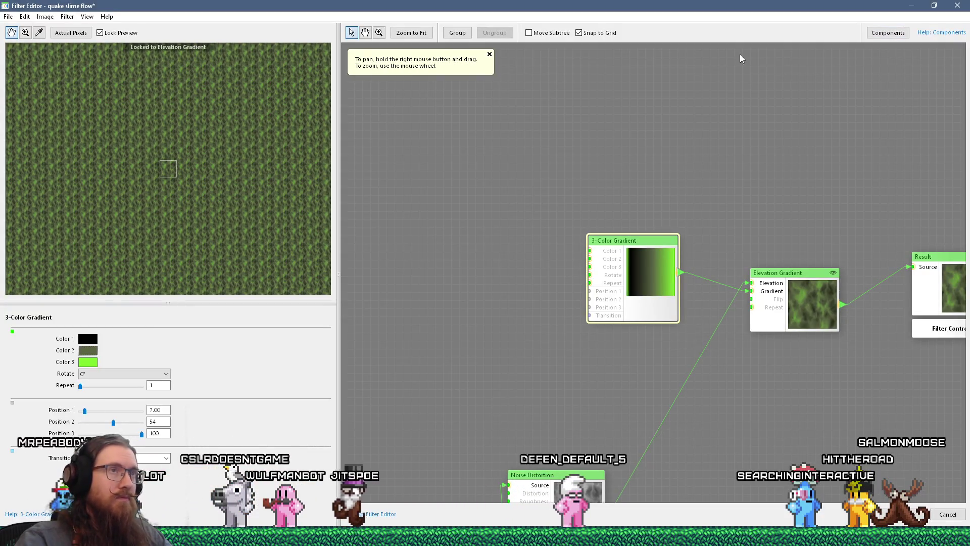
Step: Set the 3-Color Gradient's Color 2 to dark olive #434300 (67, 67, 0) and confirm
{"action": "left_click", "coordinate": [94, 352]}
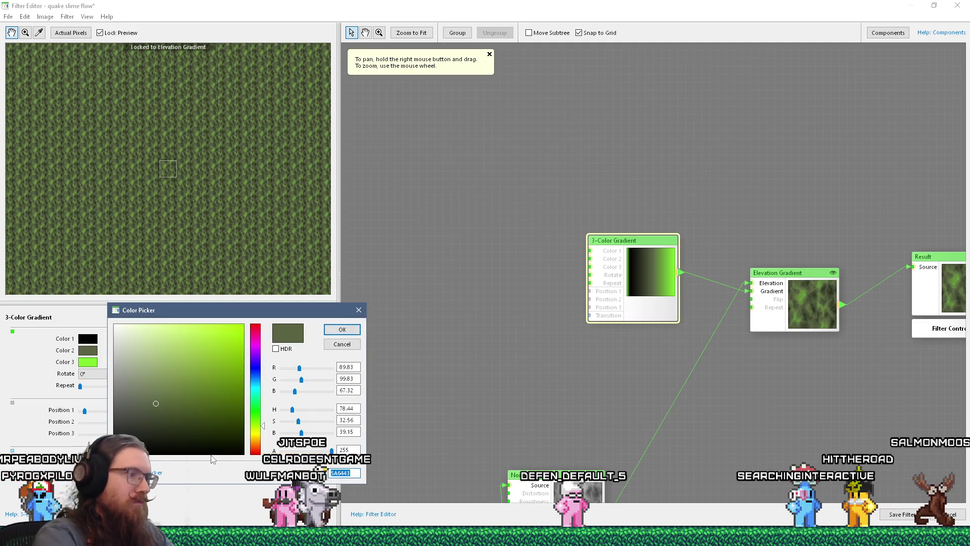
{"action": "type", "text": "#43430"}
{"action": "key", "text": "Return"}
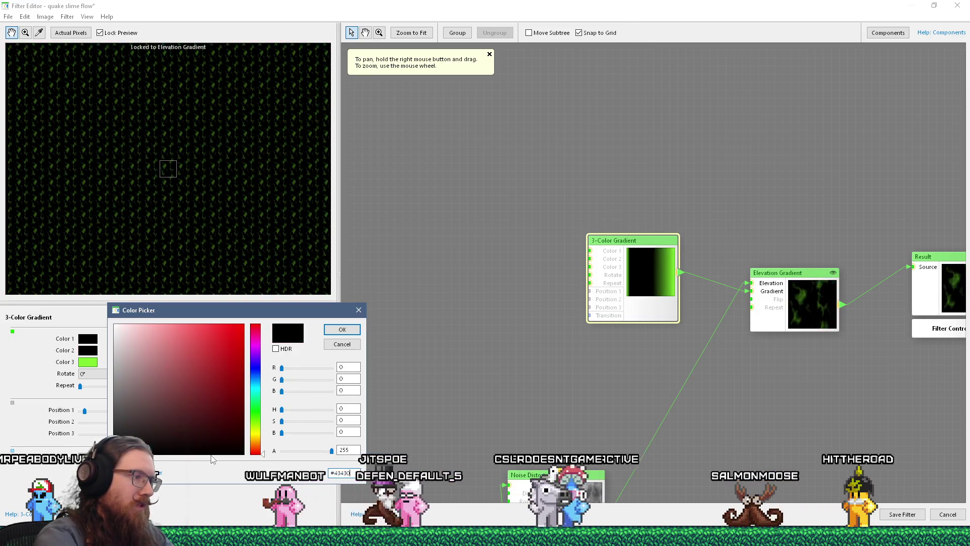
{"action": "key", "text": "alt+Tab"}
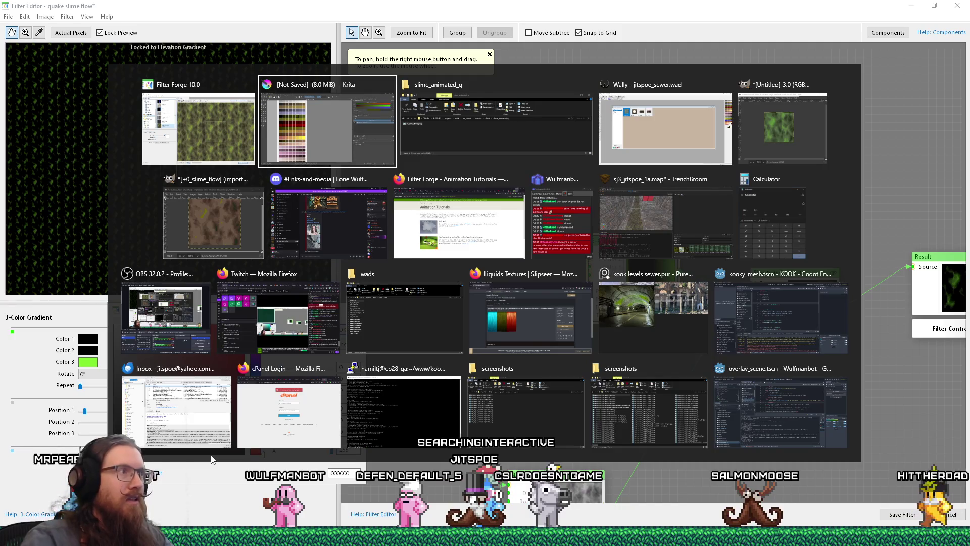
{"action": "key", "text": "alt+Tab"}
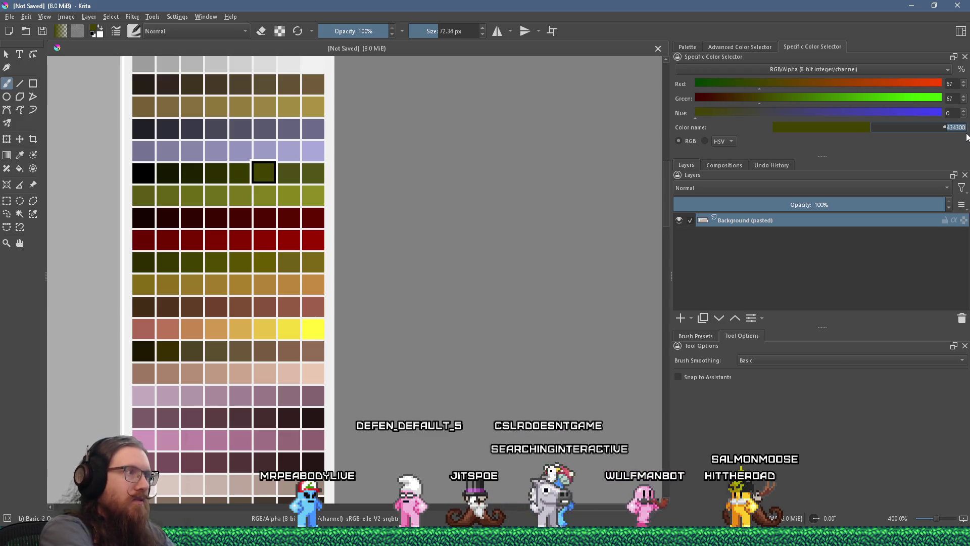
{"action": "key", "text": "alt+Tab"}
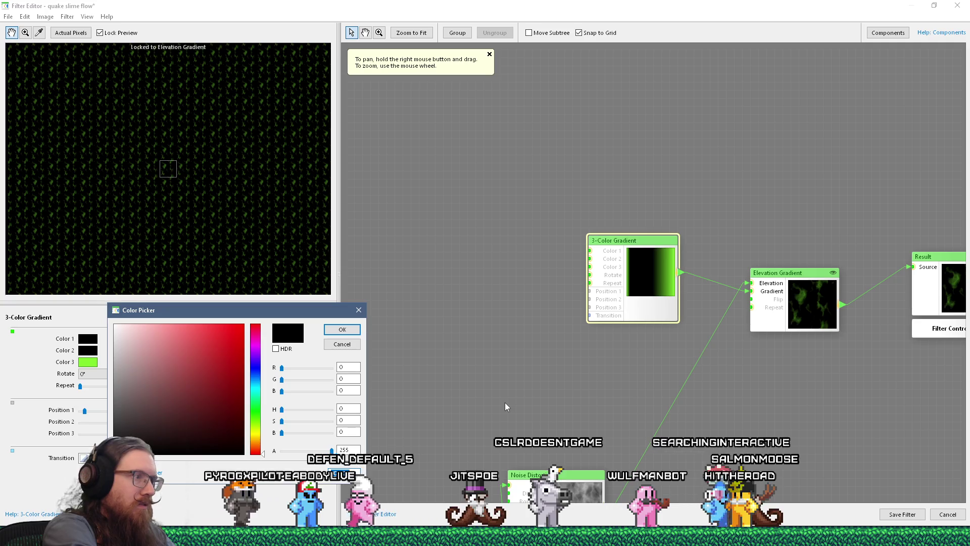
{"action": "key", "text": "ctrl+v"}
{"action": "left_click", "coordinate": [342, 330]}
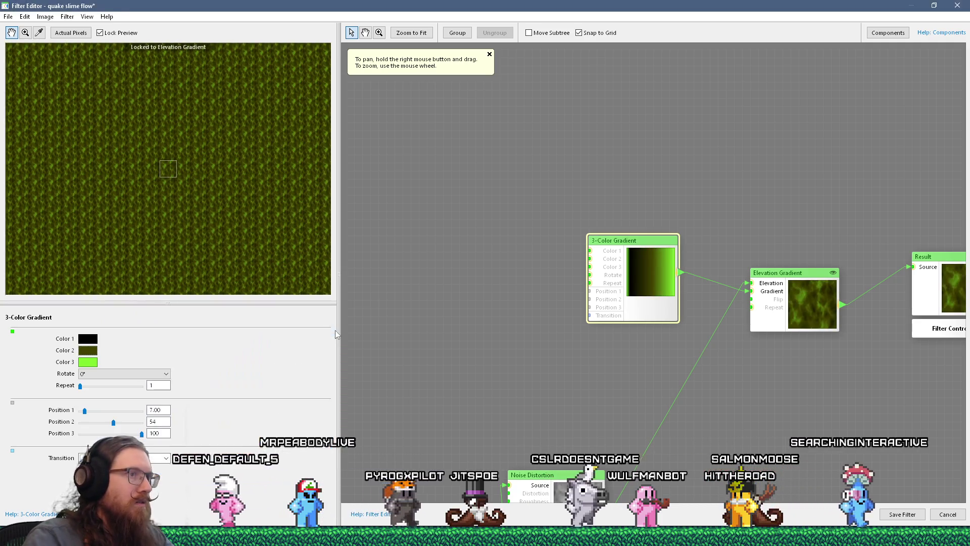
{"action": "key", "text": "alt+Tab"}
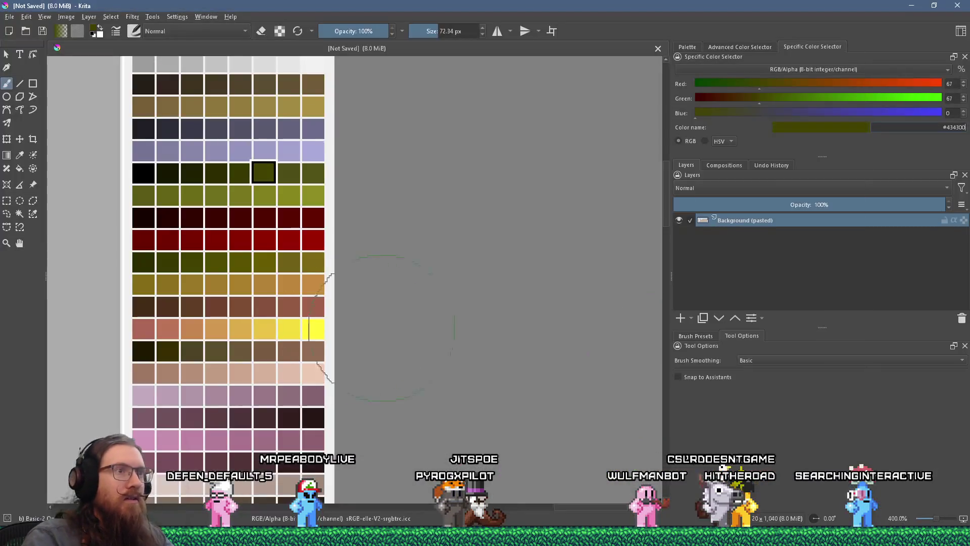
Step: Switch from Krita to the TrenchBroom window with sj3_jitspoe_1a.map open
{"action": "key", "text": "alt+Tab"}
{"action": "key", "text": "Tab"}
{"action": "key", "text": "shift+Tab"}
{"action": "key", "text": "shift+Tab"}
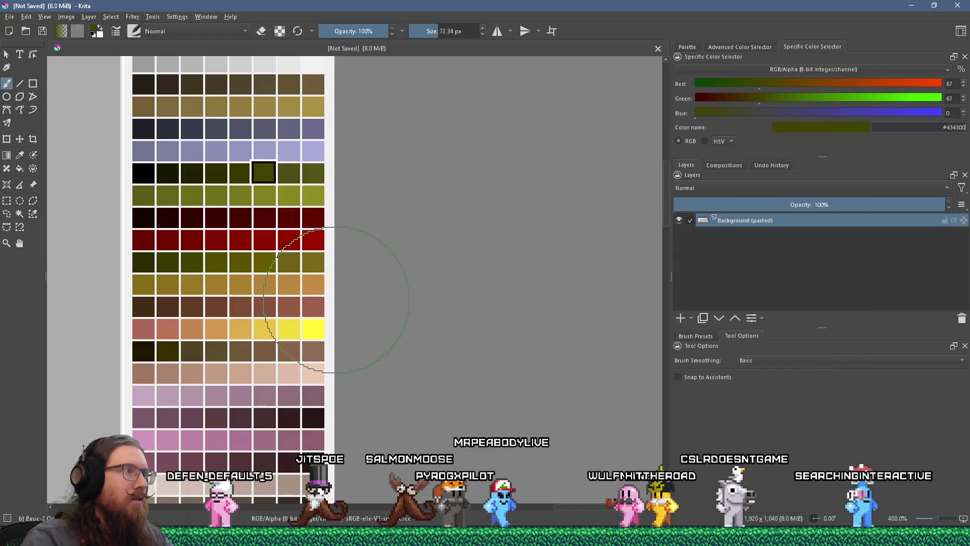
{"action": "scroll", "coordinate": [336, 300], "scroll_direction": "down", "scroll_amount": 4}
{"action": "scroll", "coordinate": [283, 319], "scroll_direction": "up", "scroll_amount": 4}
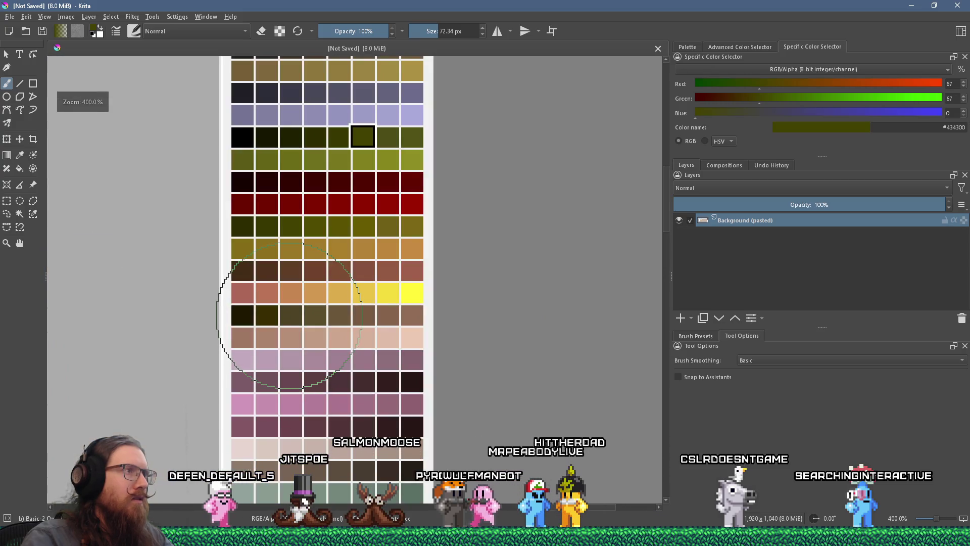
{"action": "key", "text": "alt+Tab"}
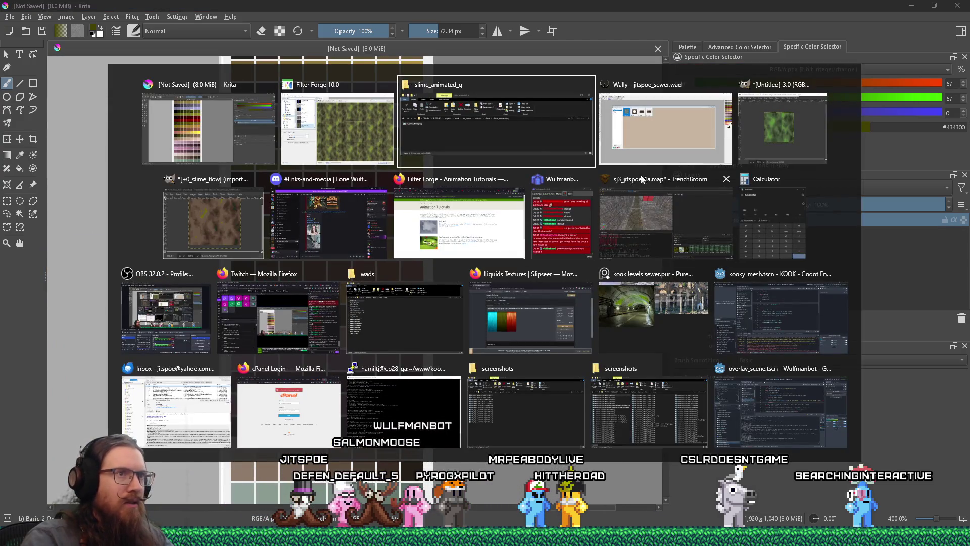
{"action": "left_click", "coordinate": [667, 217]}
{"action": "scroll", "coordinate": [801, 447], "scroll_direction": "up", "scroll_amount": 2}
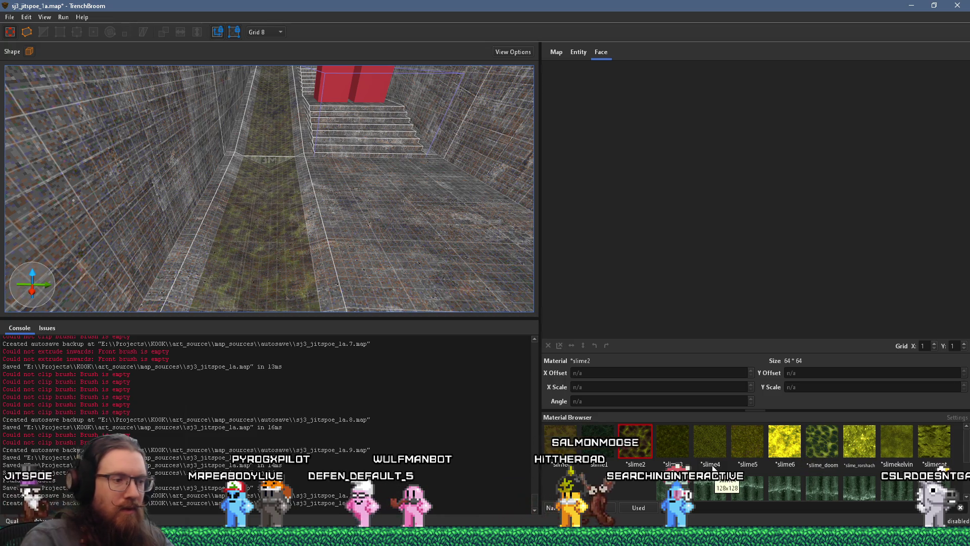
Step: Go back from TrenchBroom's slime materials to the Krita palette image
{"action": "key", "text": "alt+Tab"}
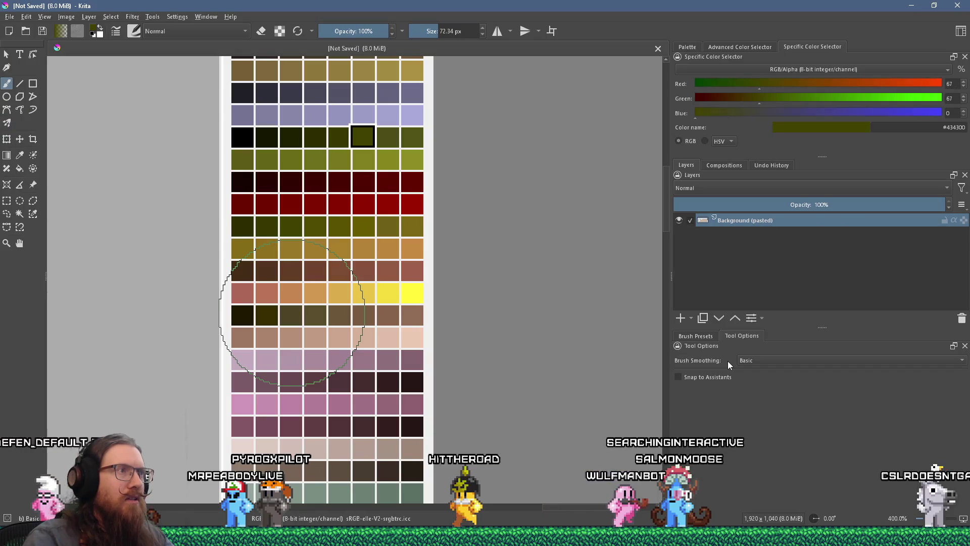
{"action": "scroll", "coordinate": [551, 362], "scroll_direction": "down", "scroll_amount": 3}
Step: Paste the captured slime textures into Krita as a new layer and zoom around them
{"action": "scroll", "coordinate": [556, 366], "scroll_direction": "up", "scroll_amount": 1}
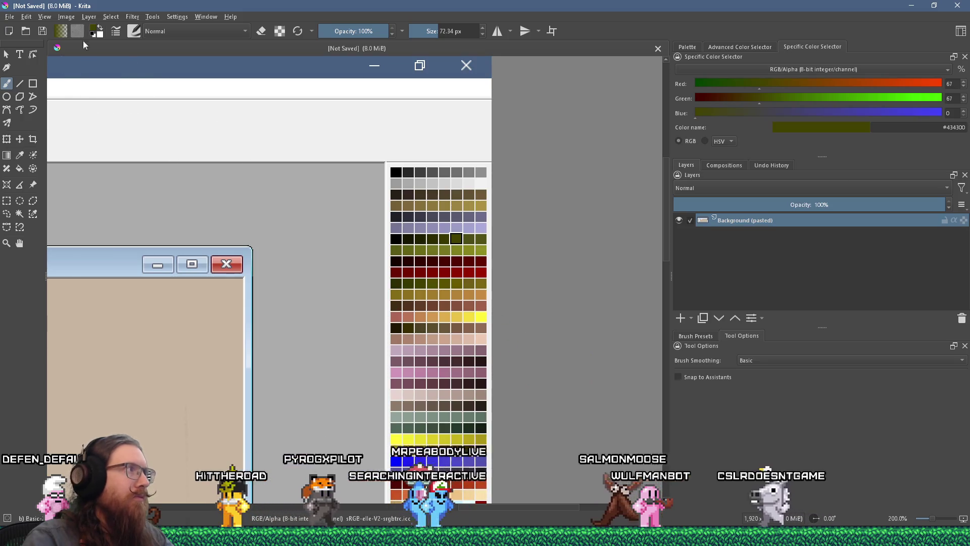
{"action": "left_click", "coordinate": [25, 17]}
{"action": "left_click", "coordinate": [57, 122]}
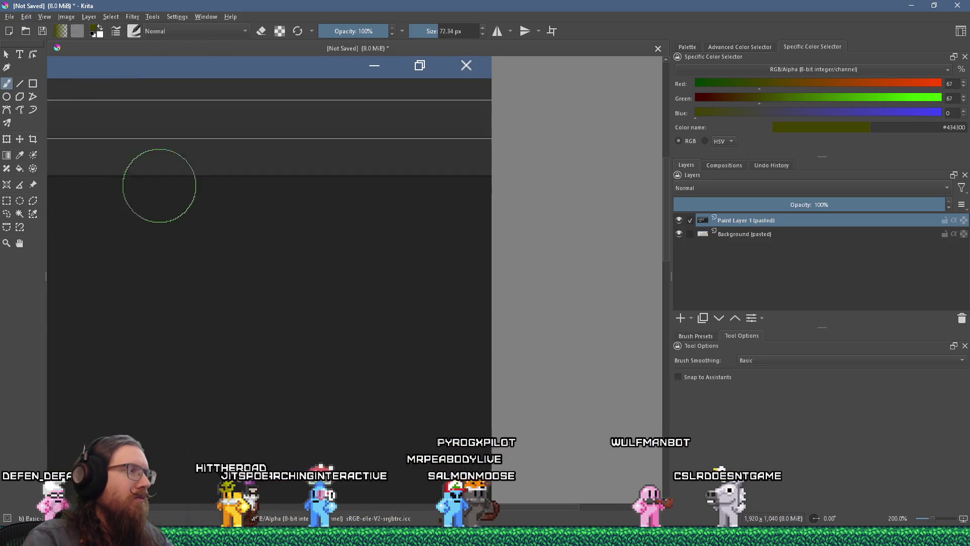
{"action": "scroll", "coordinate": [159, 184], "scroll_direction": "down", "scroll_amount": 2}
{"action": "scroll", "coordinate": [308, 303], "scroll_direction": "up", "scroll_amount": 5}
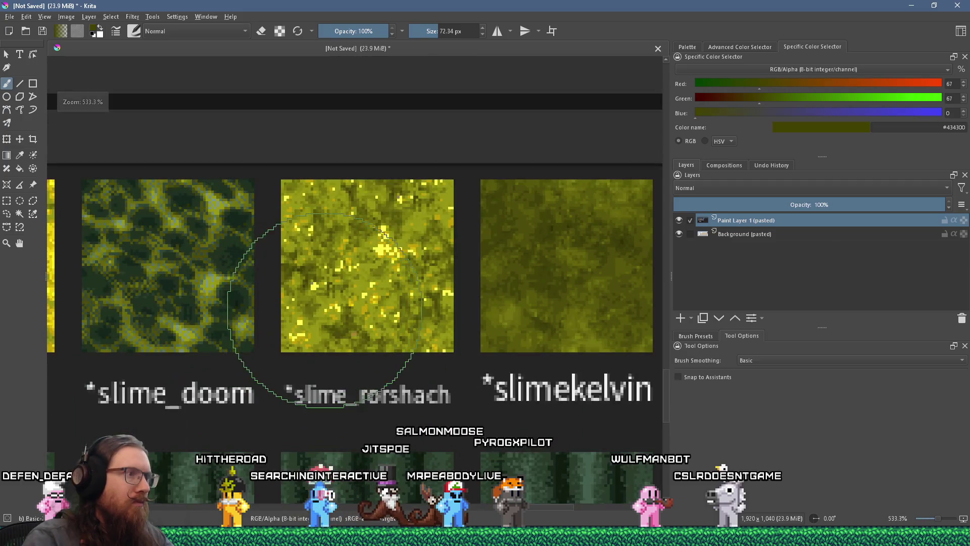
{"action": "scroll", "coordinate": [325, 310], "scroll_direction": "down", "scroll_amount": 2}
{"action": "scroll", "coordinate": [173, 315], "scroll_direction": "up", "scroll_amount": 2}
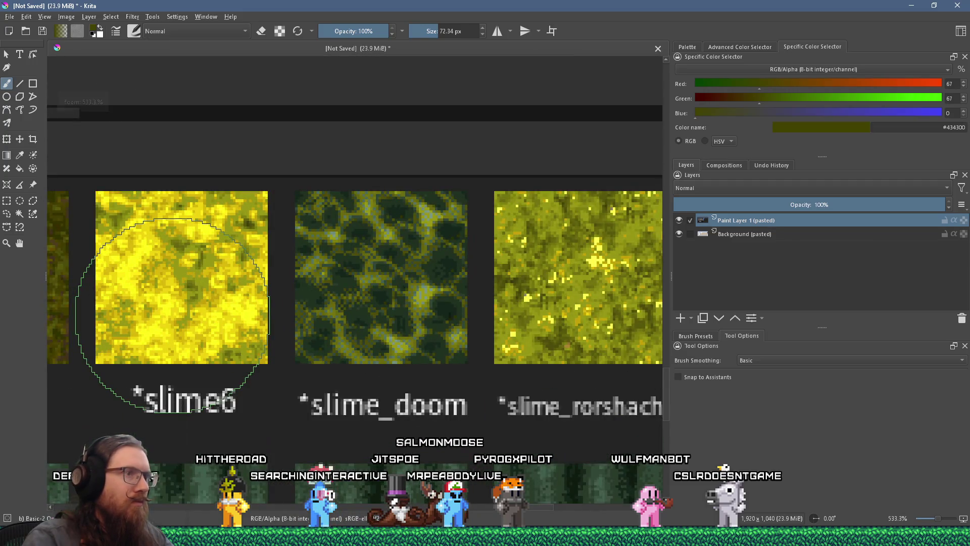
{"action": "scroll", "coordinate": [234, 312], "scroll_direction": "down", "scroll_amount": 2}
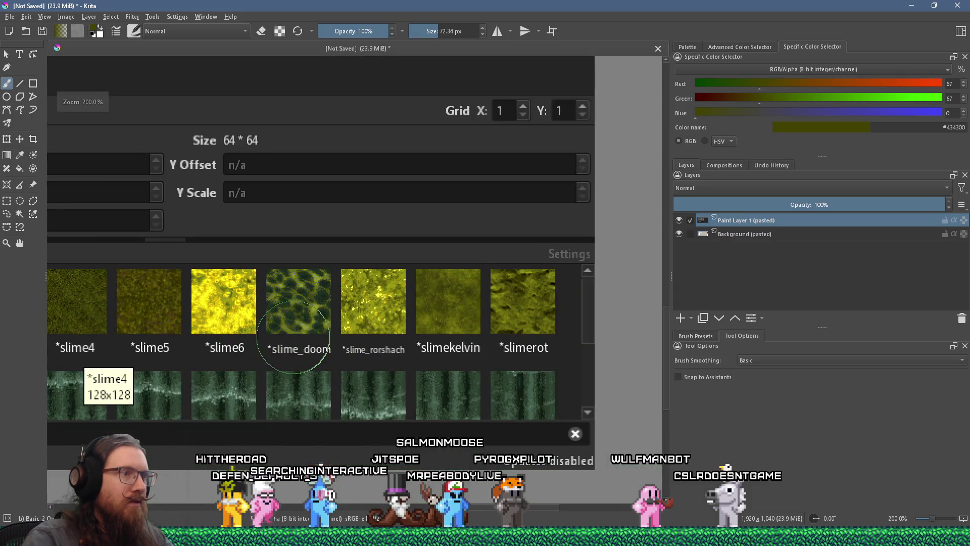
{"action": "scroll", "coordinate": [143, 343], "scroll_direction": "up", "scroll_amount": 2}
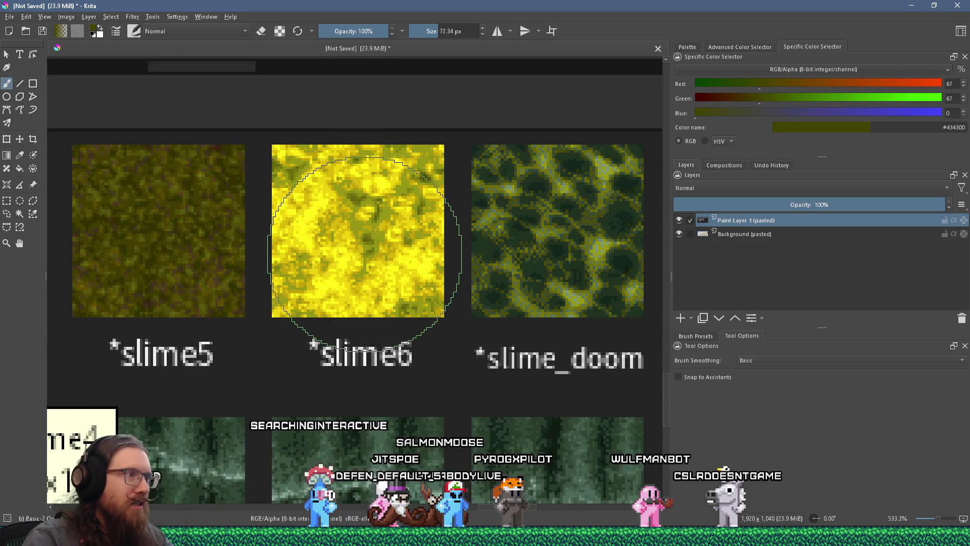
{"action": "scroll", "coordinate": [364, 253], "scroll_direction": "down", "scroll_amount": 2}
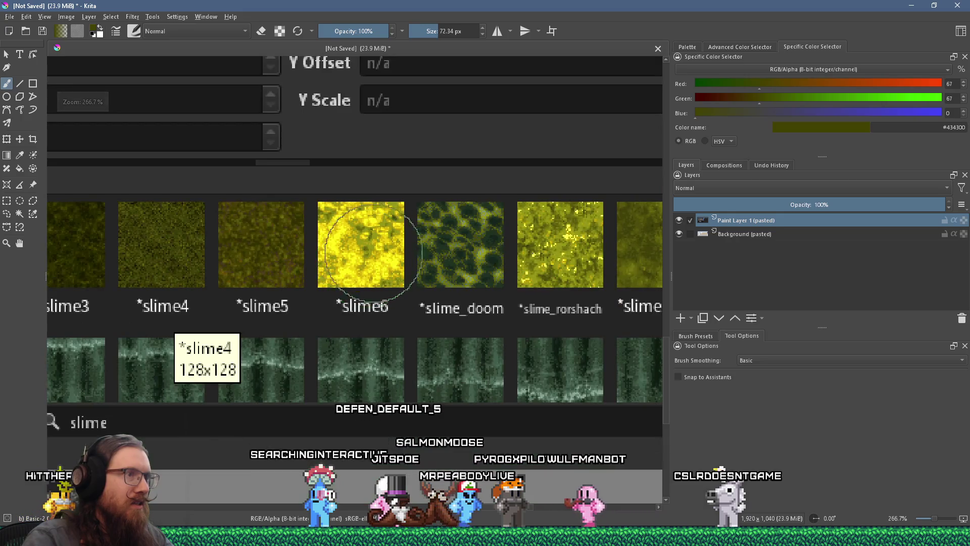
{"action": "scroll", "coordinate": [430, 245], "scroll_direction": "up", "scroll_amount": 1}
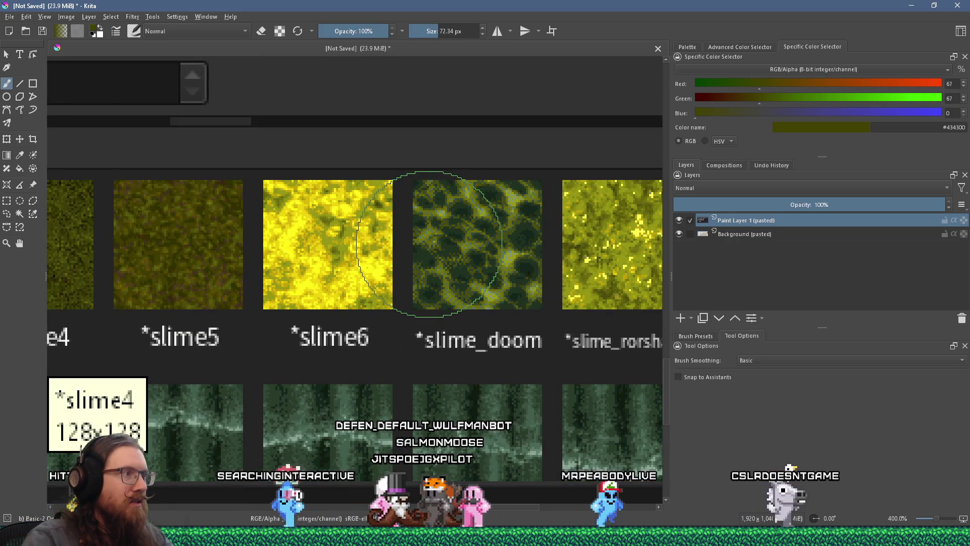
{"action": "scroll", "coordinate": [429, 245], "scroll_direction": "down", "scroll_amount": 1}
{"action": "scroll", "coordinate": [217, 227], "scroll_direction": "down", "scroll_amount": 2}
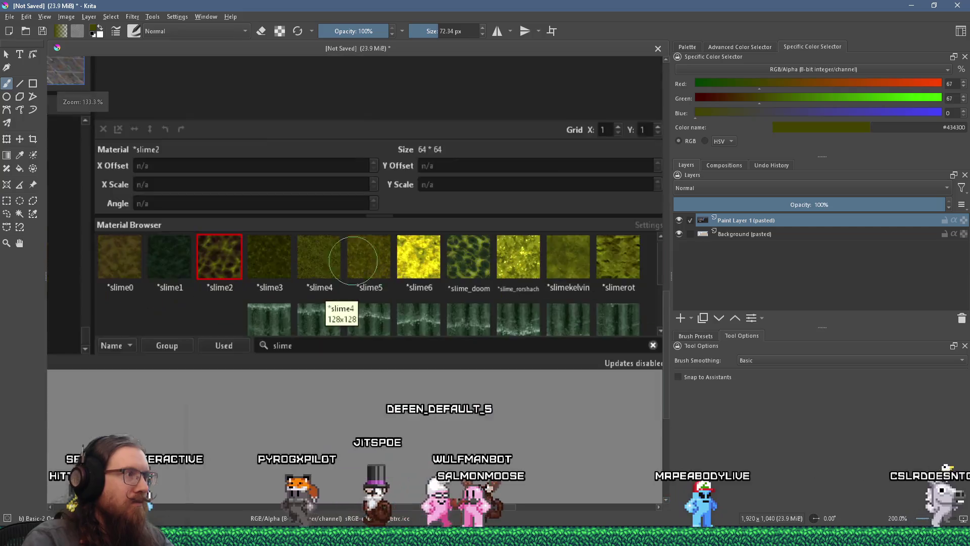
{"action": "scroll", "coordinate": [243, 268], "scroll_direction": "up", "scroll_amount": 4}
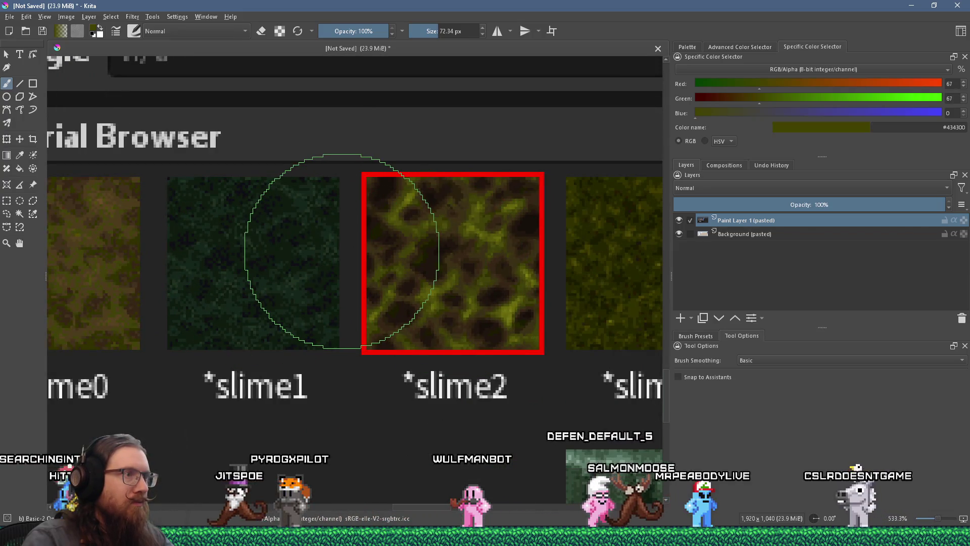
{"action": "scroll", "coordinate": [445, 270], "scroll_direction": "up", "scroll_amount": 2}
{"action": "scroll", "coordinate": [465, 267], "scroll_direction": "down", "scroll_amount": 4}
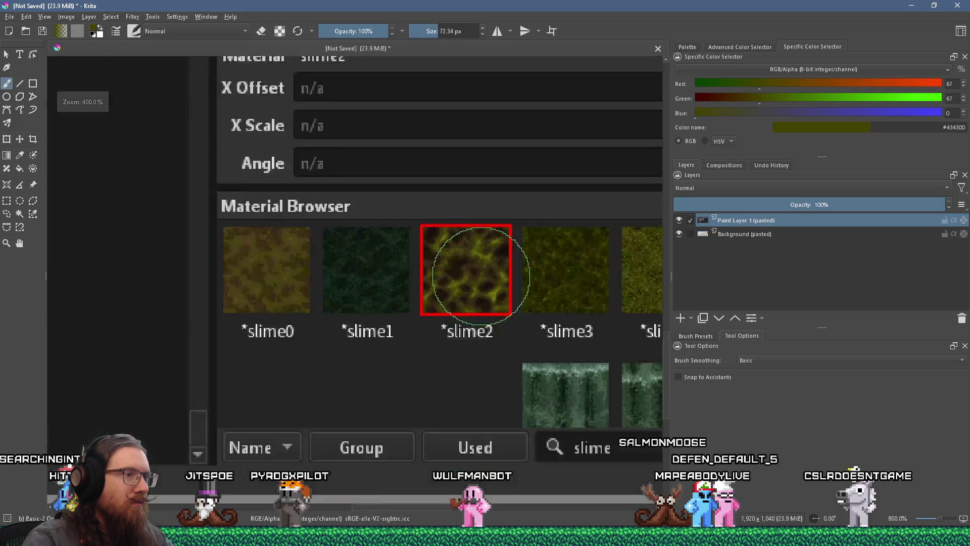
{"action": "scroll", "coordinate": [444, 282], "scroll_direction": "up", "scroll_amount": 4}
{"action": "scroll", "coordinate": [437, 272], "scroll_direction": "down", "scroll_amount": 2}
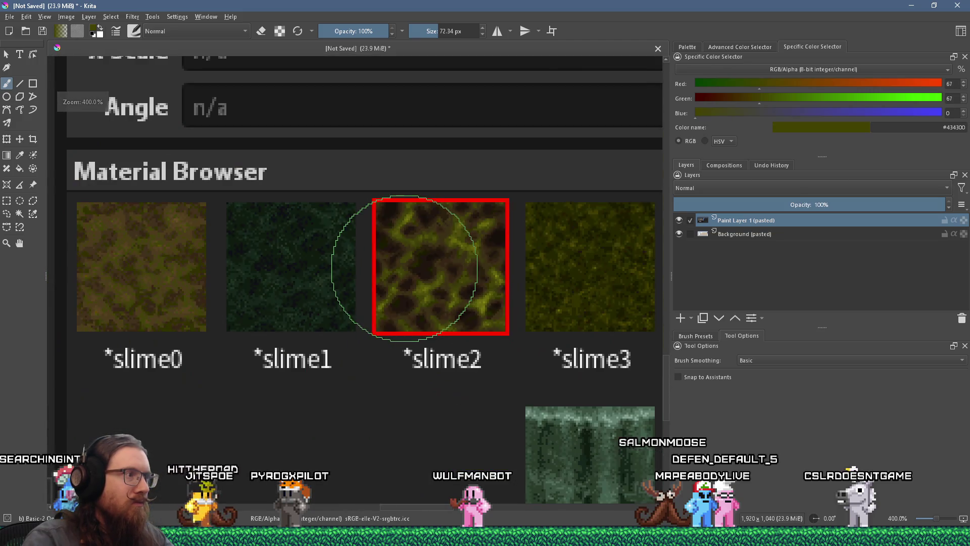
{"action": "scroll", "coordinate": [405, 268], "scroll_direction": "up", "scroll_amount": 2}
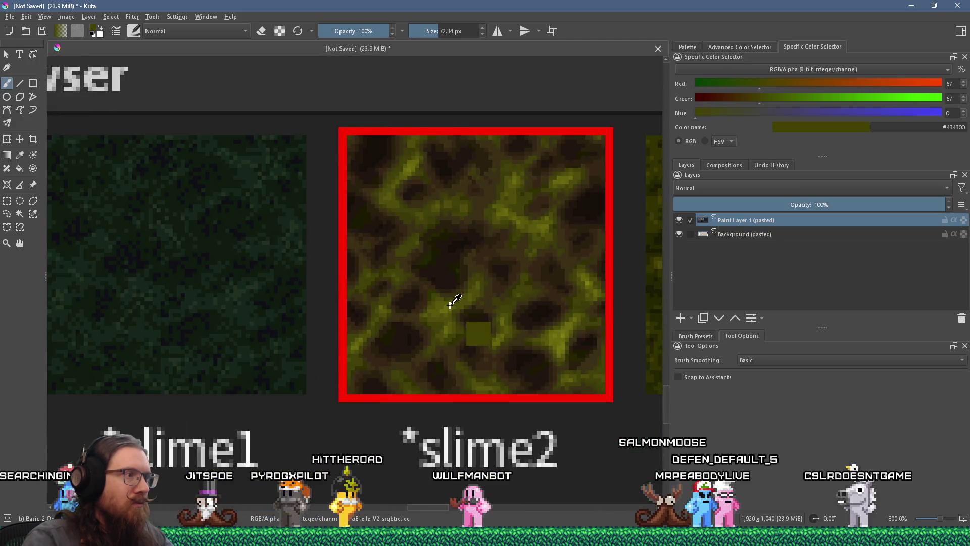
Step: Eyedrop the olive #69690f (105,105,15) from the slimekelvin texture
{"action": "left_click", "coordinate": [445, 308], "text": "ctrl"}
{"action": "scroll", "coordinate": [409, 293], "scroll_direction": "down", "scroll_amount": 2}
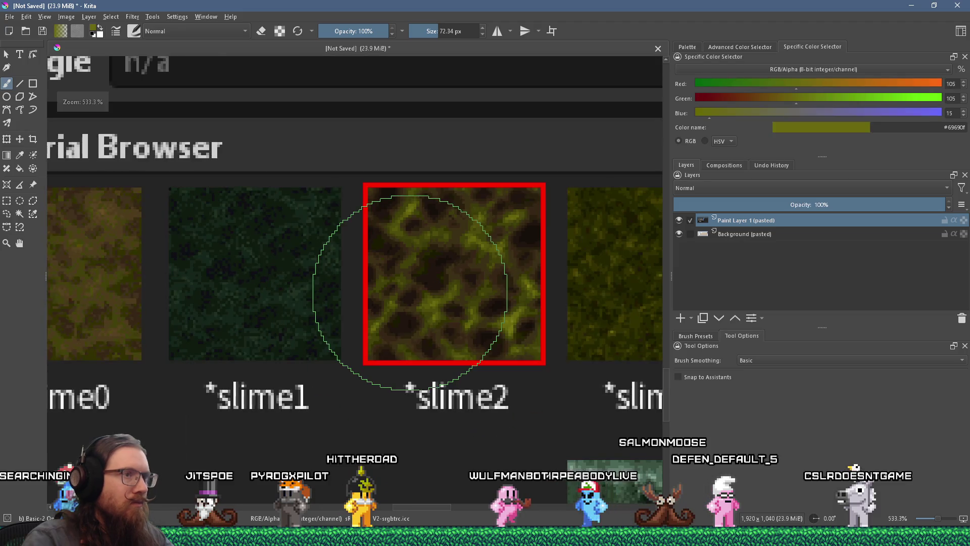
{"action": "scroll", "coordinate": [461, 289], "scroll_direction": "down", "scroll_amount": 3}
{"action": "scroll", "coordinate": [502, 298], "scroll_direction": "up", "scroll_amount": 2}
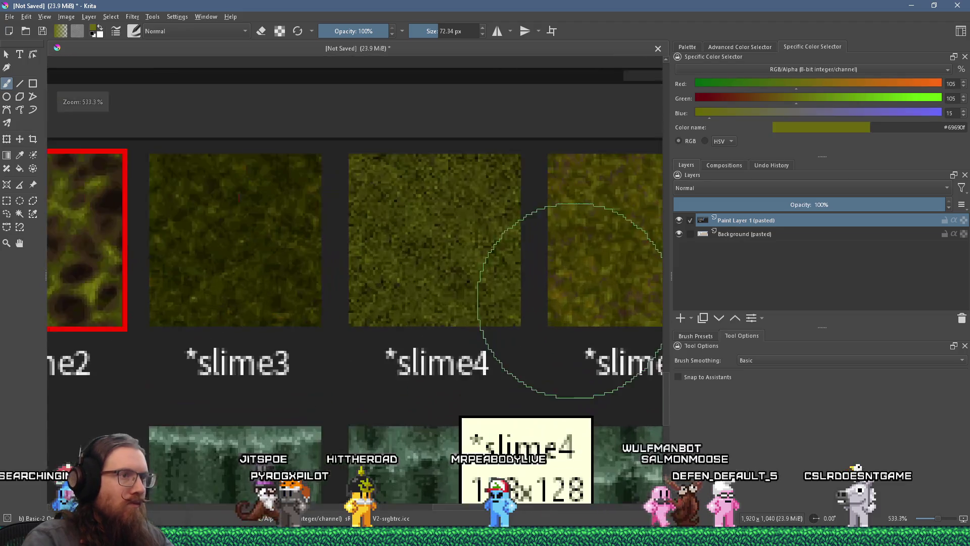
{"action": "scroll", "coordinate": [571, 346], "scroll_direction": "down", "scroll_amount": 3}
{"action": "scroll", "coordinate": [494, 274], "scroll_direction": "up", "scroll_amount": 2}
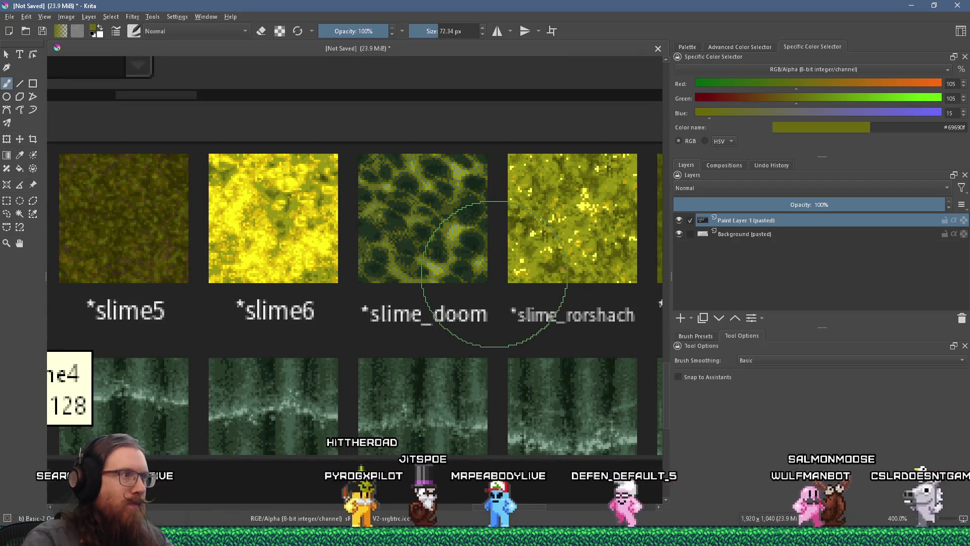
{"action": "scroll", "coordinate": [497, 275], "scroll_direction": "down", "scroll_amount": 3}
{"action": "scroll", "coordinate": [629, 217], "scroll_direction": "up", "scroll_amount": 3}
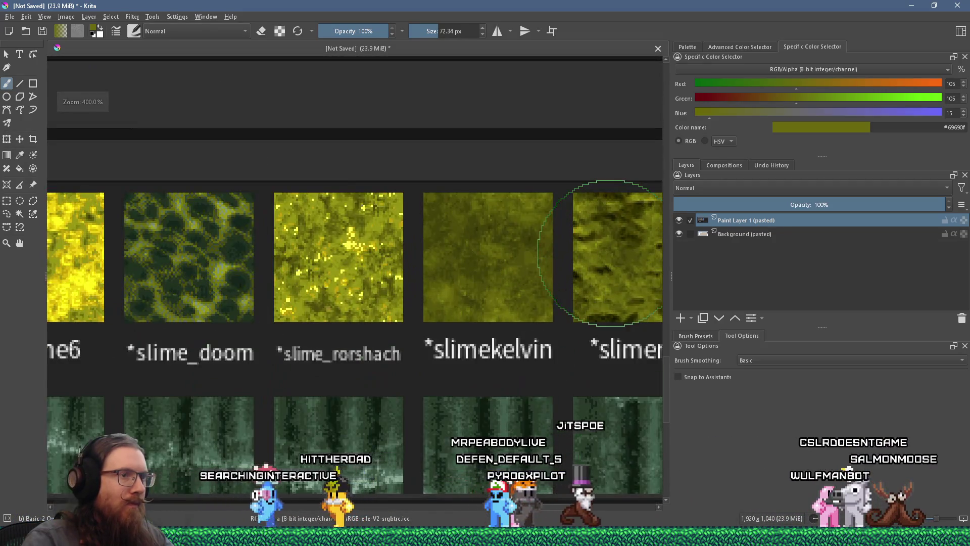
{"action": "scroll", "coordinate": [637, 253], "scroll_direction": "up", "scroll_amount": 2}
{"action": "scroll", "coordinate": [279, 241], "scroll_direction": "down", "scroll_amount": 3}
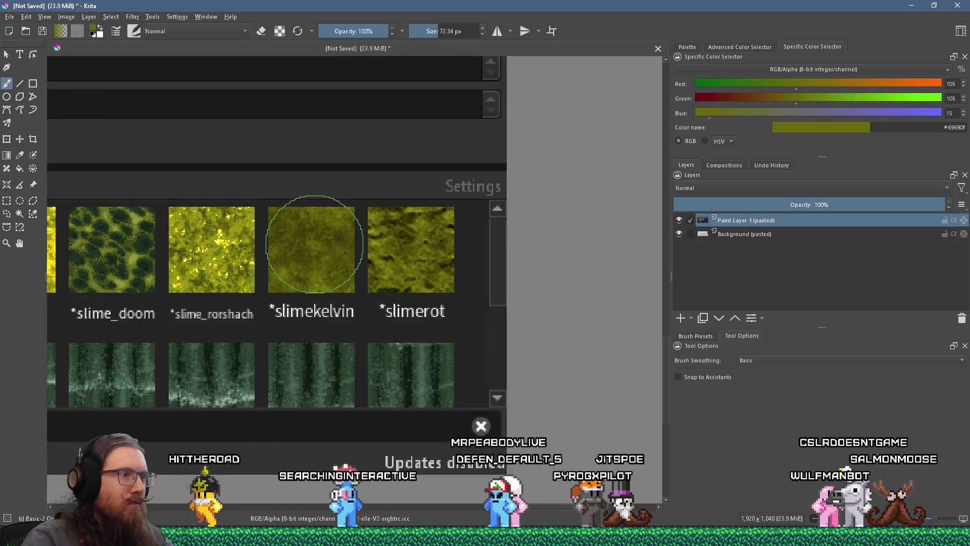
Step: Switch from Krita back to the Filter Forge editor
{"action": "key", "text": "alt+Tab"}
{"action": "key", "text": "Escape"}
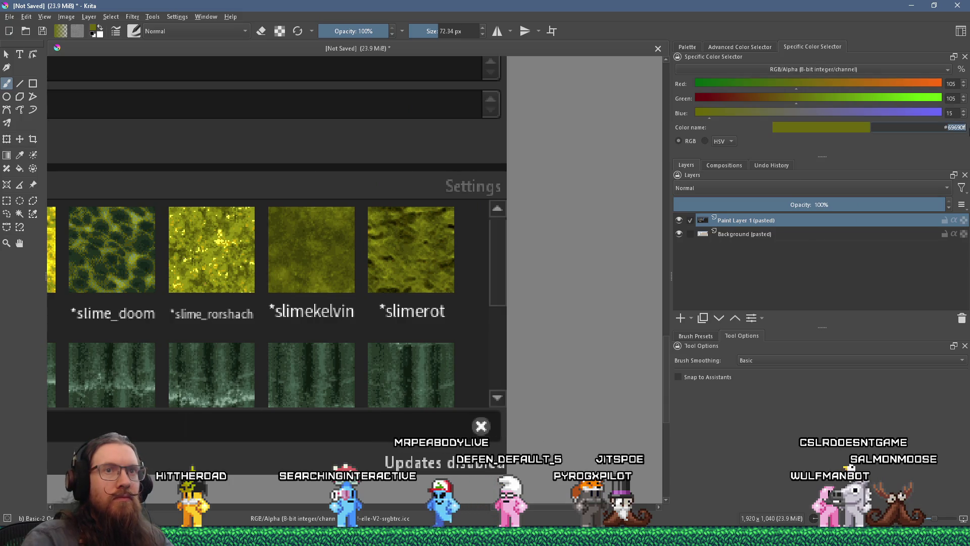
{"action": "key", "text": "alt+Tab"}
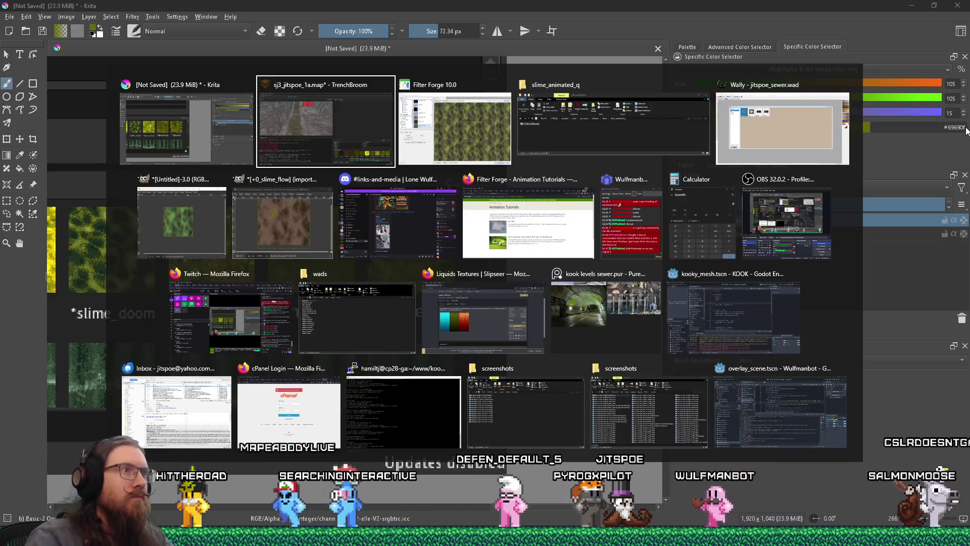
{"action": "key", "text": "Tab"}
Step: Set the 3-Color Gradient's Color 3 to the pasted olive #69690f
{"action": "left_click", "coordinate": [87, 361]}
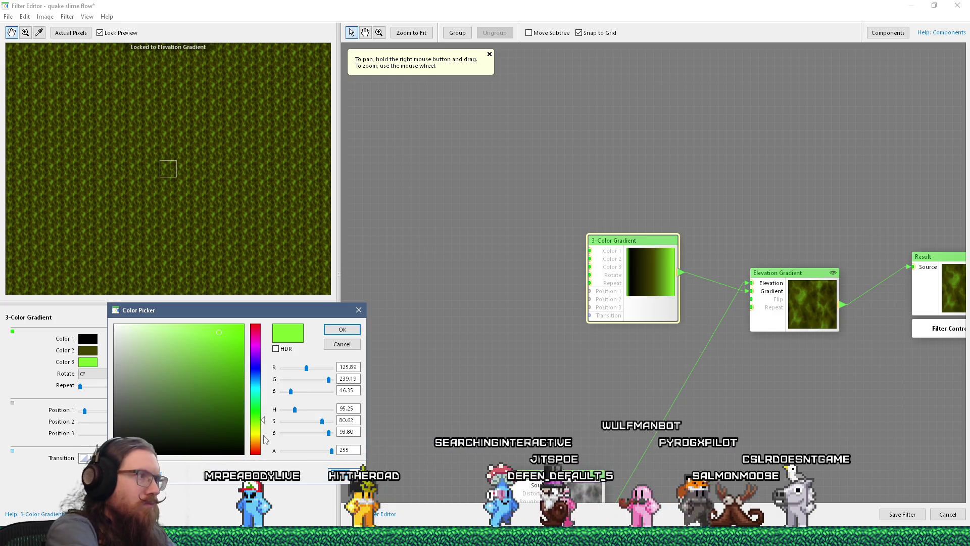
{"action": "key", "text": "ctrl+z"}
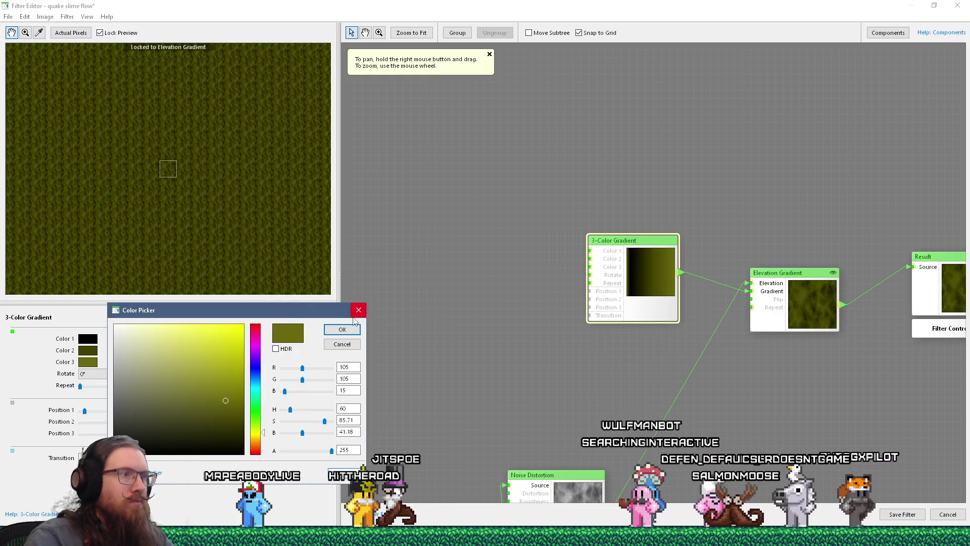
{"action": "left_click", "coordinate": [344, 328]}
{"action": "scroll", "coordinate": [134, 154], "scroll_direction": "up", "scroll_amount": 3}
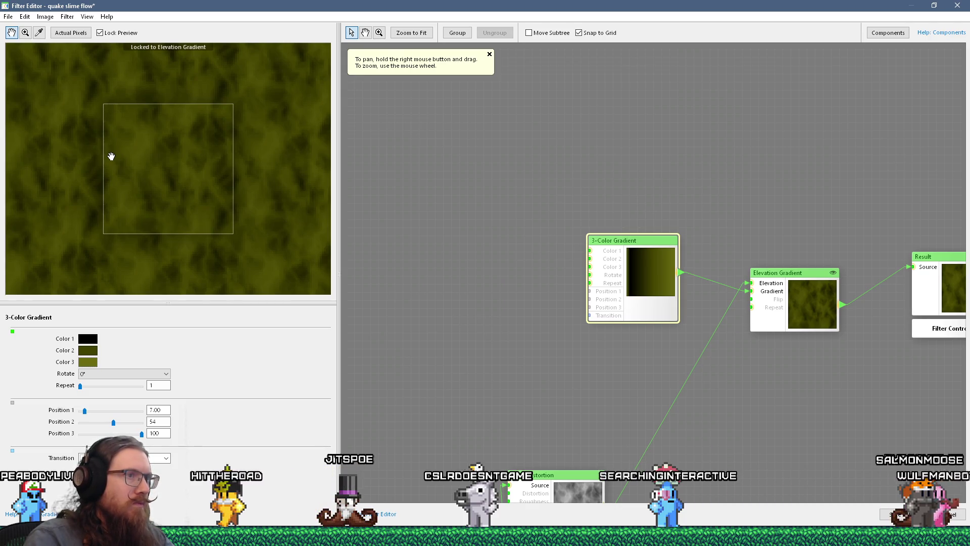
Step: Move the 3-Color Gradient node up-left and show the Gradients components list
{"action": "mouse_move", "coordinate": [633, 273]}
{"action": "left_mouse_down"}
{"action": "mouse_move", "coordinate": [573, 241]}
{"action": "mouse_move", "coordinate": [527, 195]}
{"action": "left_mouse_up"}
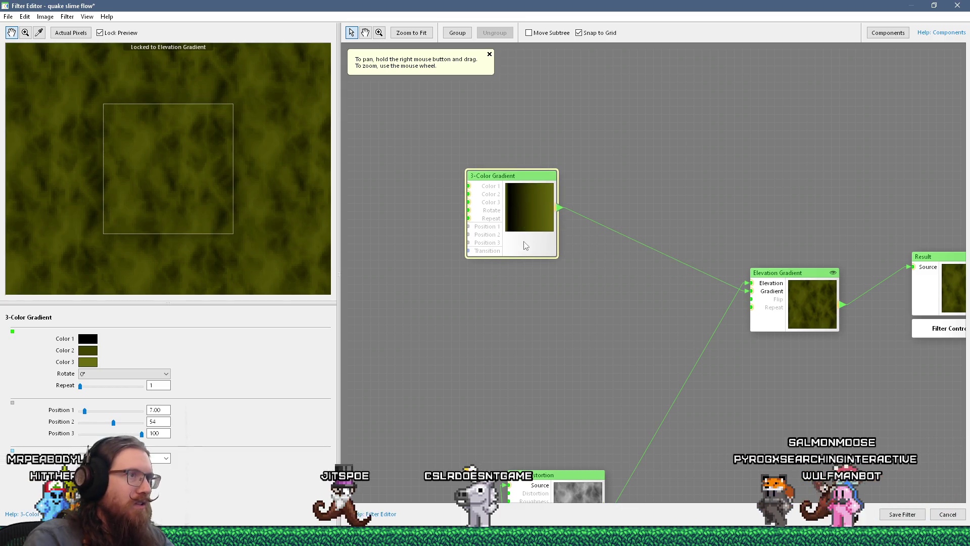
{"action": "left_click", "coordinate": [888, 32]}
{"action": "left_click", "coordinate": [890, 99]}
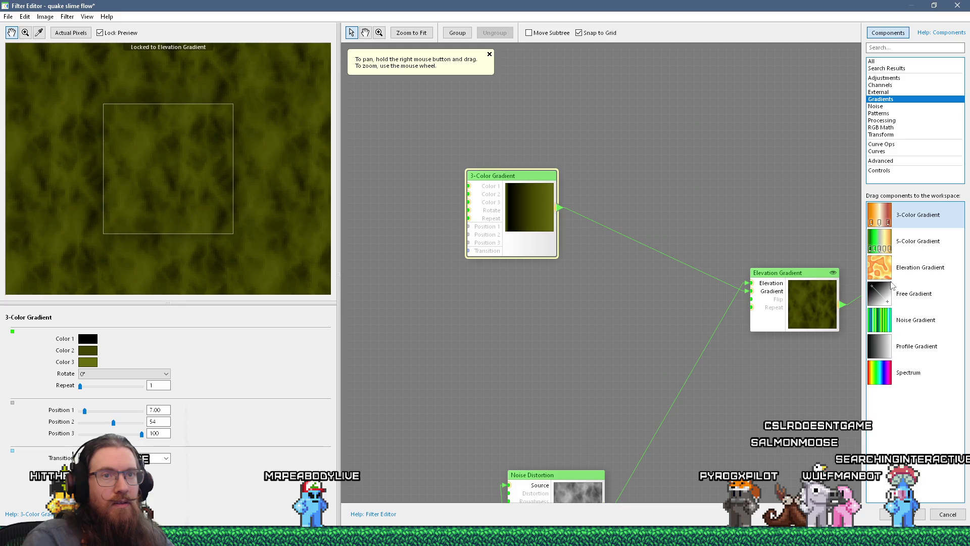
Step: Add a 5-Color Gradient and paste the 3-Color Gradient's dark olive Color 2 into its Color 2
{"action": "left_click_drag", "start_coordinate": [529, 302], "coordinate": [538, 300]}
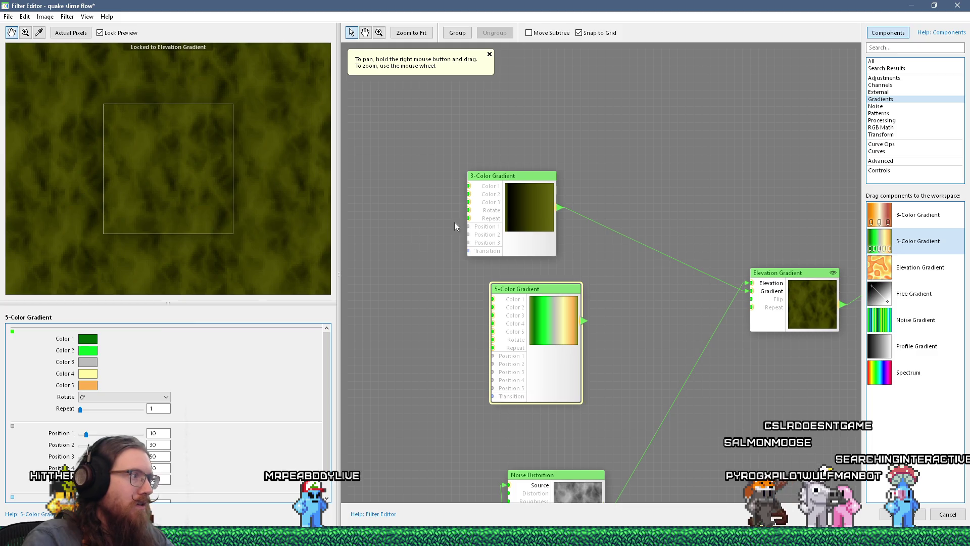
{"action": "left_click", "coordinate": [478, 222]}
{"action": "right_click", "coordinate": [87, 351]}
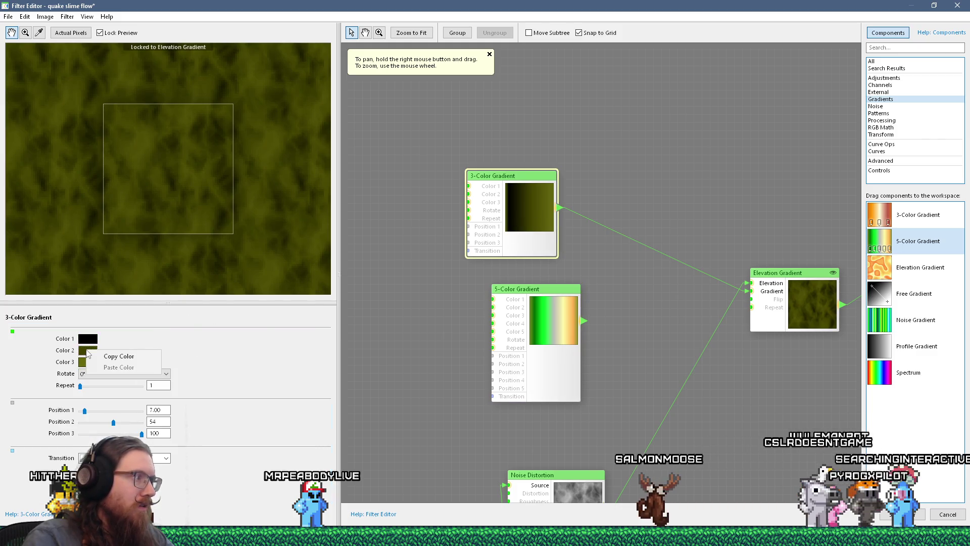
{"action": "left_click", "coordinate": [119, 356]}
{"action": "left_click", "coordinate": [536, 344]}
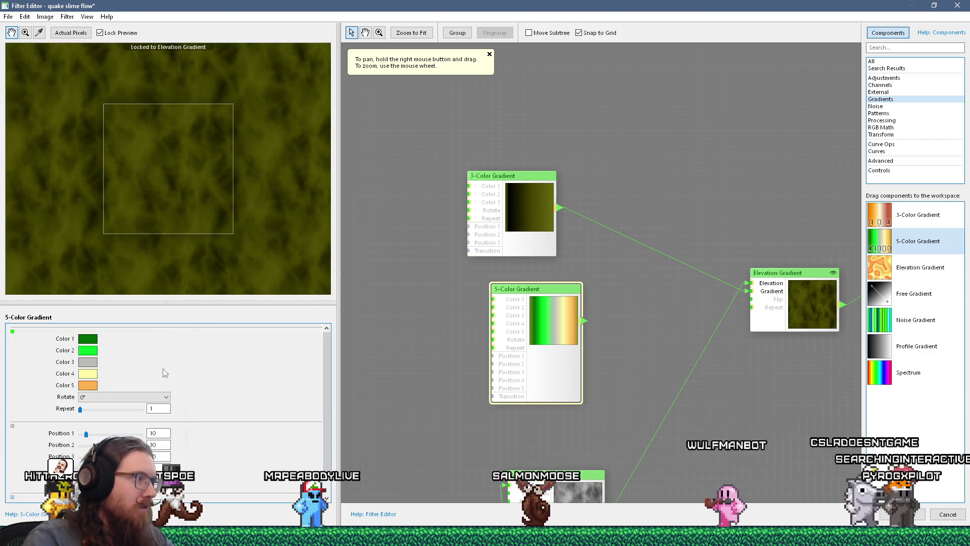
{"action": "right_click", "coordinate": [88, 350]}
{"action": "left_click", "coordinate": [117, 365]}
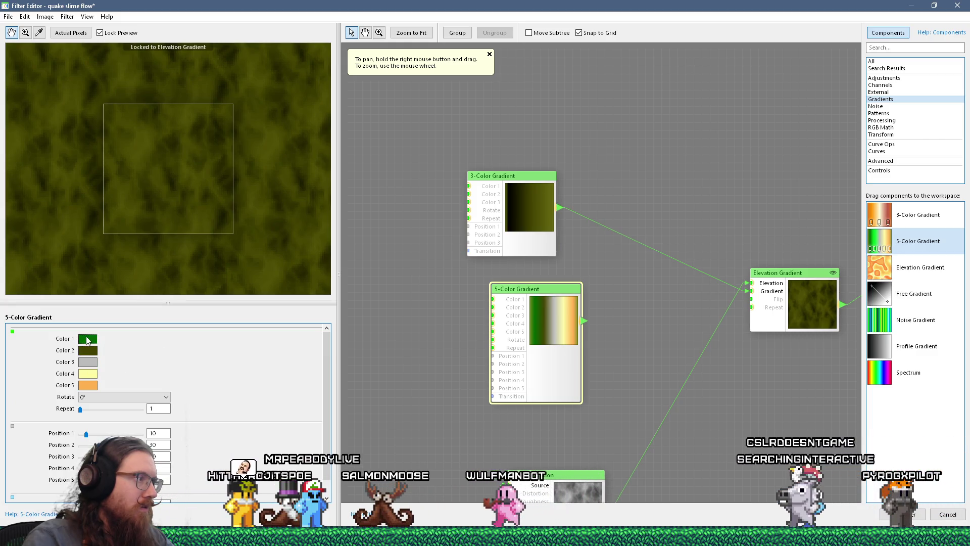
Step: Check the 5-Color Gradient's Color 1 picker, keeping the original green
{"action": "right_click", "coordinate": [88, 337]}
{"action": "left_click", "coordinate": [91, 340]}
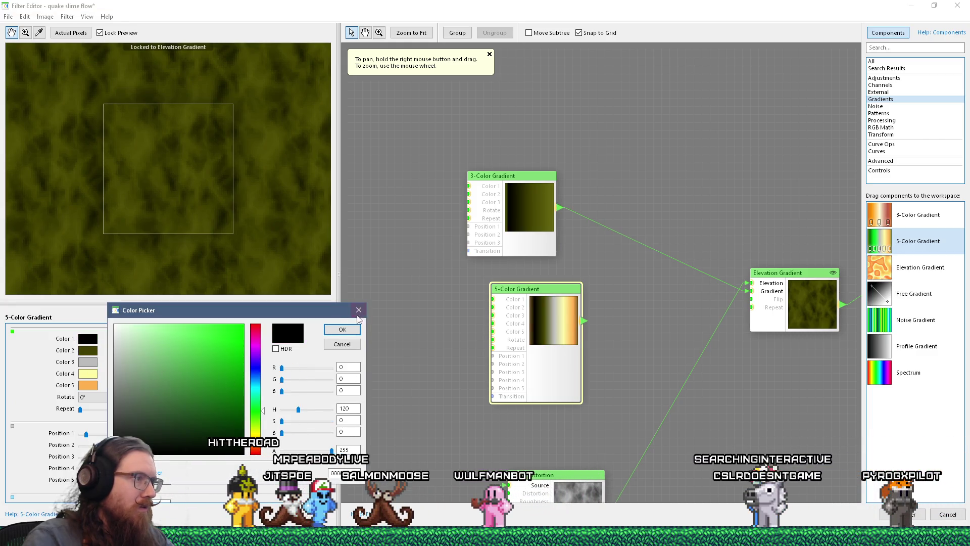
{"action": "left_click", "coordinate": [242, 398]}
{"action": "left_click", "coordinate": [343, 329]}
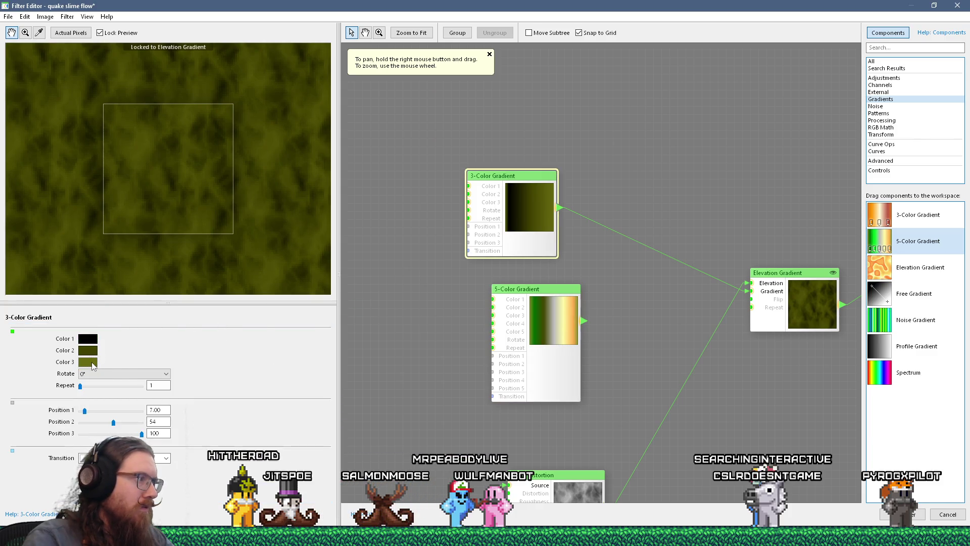
{"action": "left_click", "coordinate": [530, 340]}
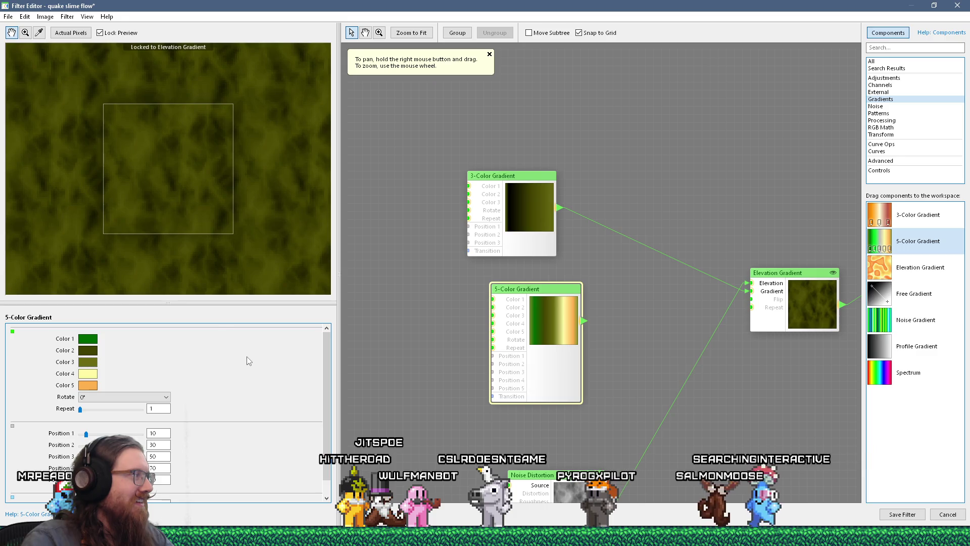
Step: Sample olive #969615 from slime_rorshach in Krita and make it the 5-Color Gradient's Color 4
{"action": "key", "text": "alt+Tab"}
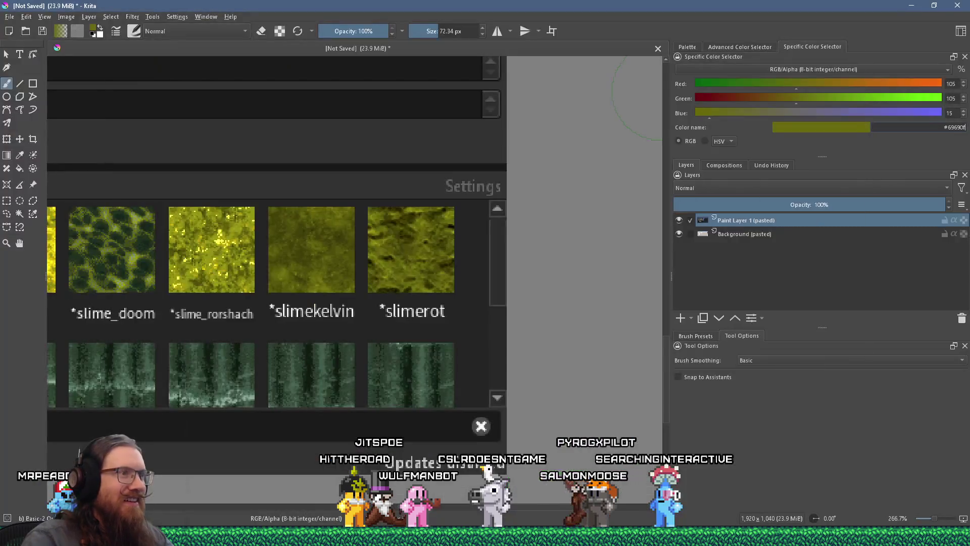
{"action": "scroll", "coordinate": [282, 317], "scroll_direction": "up", "scroll_amount": 5}
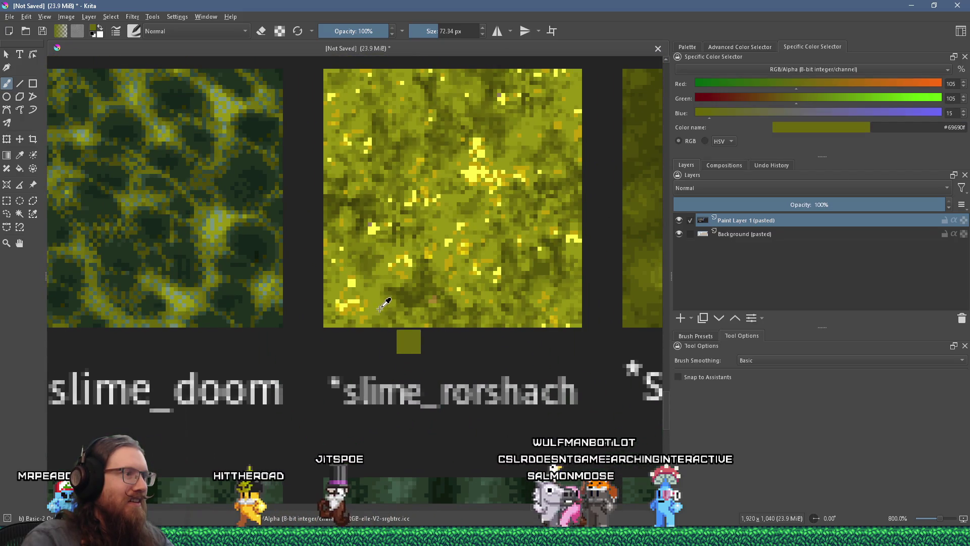
{"action": "left_click", "coordinate": [384, 293], "text": "ctrl"}
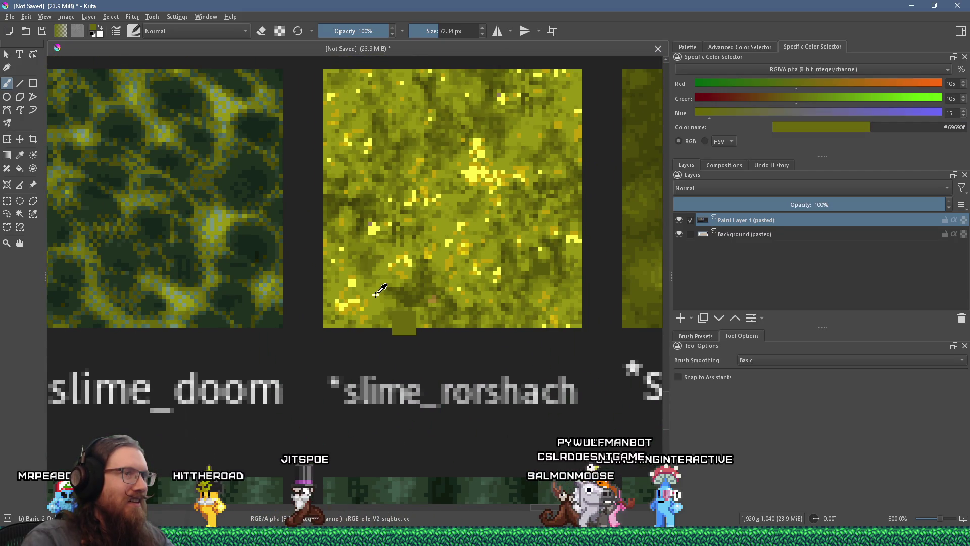
{"action": "double_click", "coordinate": [960, 128]}
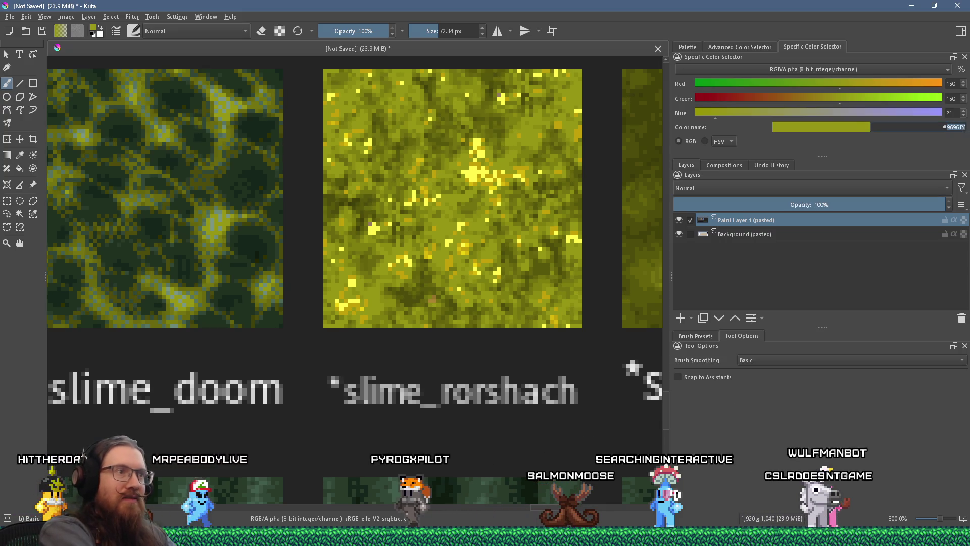
{"action": "key", "text": "alt+Tab"}
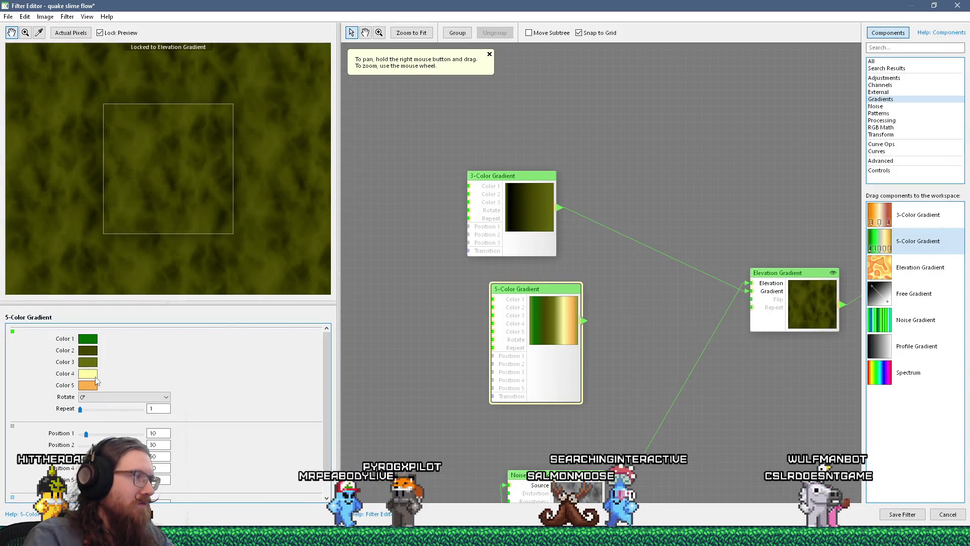
{"action": "left_click", "coordinate": [95, 377]}
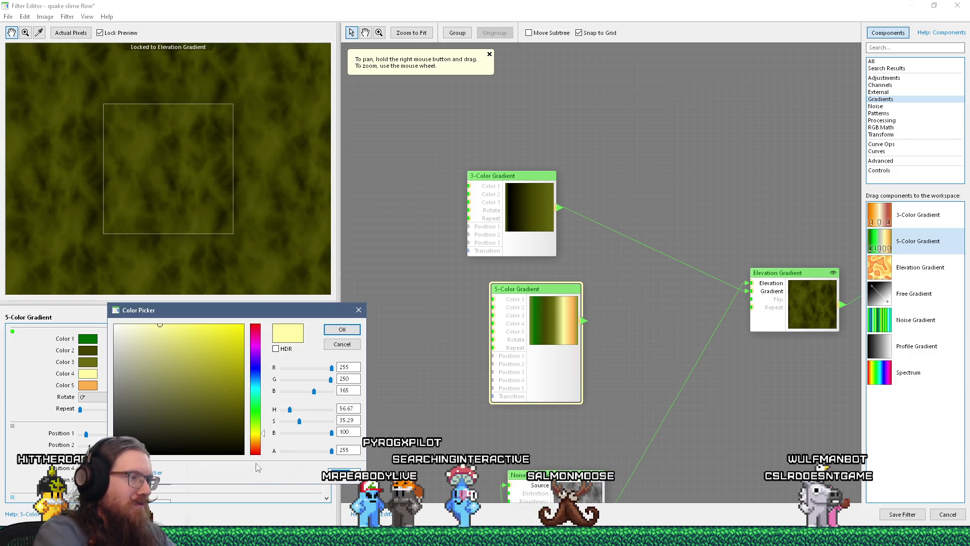
{"action": "key", "text": "ctrl+v"}
{"action": "left_click", "coordinate": [336, 327]}
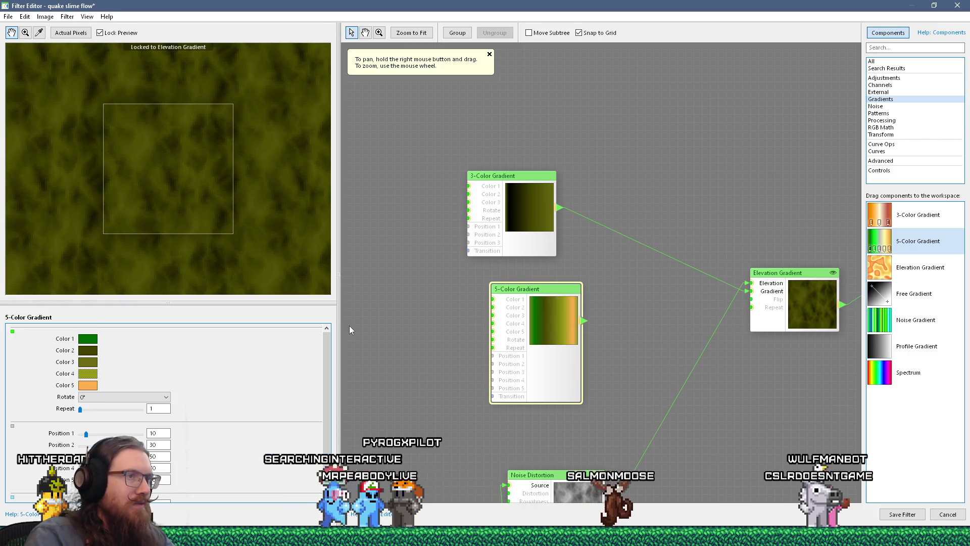
Step: Sample bright yellow #ffff15 from slime6 in Krita and copy its hex code
{"action": "key", "text": "alt+Tab"}
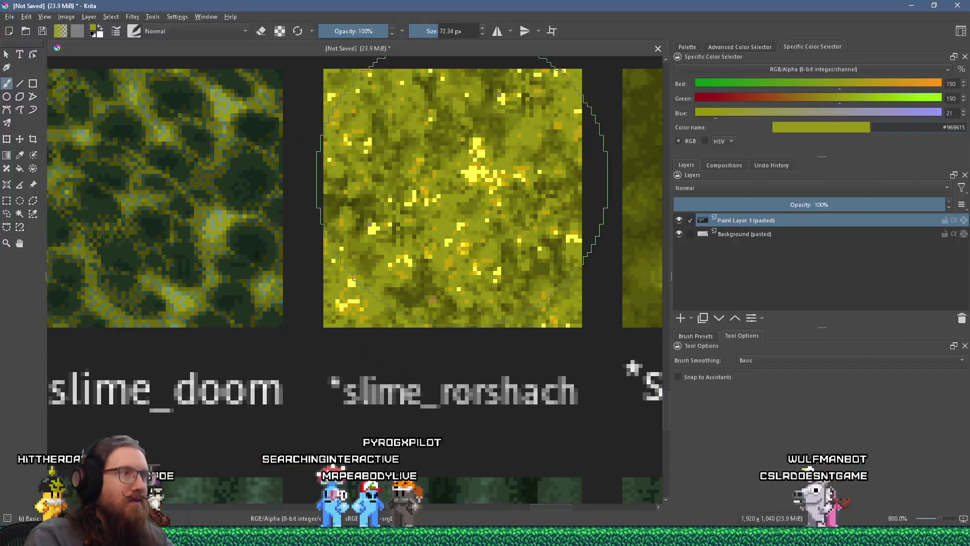
{"action": "scroll", "coordinate": [264, 172], "scroll_direction": "up", "scroll_amount": 4}
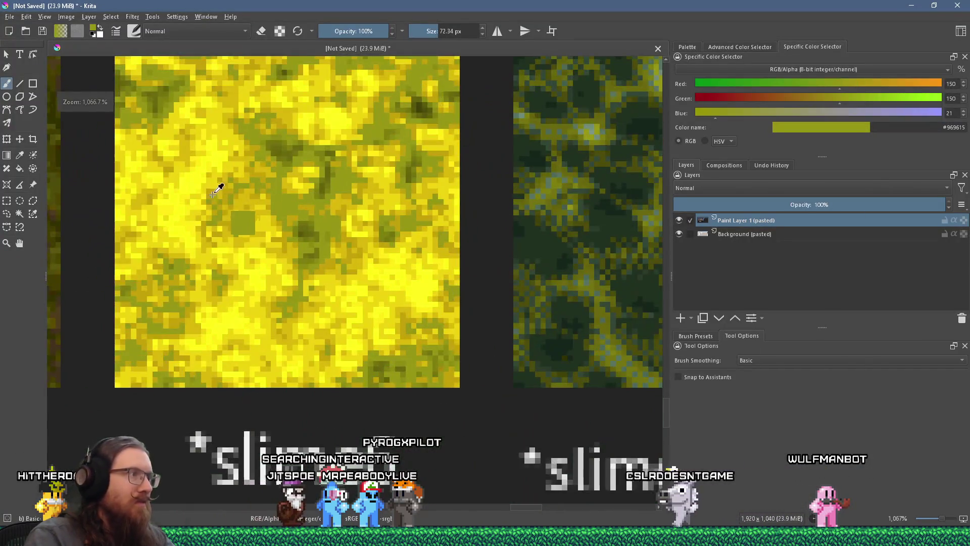
{"action": "left_click", "coordinate": [201, 181]}
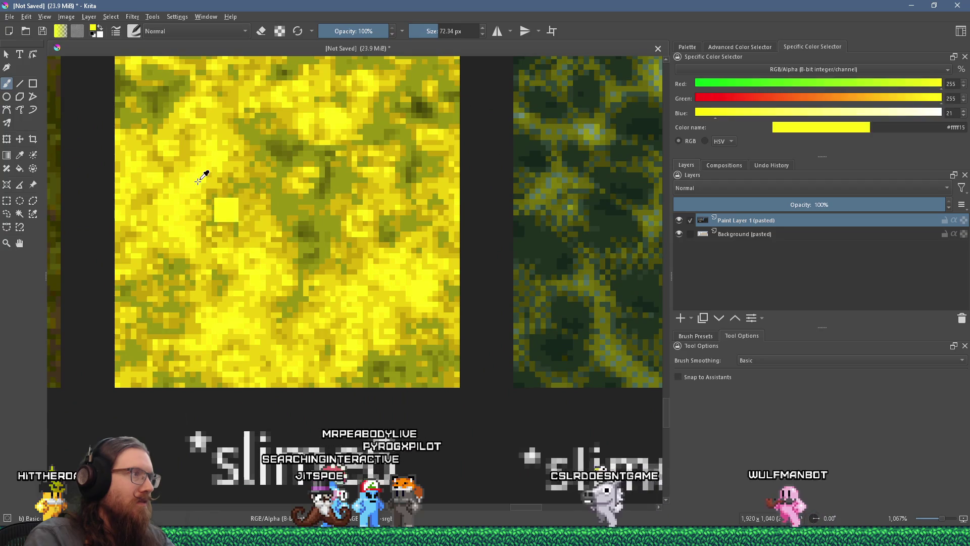
{"action": "right_click", "coordinate": [957, 127]}
{"action": "left_click", "coordinate": [912, 169]}
{"action": "key", "text": "alt+Tab"}
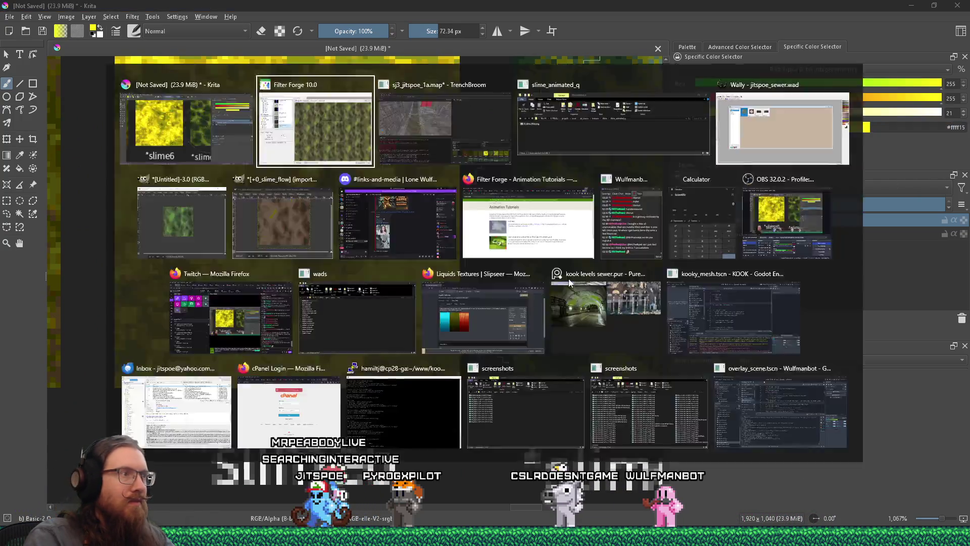
Step: Set the 5-Color Gradient's Color 5 to yellow #ffff15 and Color 1 to black
{"action": "left_click", "coordinate": [88, 385]}
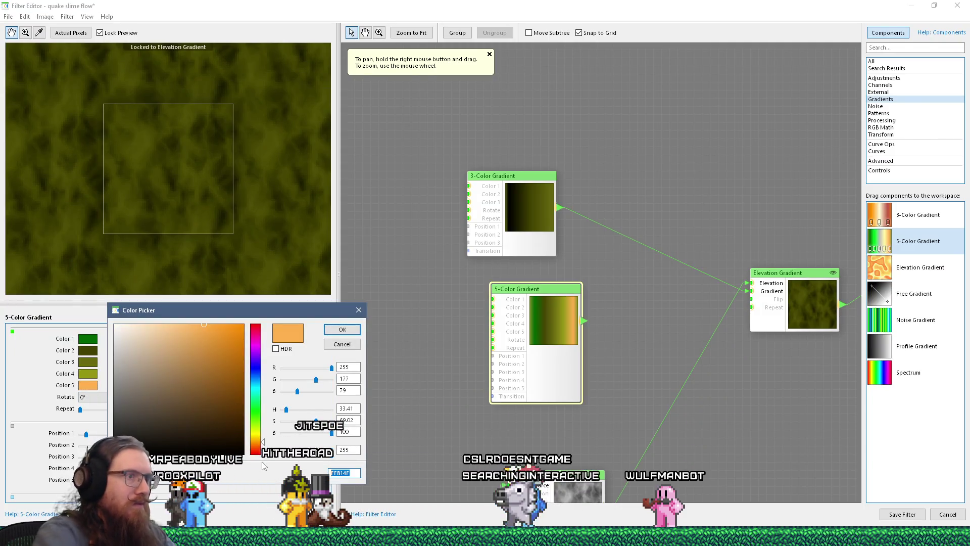
{"action": "type", "text": "ffff15"}
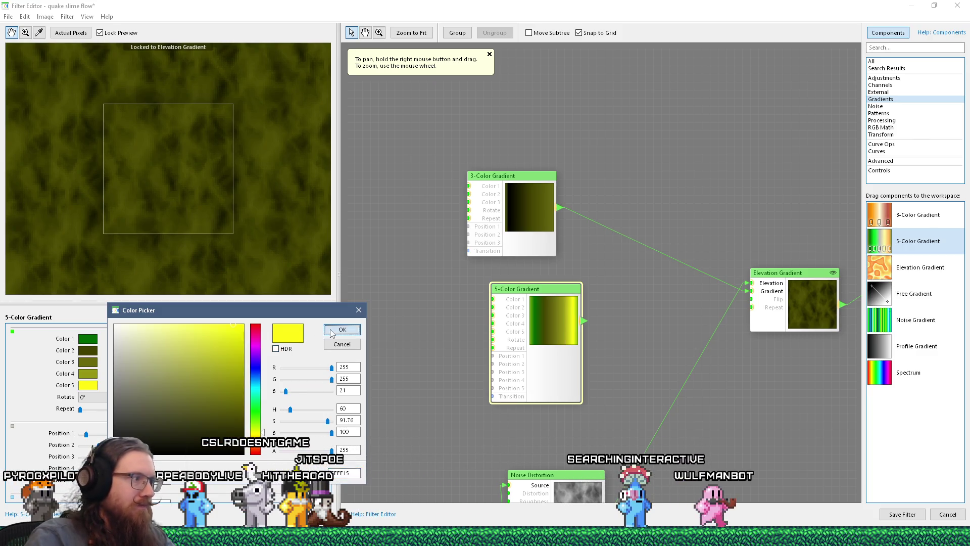
{"action": "key", "text": "Return"}
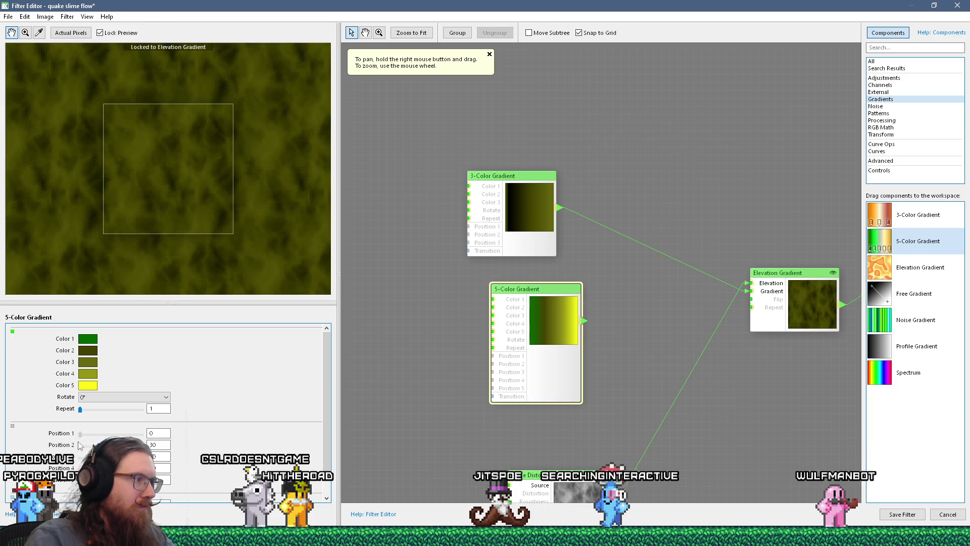
{"action": "left_click", "coordinate": [93, 339]}
{"action": "left_click_drag", "start_coordinate": [177, 435], "coordinate": [185, 487]}
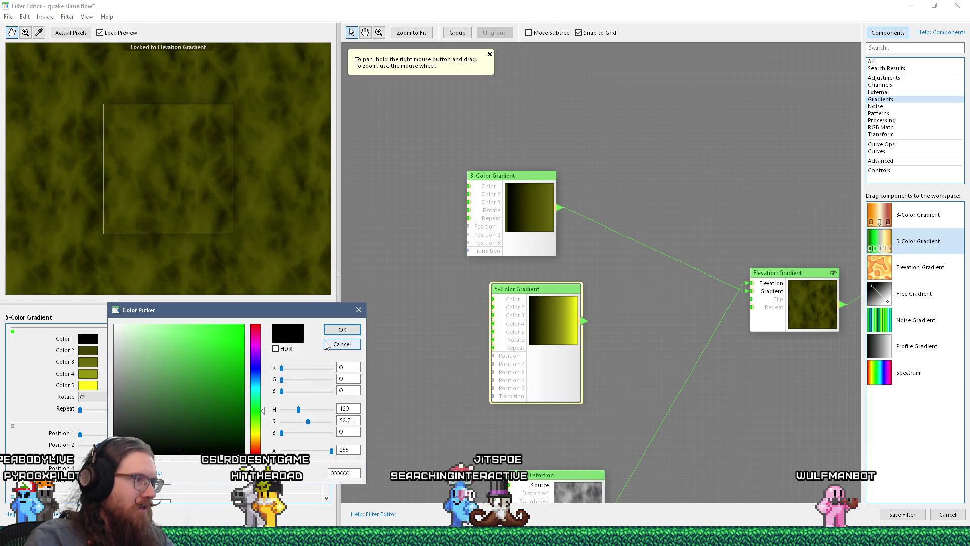
{"action": "left_click", "coordinate": [327, 344]}
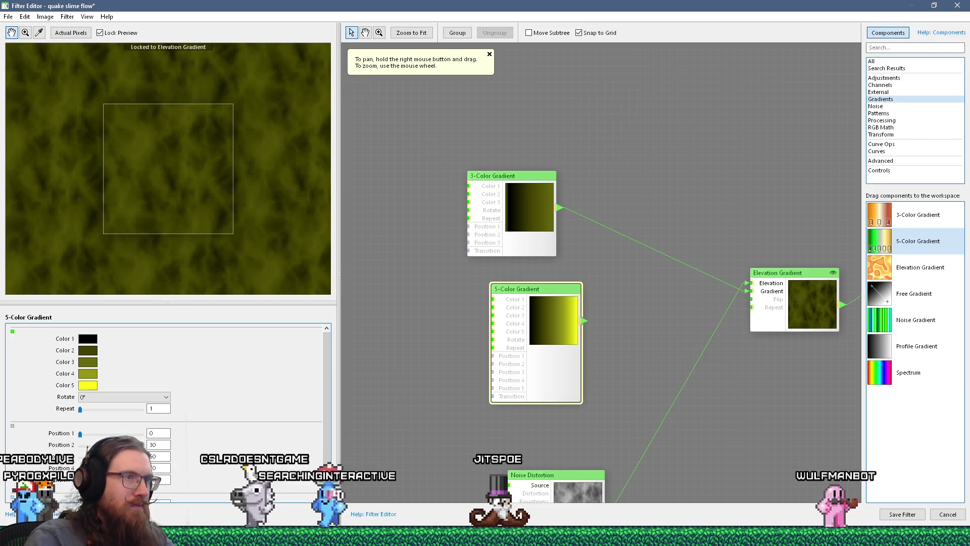
Step: Wire the 5-Color Gradient into the Elevation Gradient's Gradient input and save the filter
{"action": "left_click_drag", "start_coordinate": [584, 320], "coordinate": [761, 296]}
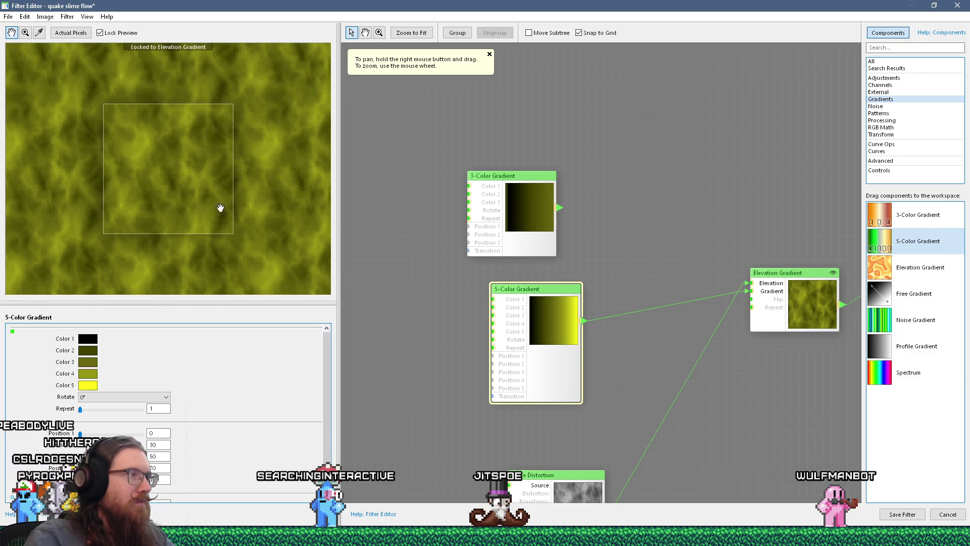
{"action": "scroll", "coordinate": [152, 182], "scroll_direction": "up", "scroll_amount": 3}
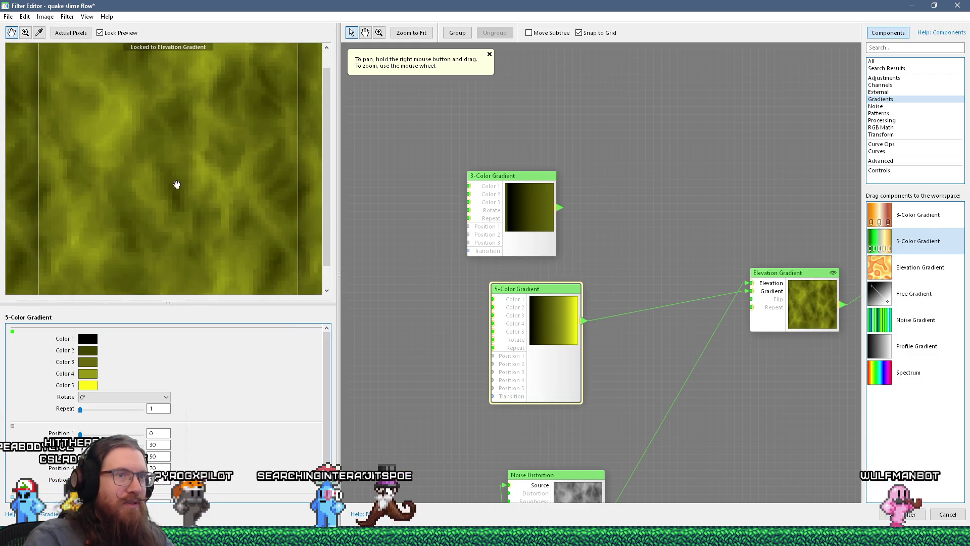
{"action": "scroll", "coordinate": [177, 185], "scroll_direction": "down", "scroll_amount": 3}
{"action": "scroll", "coordinate": [177, 184], "scroll_direction": "down", "scroll_amount": 2}
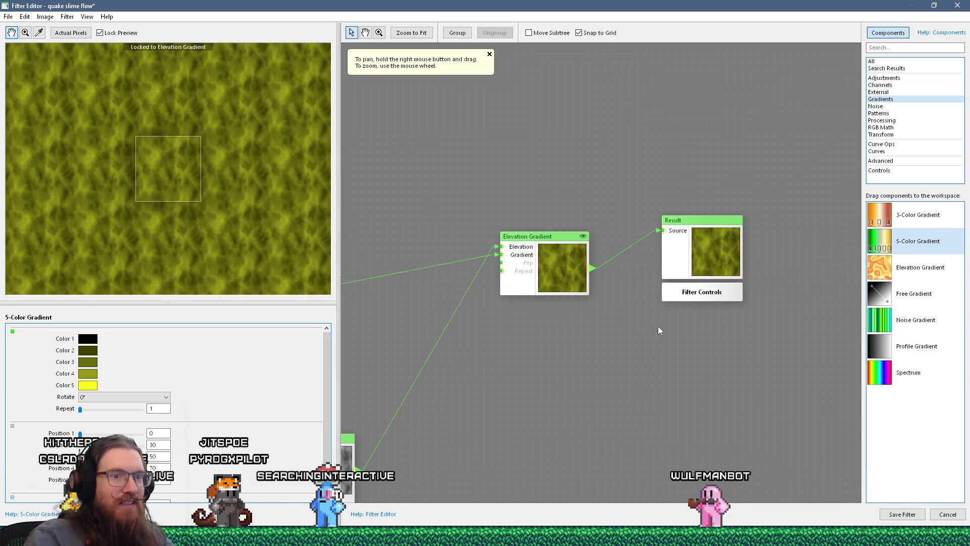
{"action": "left_click", "coordinate": [895, 514]}
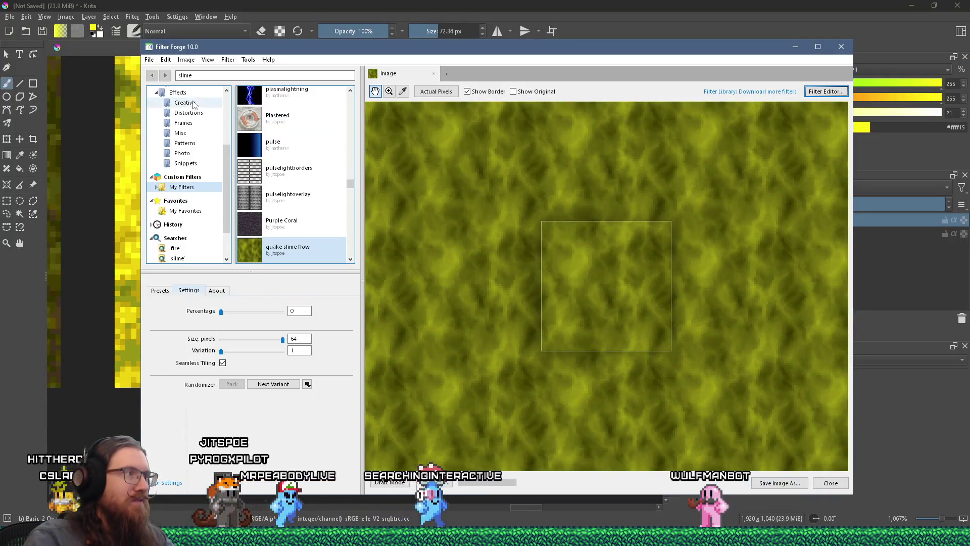
Step: Overwrite +0_slime_flow.png with the yellow-olive render as PNG, then switch to Wally
{"action": "left_click", "coordinate": [150, 61]}
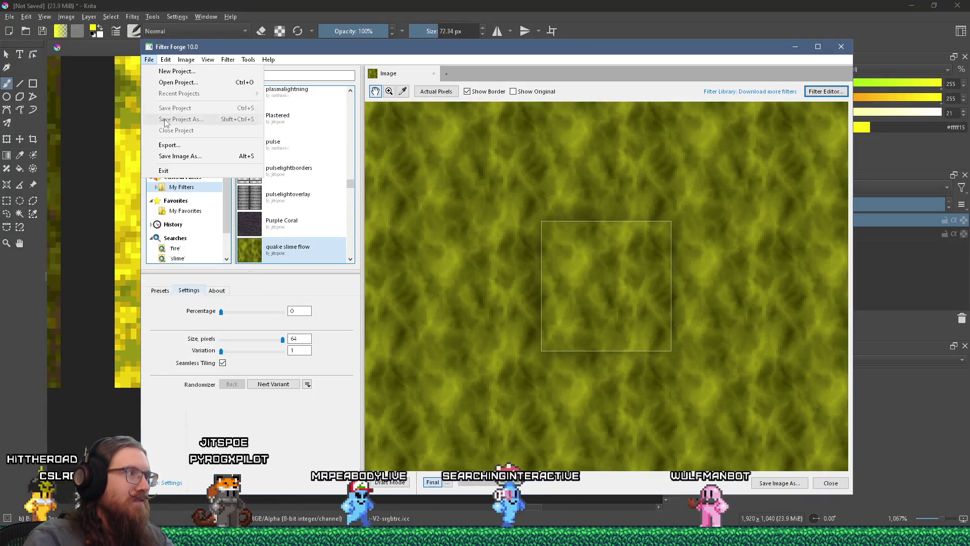
{"action": "left_click", "coordinate": [192, 158]}
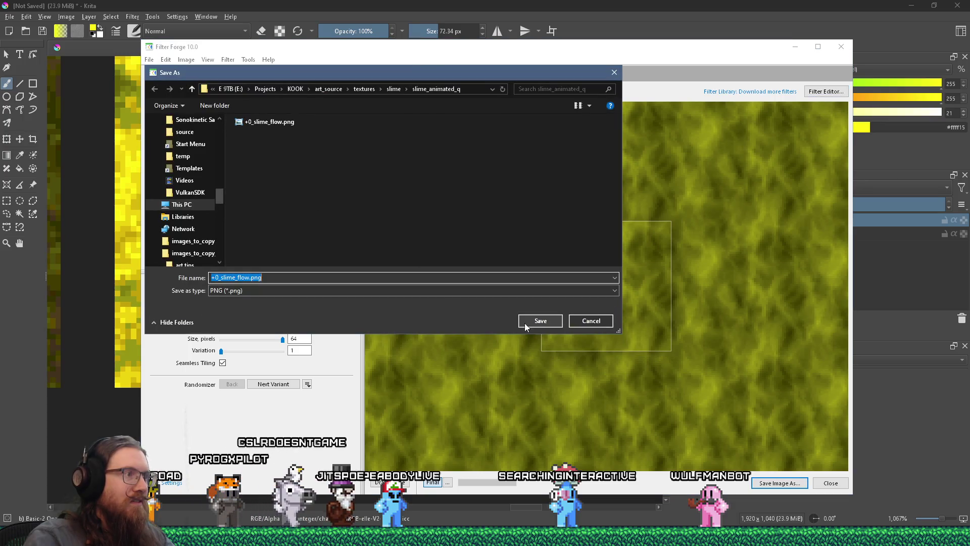
{"action": "left_click", "coordinate": [531, 322]}
{"action": "left_click", "coordinate": [509, 267]}
{"action": "left_click", "coordinate": [499, 290]}
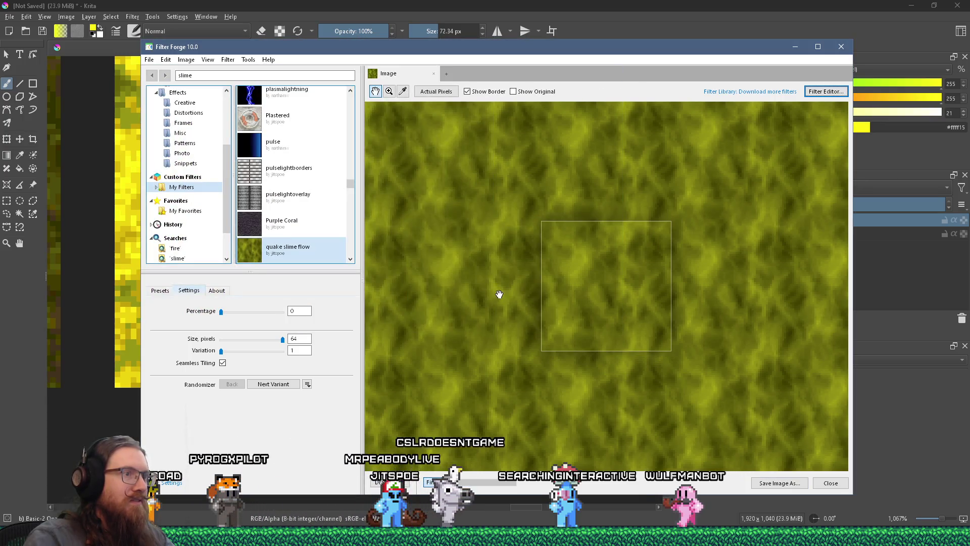
{"action": "key", "text": "alt+Tab"}
{"action": "key", "text": "alt+Tab"}
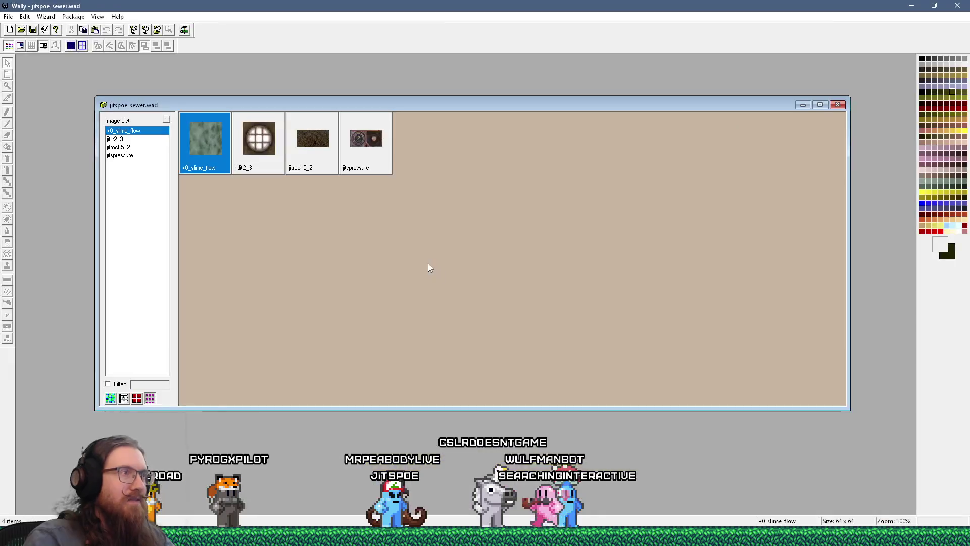
{"action": "key", "text": "alt+Tab"}
Step: Replace the +0_slime_flow texture with the exported PNG and inspect the yellow-olive result
{"action": "key", "text": "Tab"}
{"action": "key", "text": "Tab"}
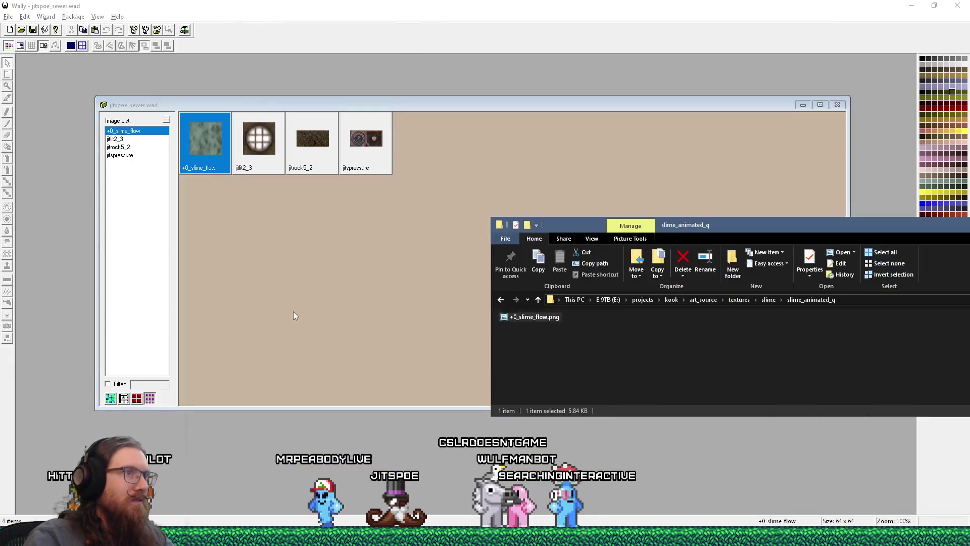
{"action": "left_click_drag", "start_coordinate": [493, 327], "coordinate": [319, 246]}
{"action": "left_click_drag", "start_coordinate": [217, 166], "coordinate": [217, 167]}
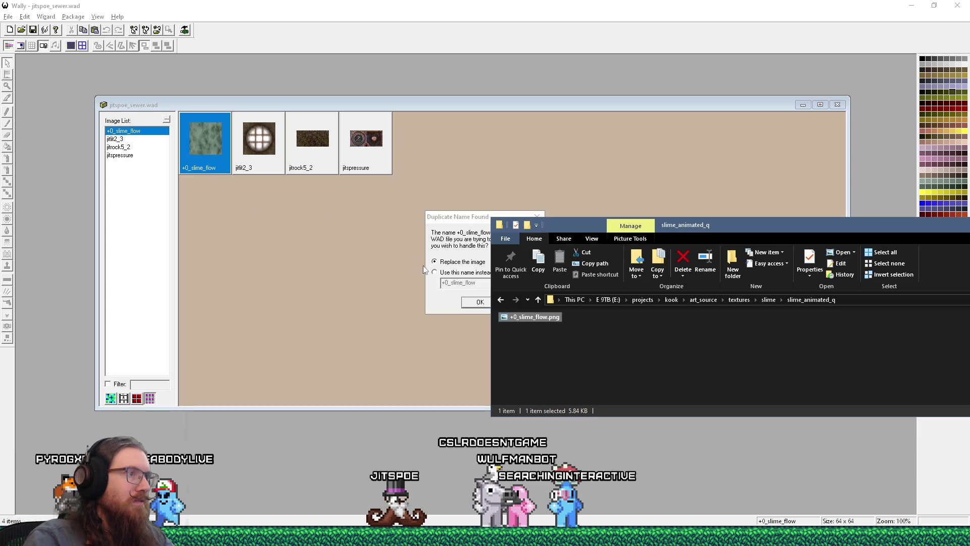
{"action": "left_click", "coordinate": [480, 302]}
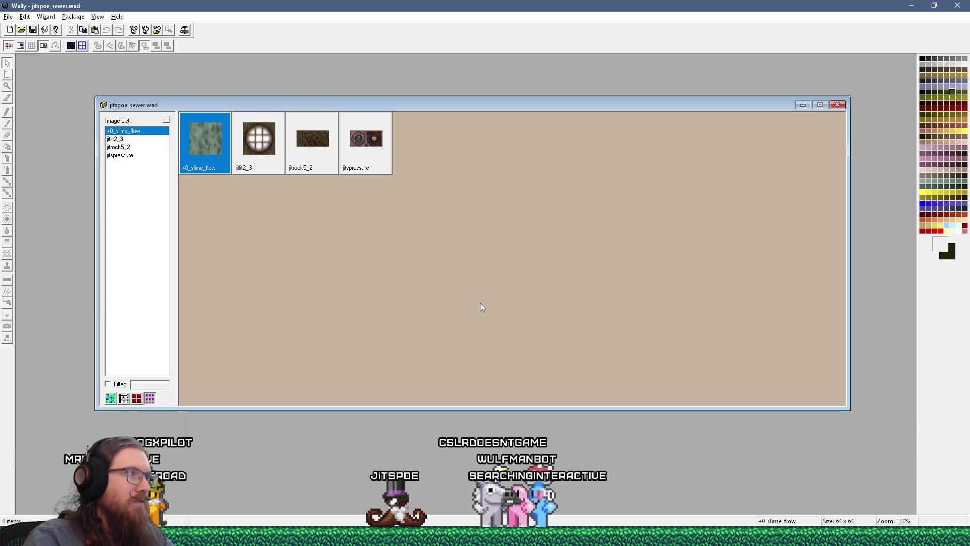
{"action": "double_click", "coordinate": [210, 147]}
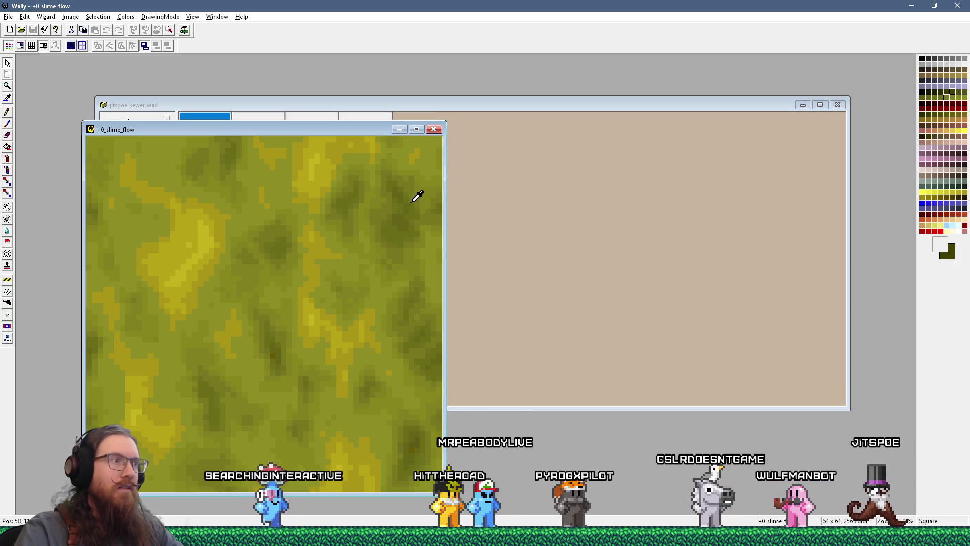
{"action": "left_click", "coordinate": [435, 130]}
{"action": "key", "text": "super+Tab"}
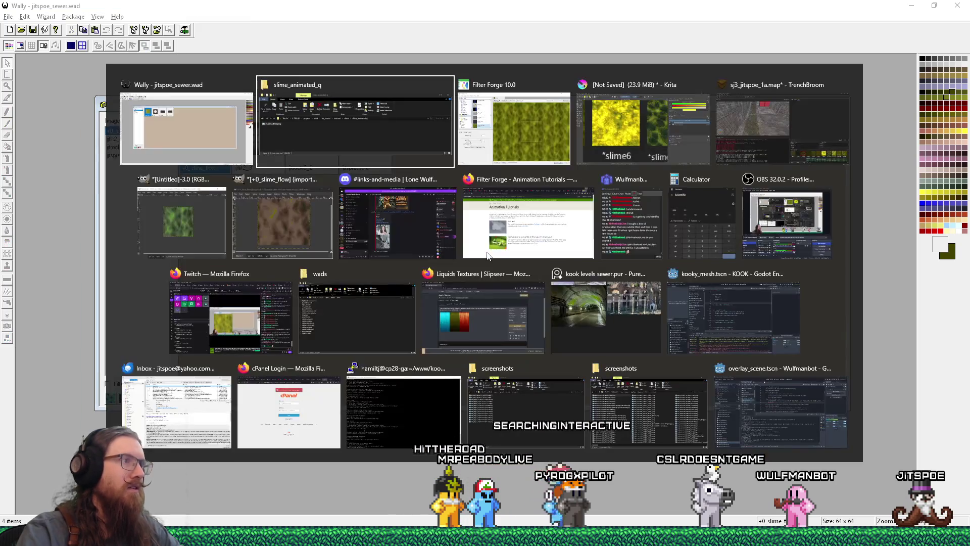
Step: Bring Filter Forge forward and look over the filter's description, presets and settings
{"action": "key", "text": "Right"}
{"action": "key", "text": "Return"}
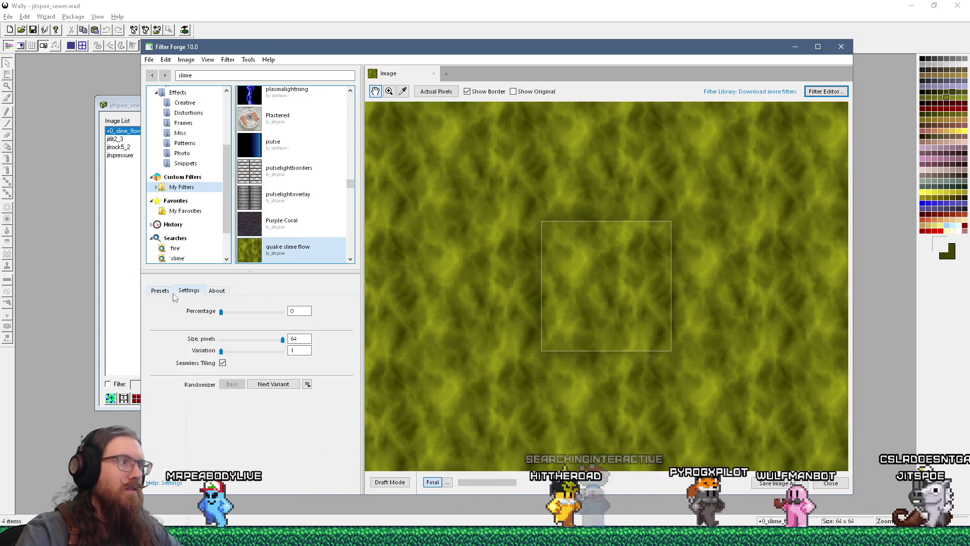
{"action": "left_click", "coordinate": [206, 296]}
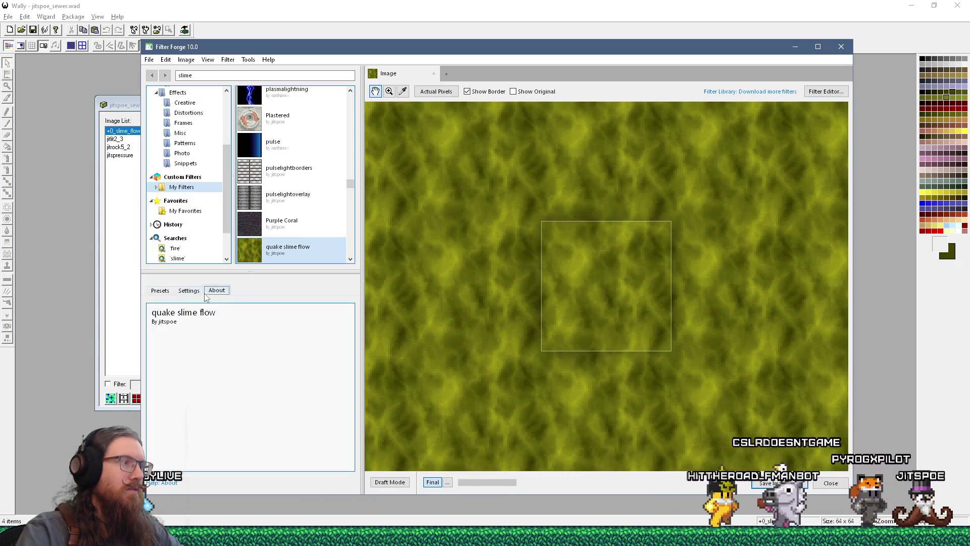
{"action": "left_click", "coordinate": [160, 291]}
{"action": "left_click", "coordinate": [188, 290]}
Step: In the filter editor, move the 5-Color Gradient's Positions 2 and 3 to 45 and 60
{"action": "left_click", "coordinate": [820, 91]}
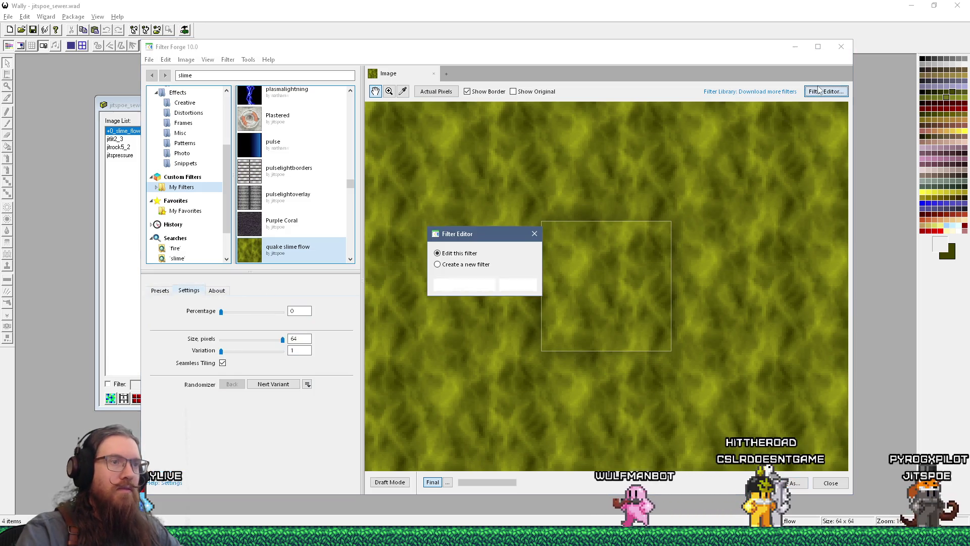
{"action": "left_click", "coordinate": [477, 285]}
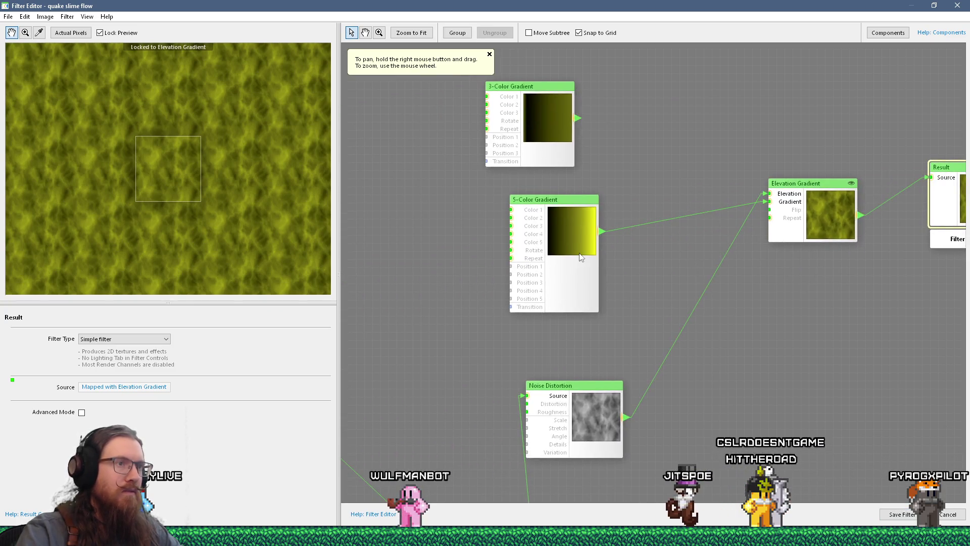
{"action": "left_click", "coordinate": [569, 252]}
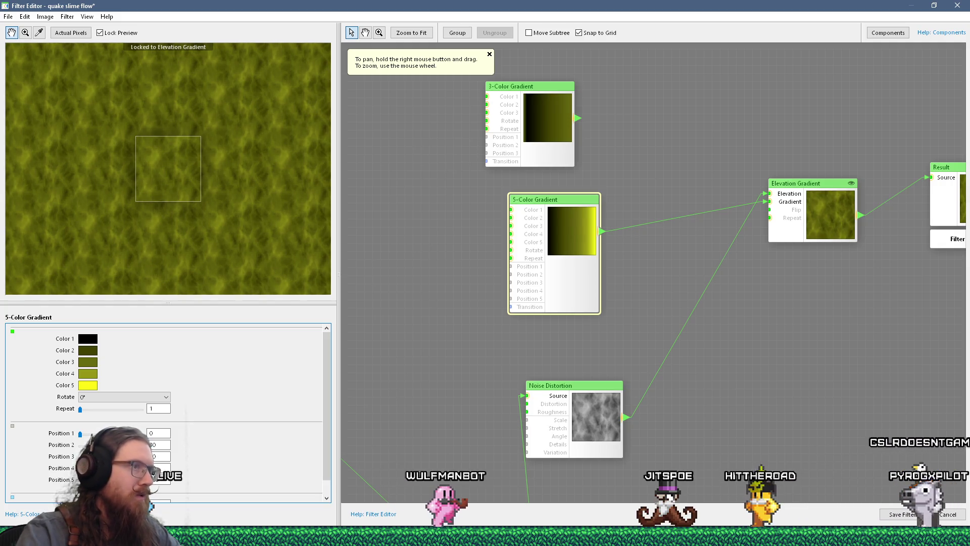
{"action": "left_click_drag", "start_coordinate": [99, 444], "coordinate": [108, 445]}
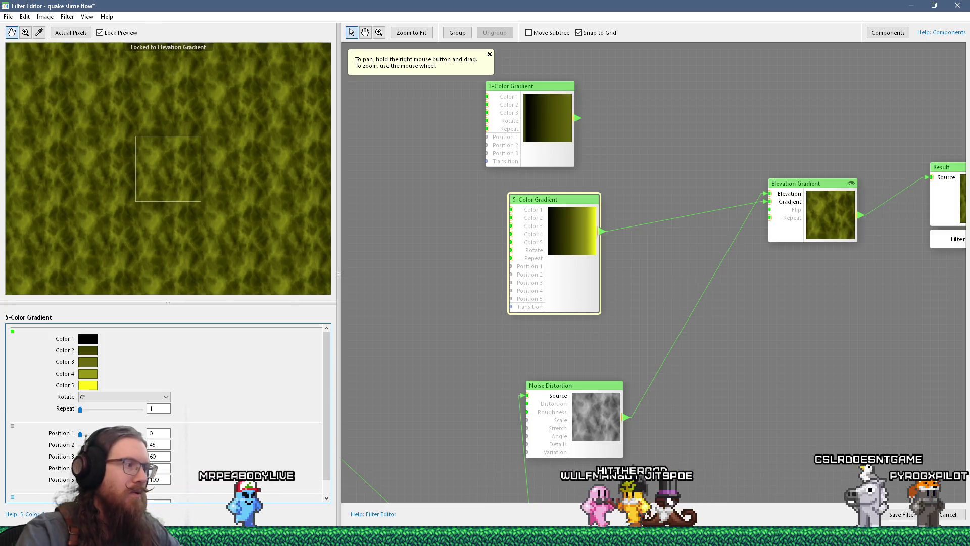
{"action": "left_click_drag", "start_coordinate": [699, 385], "coordinate": [617, 365]}
{"action": "key", "text": "ctrl+s"}
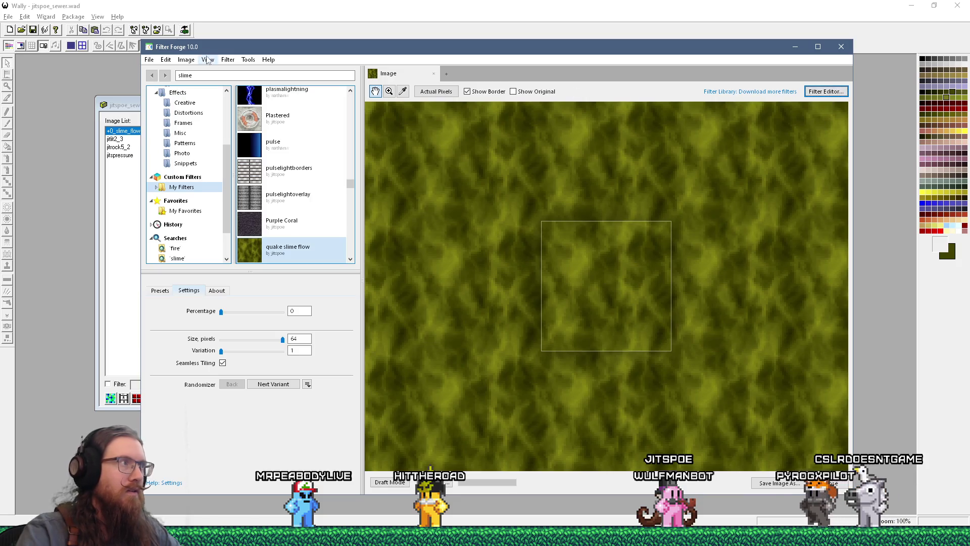
Step: Save the darker render over +0_slime_flow.png, accepting the replace prompt and PNG options
{"action": "left_click", "coordinate": [149, 60]}
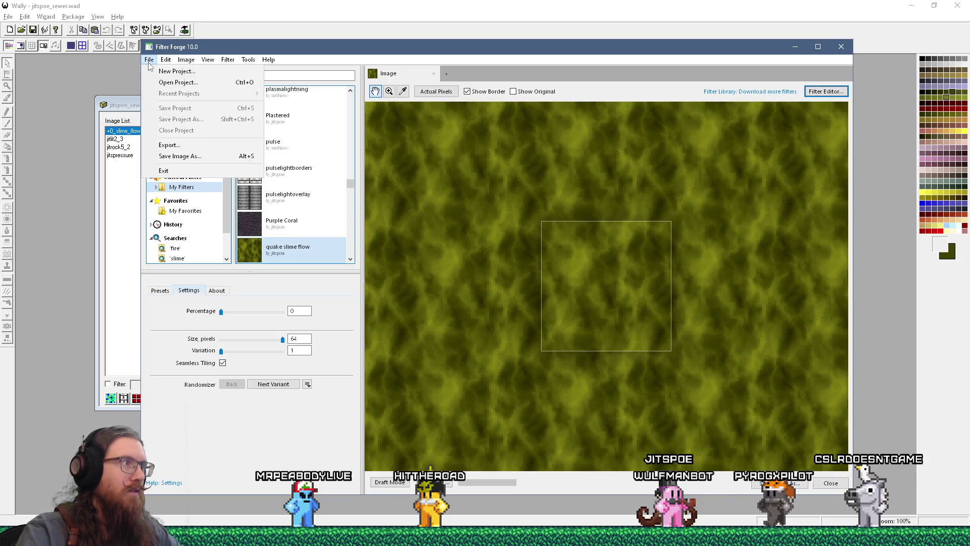
{"action": "left_click", "coordinate": [170, 146]}
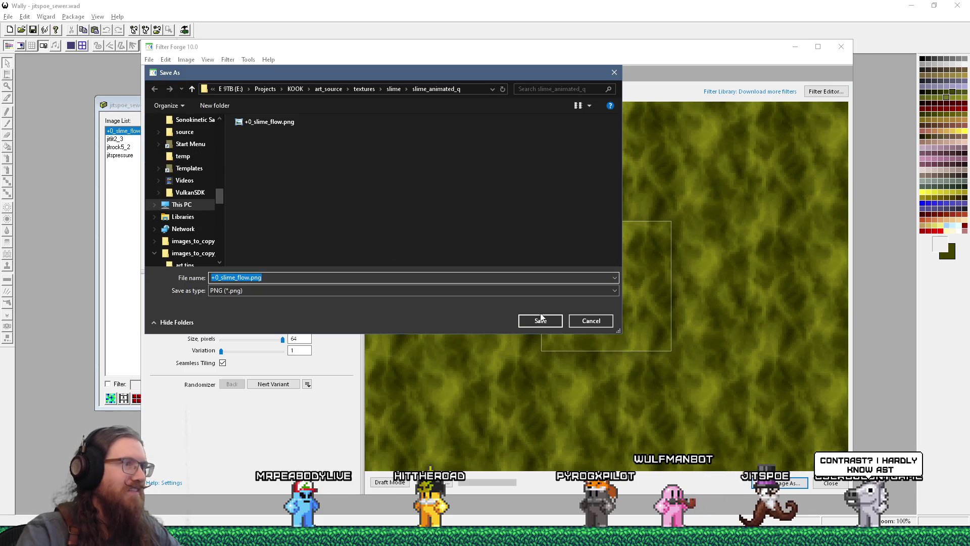
{"action": "left_click", "coordinate": [536, 321]}
{"action": "left_click", "coordinate": [504, 269]}
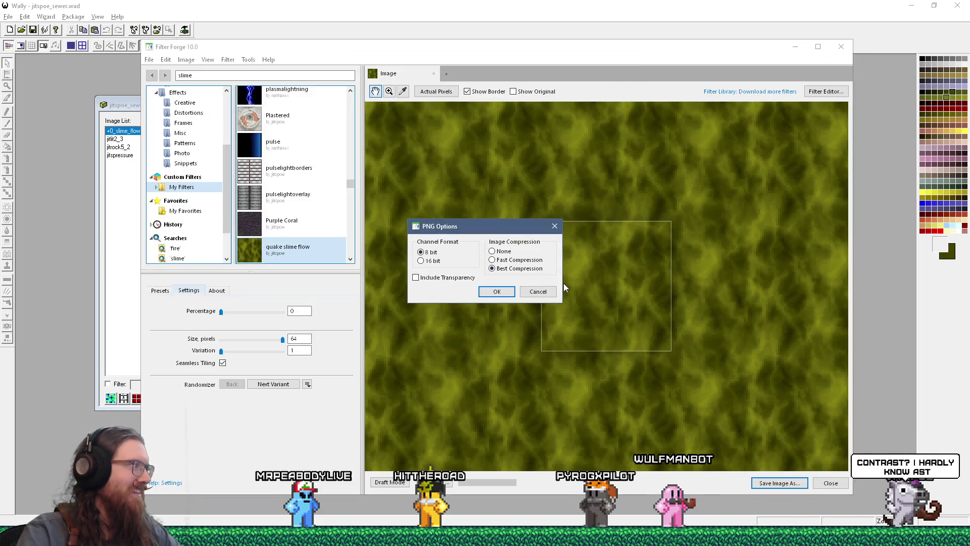
{"action": "left_click", "coordinate": [527, 293]}
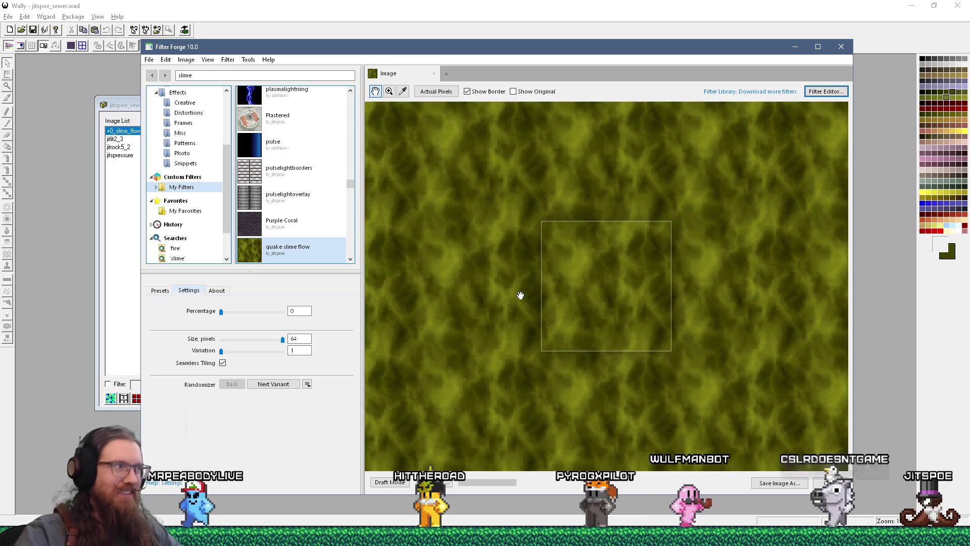
Step: Drop the re-exported PNG onto Wally's +0_slime_flow texture and confirm the replacement
{"action": "left_click", "coordinate": [795, 46]}
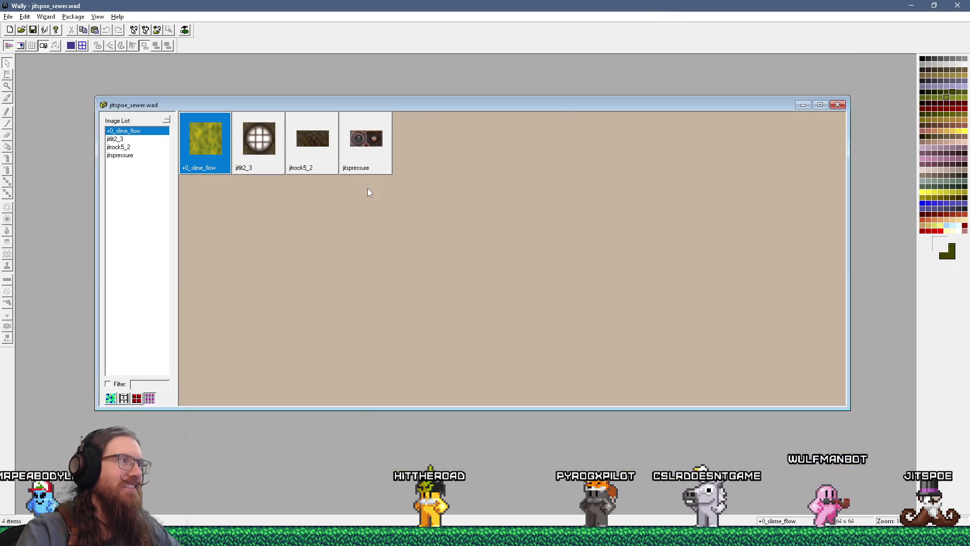
{"action": "key", "text": "super+Tab"}
{"action": "key", "text": "Return"}
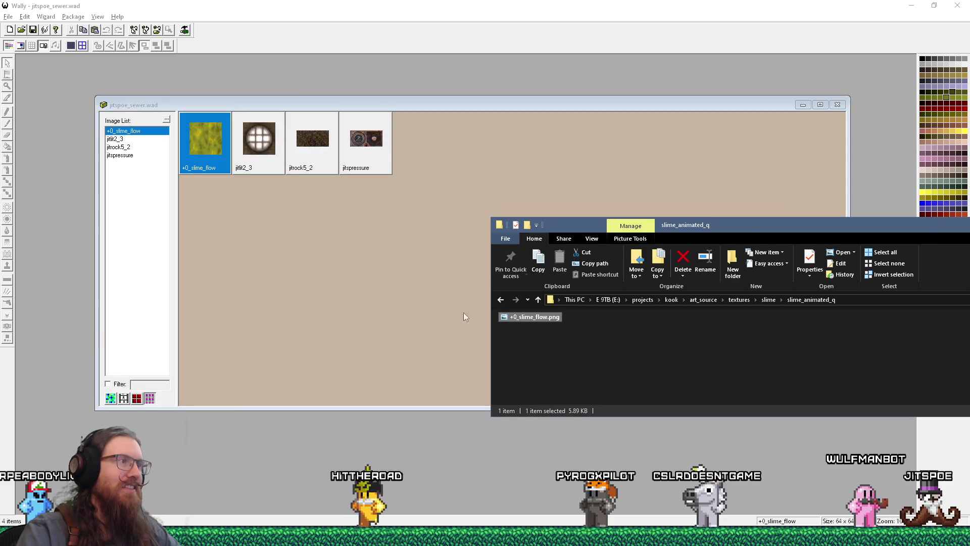
{"action": "left_click_drag", "start_coordinate": [462, 316], "coordinate": [454, 313]}
{"action": "left_click", "coordinate": [478, 302]}
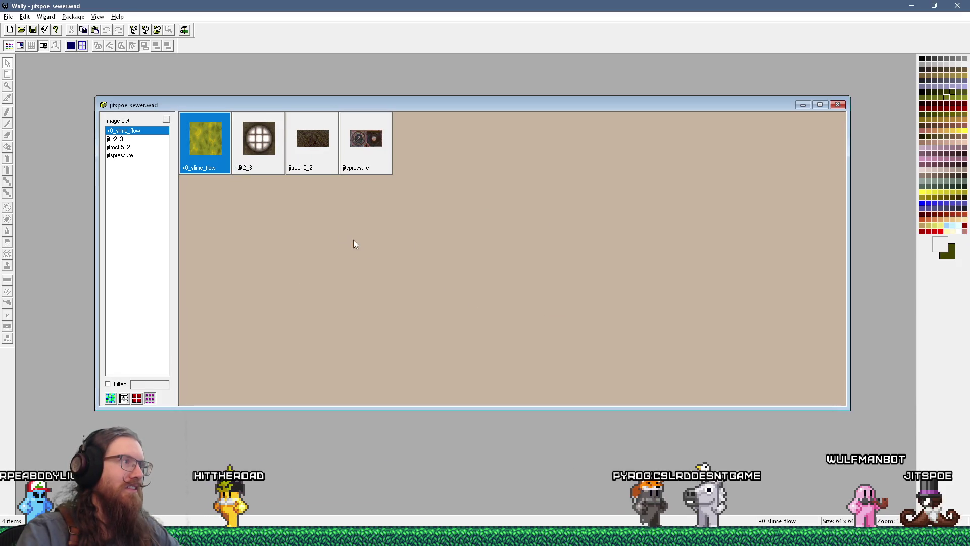
Step: Open the updated +0_slime_flow texture, zoom through it, move its window aside, then close it
{"action": "double_click", "coordinate": [205, 142]}
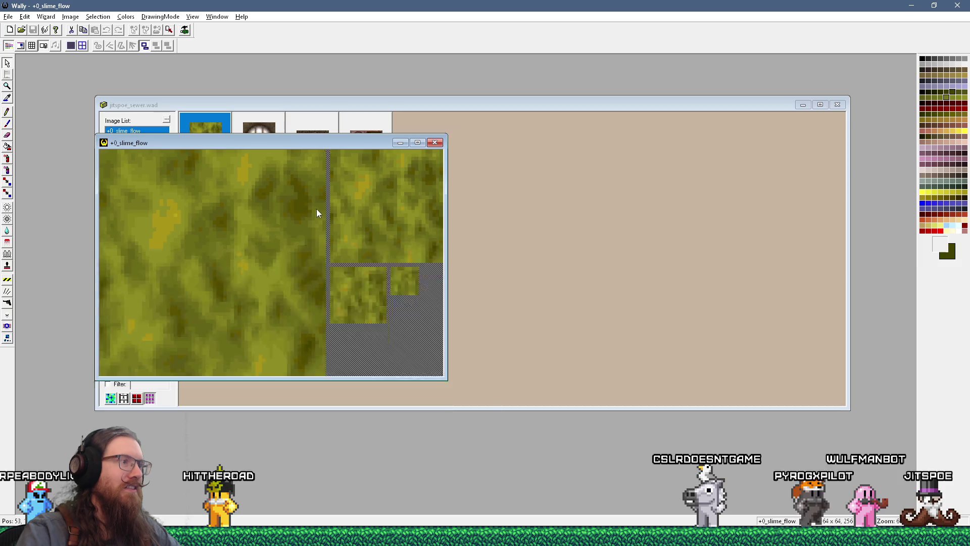
{"action": "scroll", "coordinate": [315, 208], "scroll_direction": "down", "scroll_amount": 1}
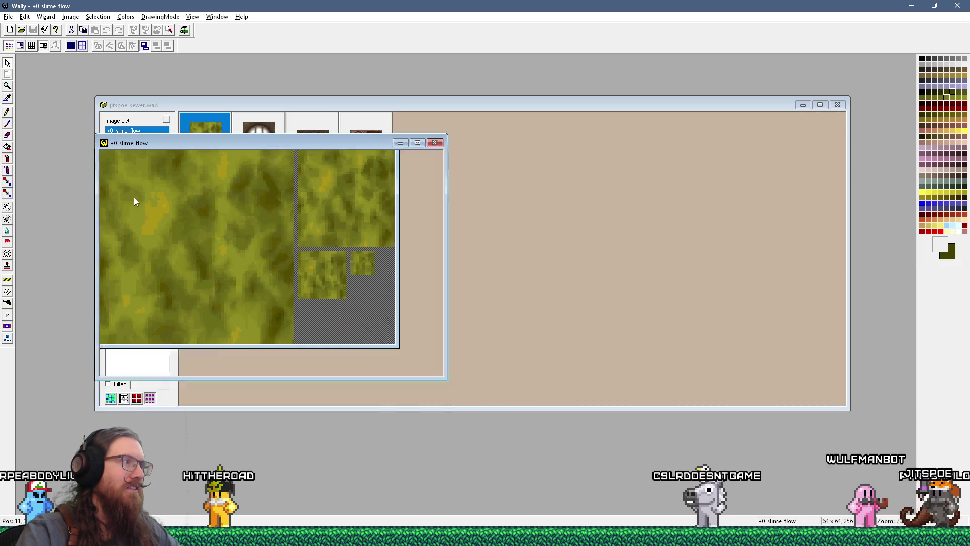
{"action": "scroll", "coordinate": [134, 201], "scroll_direction": "up", "scroll_amount": 1}
{"action": "left_click_drag", "start_coordinate": [255, 145], "coordinate": [505, 101]}
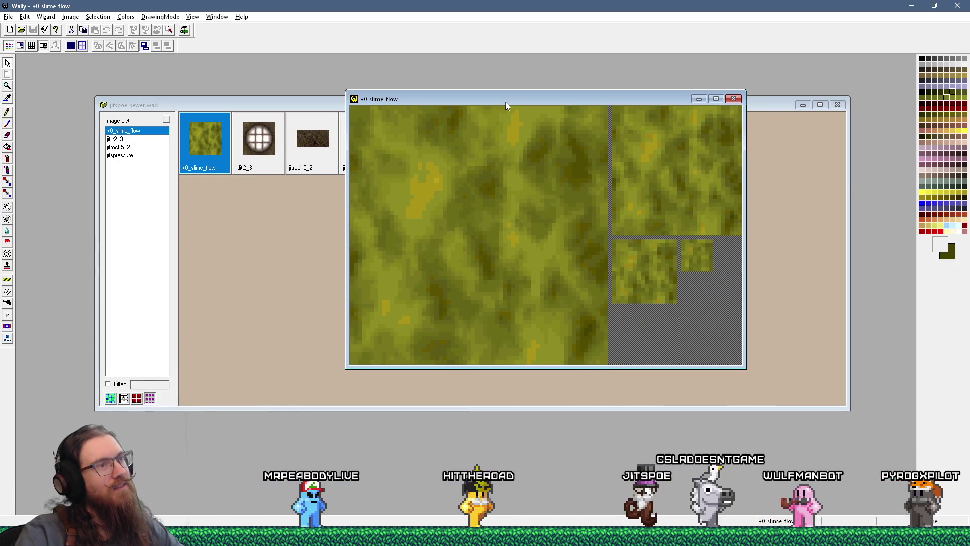
{"action": "scroll", "coordinate": [481, 169], "scroll_direction": "down", "scroll_amount": 3}
{"action": "scroll", "coordinate": [390, 152], "scroll_direction": "up", "scroll_amount": 3}
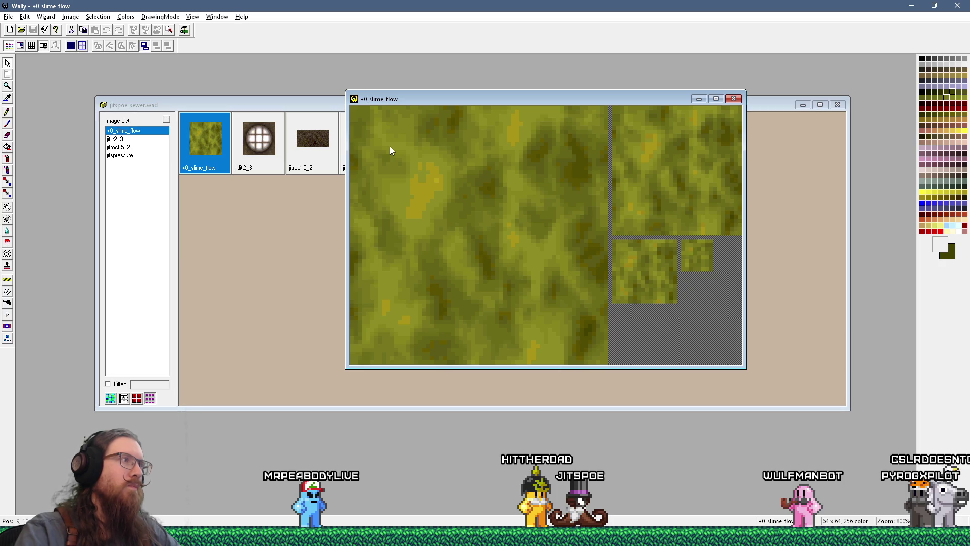
{"action": "scroll", "coordinate": [390, 150], "scroll_direction": "down", "scroll_amount": 3}
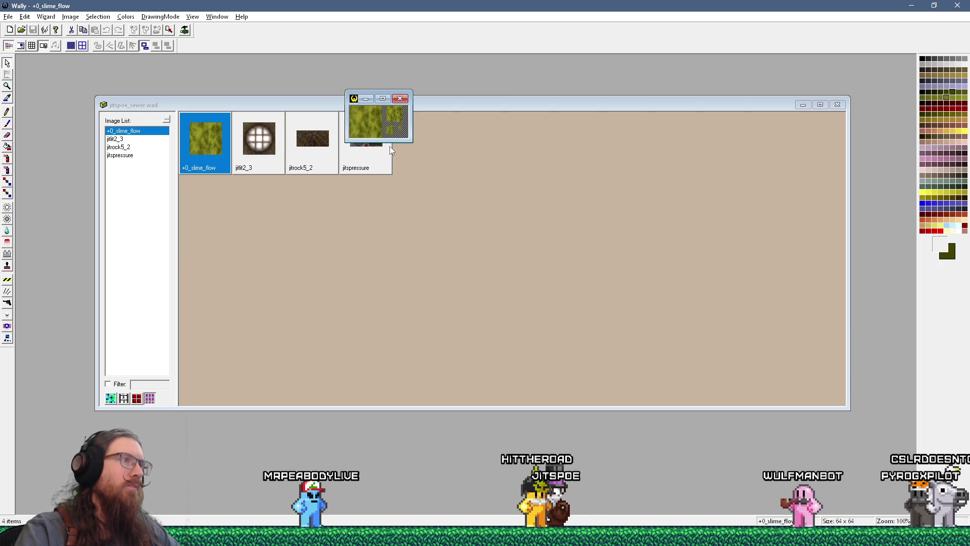
{"action": "scroll", "coordinate": [371, 130], "scroll_direction": "up", "scroll_amount": 4}
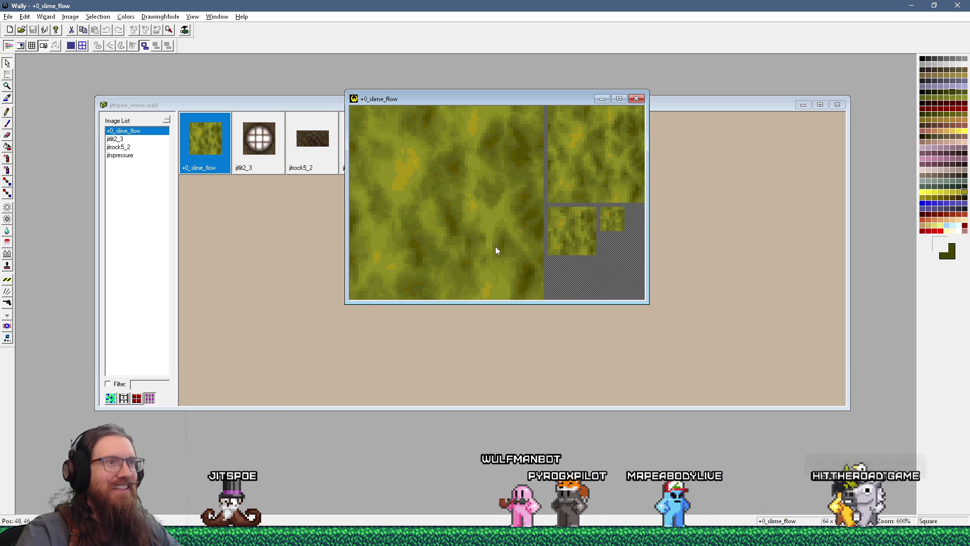
{"action": "scroll", "coordinate": [481, 222], "scroll_direction": "down", "scroll_amount": 3}
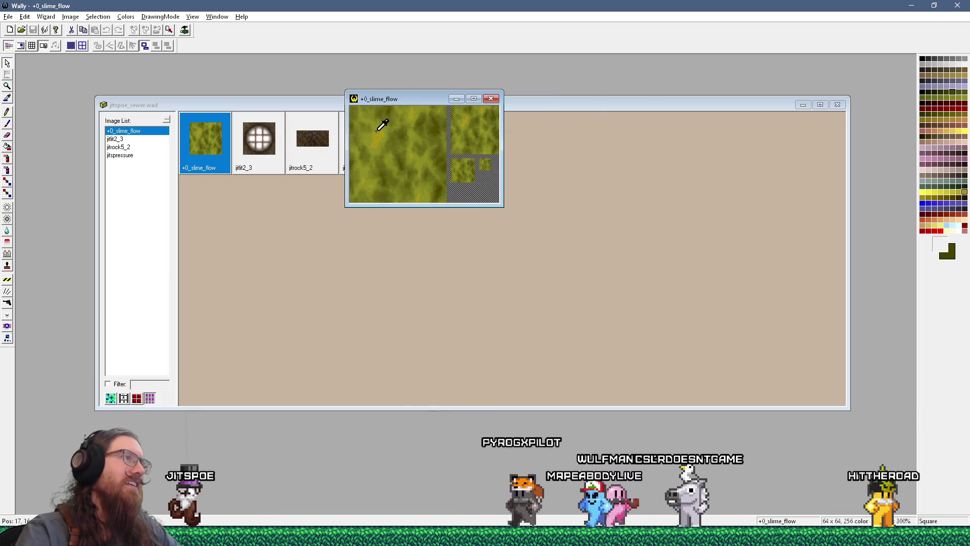
{"action": "scroll", "coordinate": [379, 119], "scroll_direction": "up", "scroll_amount": 2}
{"action": "left_click", "coordinate": [491, 99]}
{"action": "key", "text": "super+Tab"}
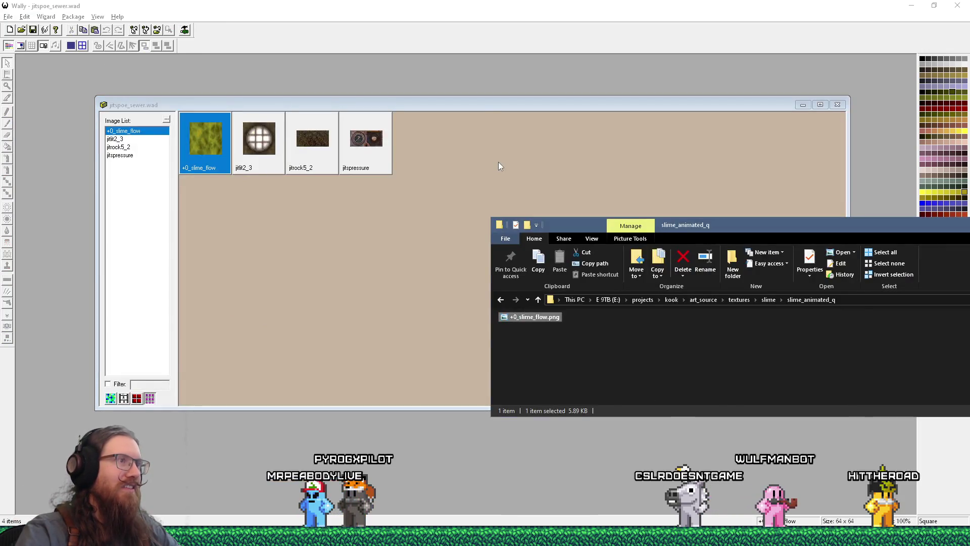
Step: In Filter Forge, set Percentage to 10 and save the frame as +1_slime_flow.png
{"action": "key", "text": "alt+Tab"}
{"action": "key", "text": "Tab"}
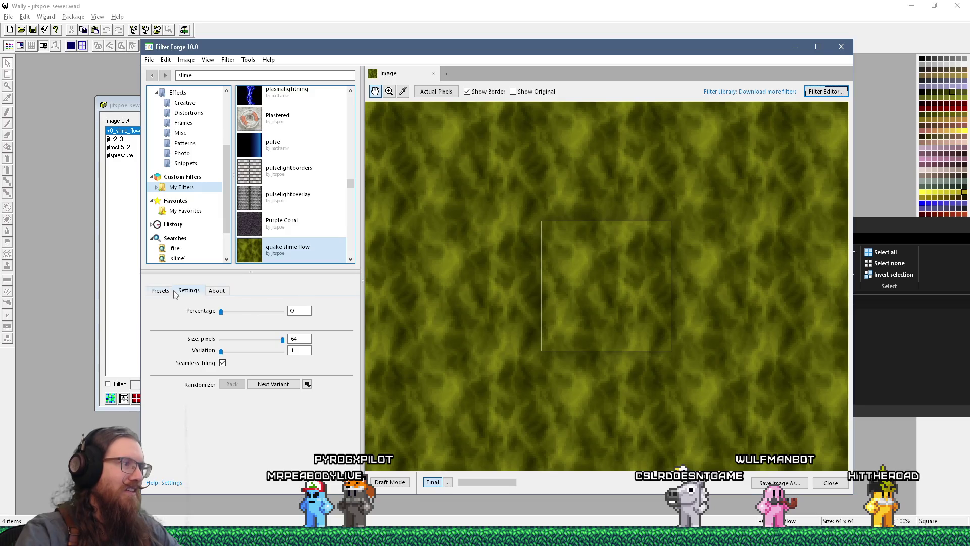
{"action": "type", "text": "10"}
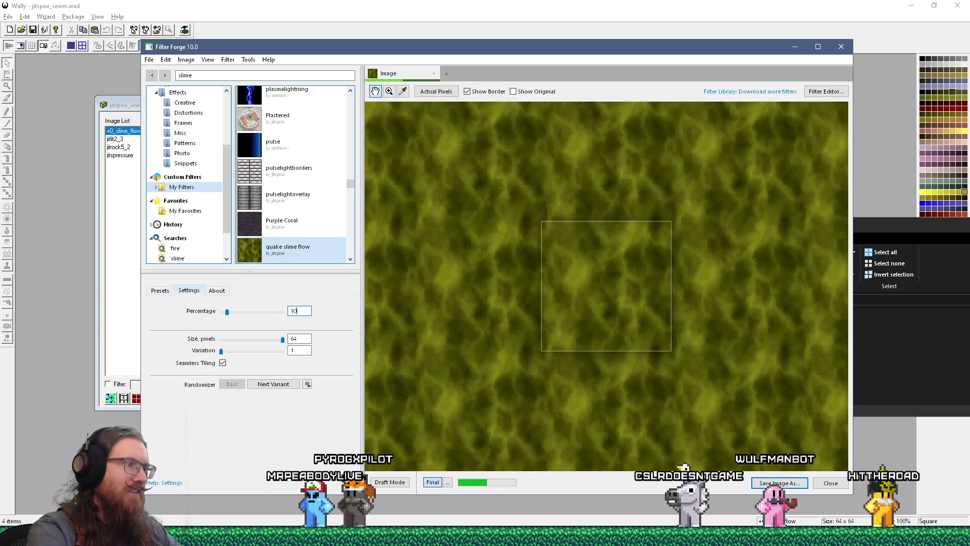
{"action": "left_click", "coordinate": [149, 59]}
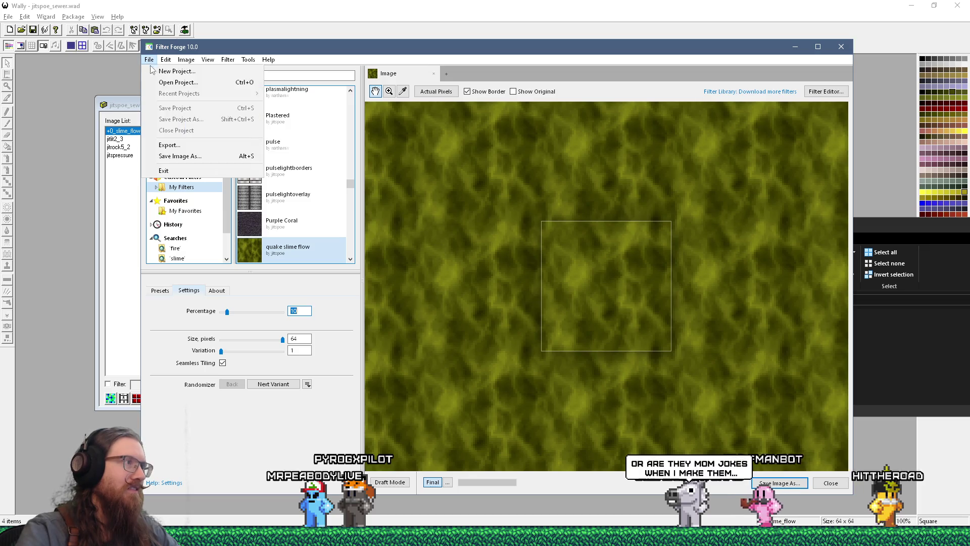
{"action": "left_click", "coordinate": [180, 154]}
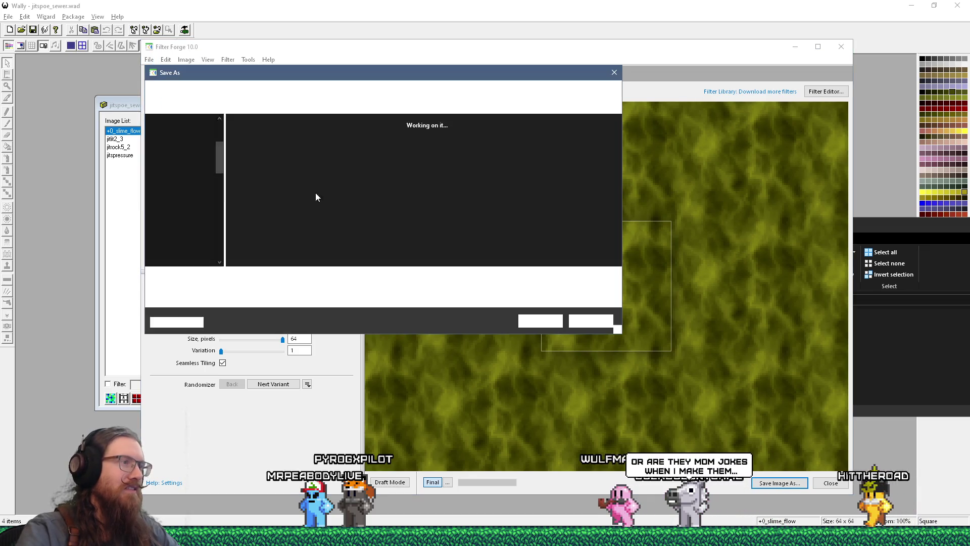
{"action": "left_click", "coordinate": [226, 278]}
{"action": "key", "text": "BackSpace"}
{"action": "type", "text": "1_slime_flow.png"}
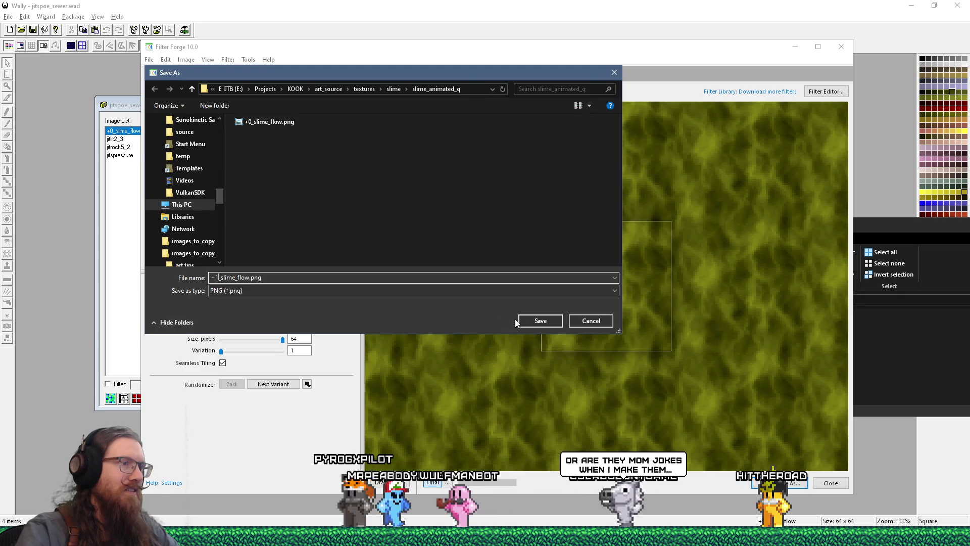
{"action": "left_click", "coordinate": [528, 320]}
{"action": "left_click", "coordinate": [495, 290]}
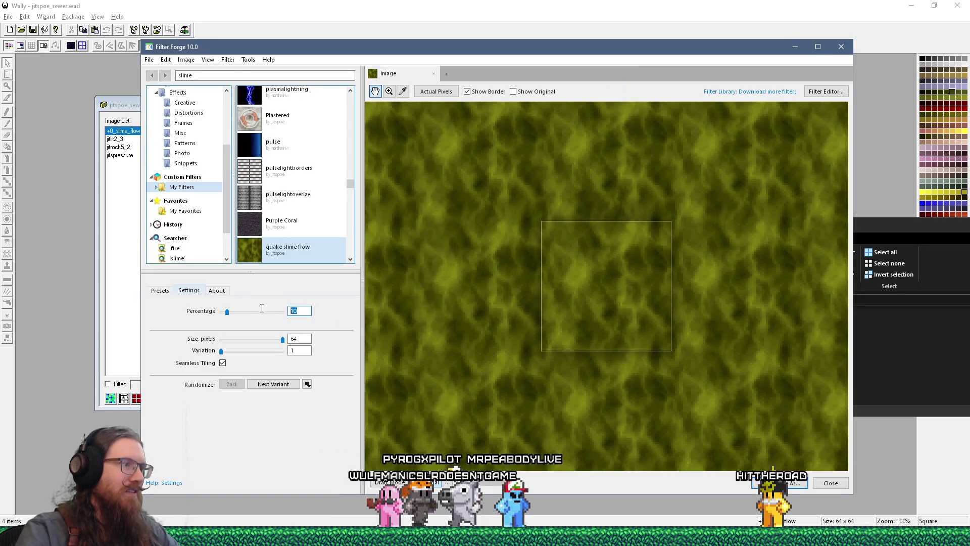
Step: Set Percentage to 20 and save the frame as +2_slime_flow.png
{"action": "type", "text": "20"}
{"action": "key", "text": "Return"}
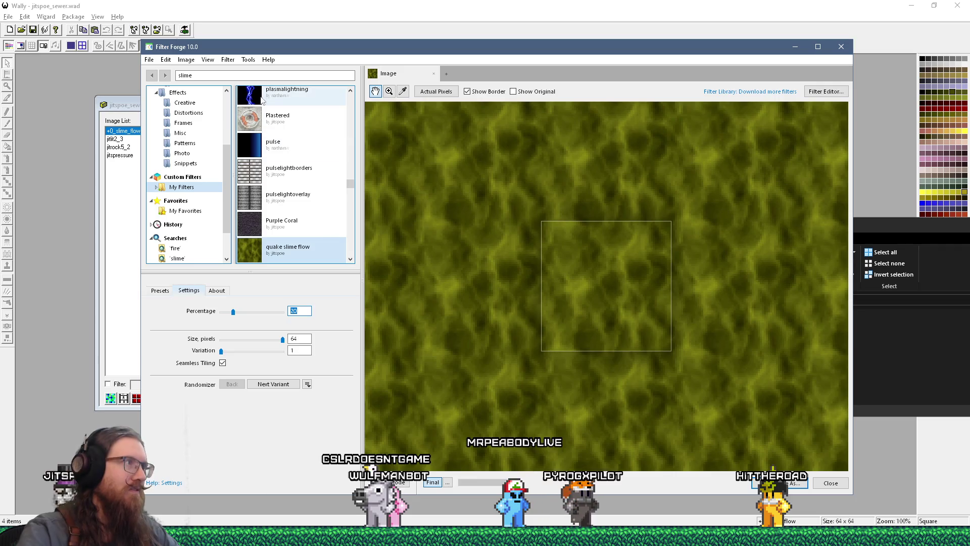
{"action": "left_click", "coordinate": [148, 60]}
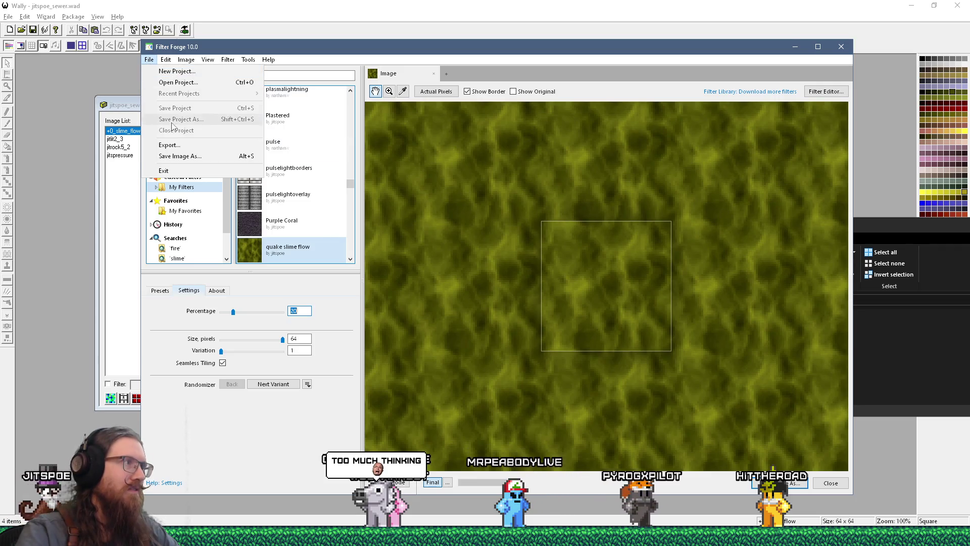
{"action": "left_click", "coordinate": [180, 157]}
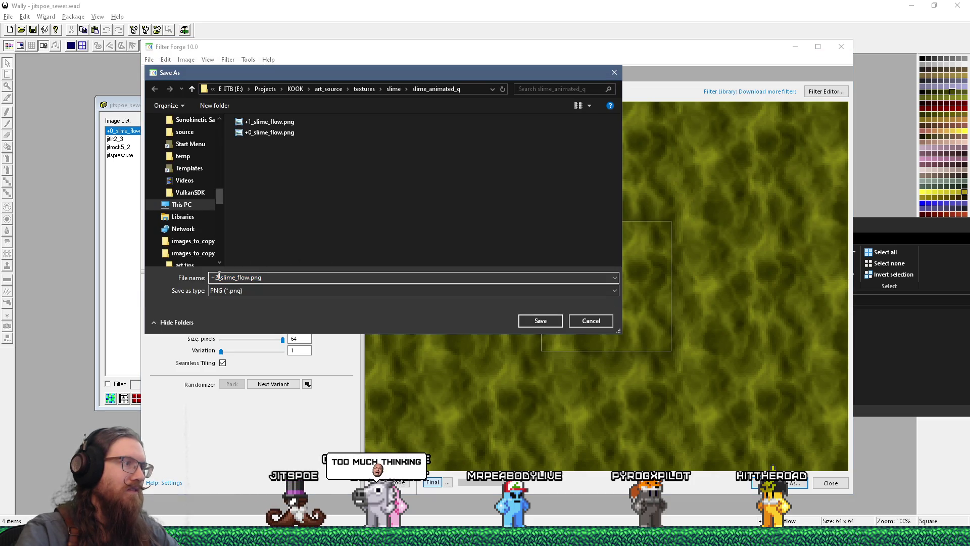
{"action": "left_click", "coordinate": [539, 320]}
{"action": "left_click", "coordinate": [502, 288]}
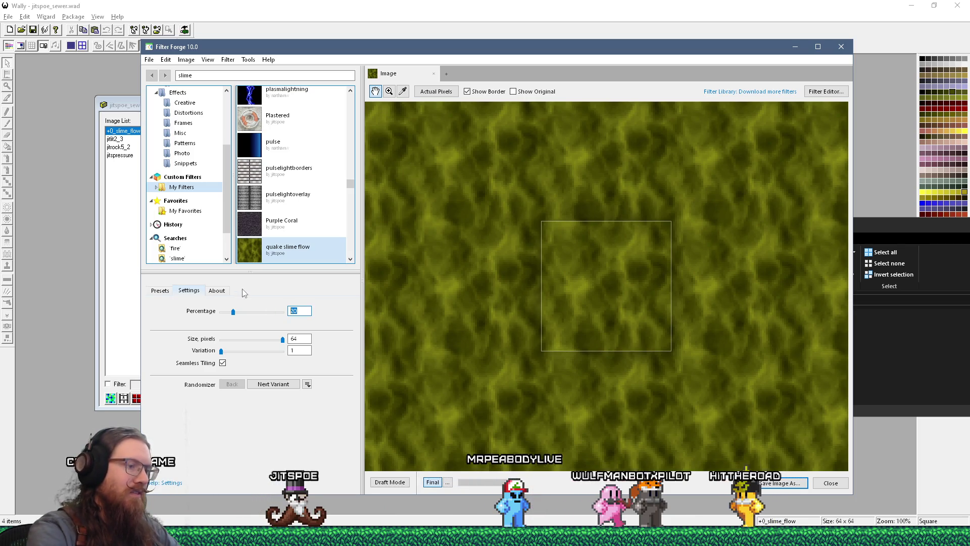
{"action": "key", "text": "Delete"}
Step: Save the 30% frame as +3_slime_flow.png with the default PNG options
{"action": "type", "text": "3"}
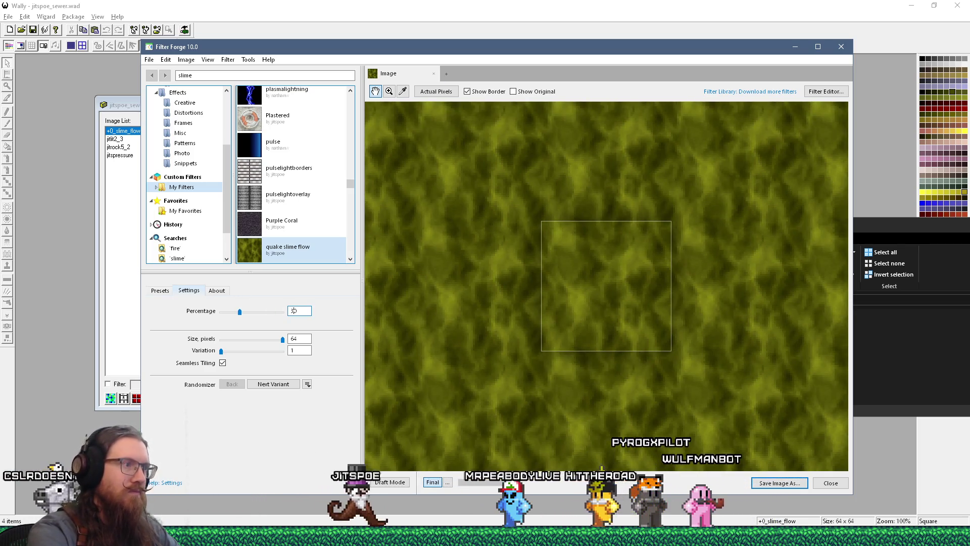
{"action": "left_click", "coordinate": [149, 59]}
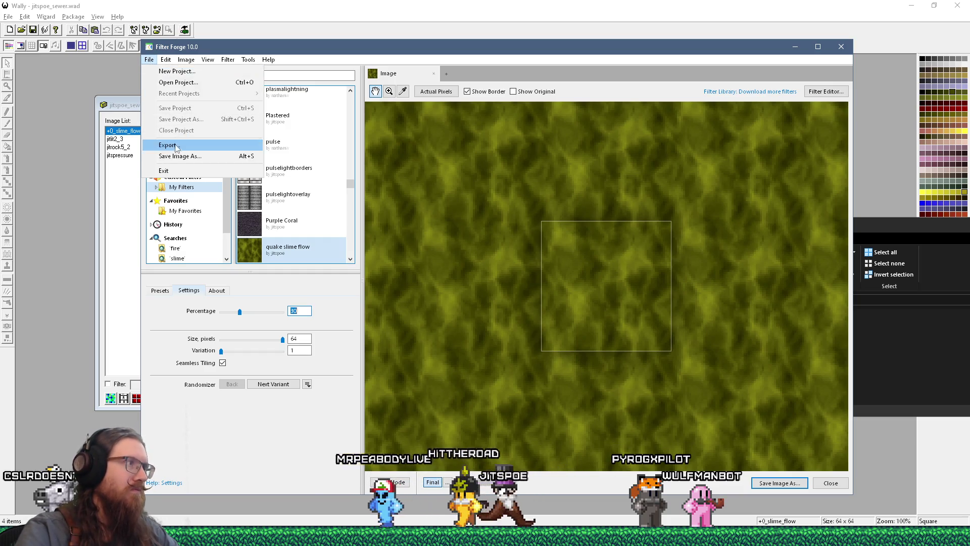
{"action": "left_click", "coordinate": [178, 153]}
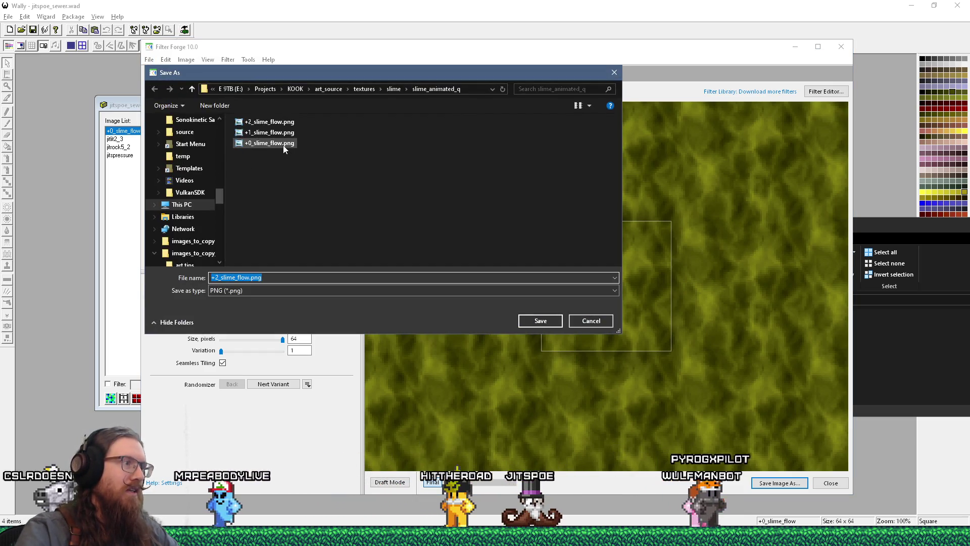
{"action": "left_click", "coordinate": [216, 277]}
{"action": "type", "text": "3"}
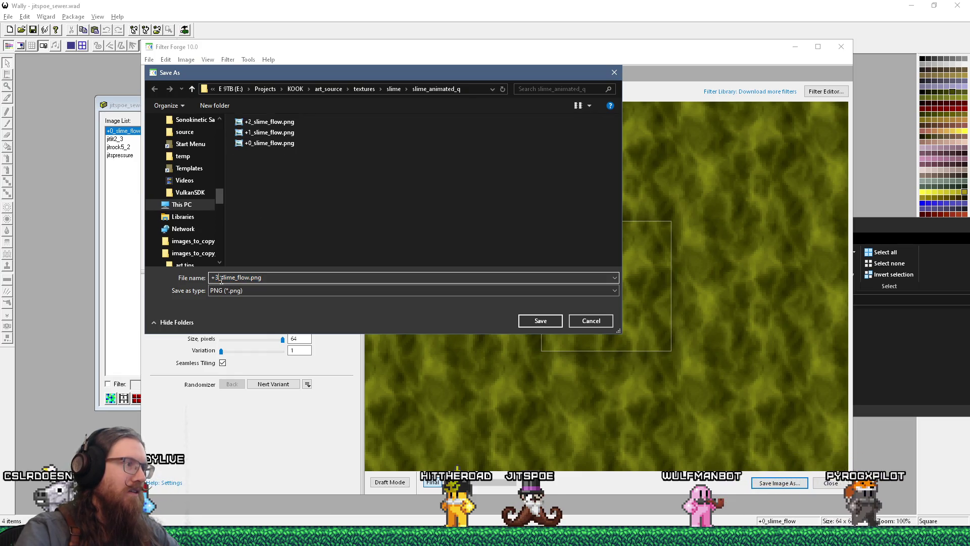
{"action": "left_click", "coordinate": [532, 322]}
{"action": "left_click", "coordinate": [495, 289]}
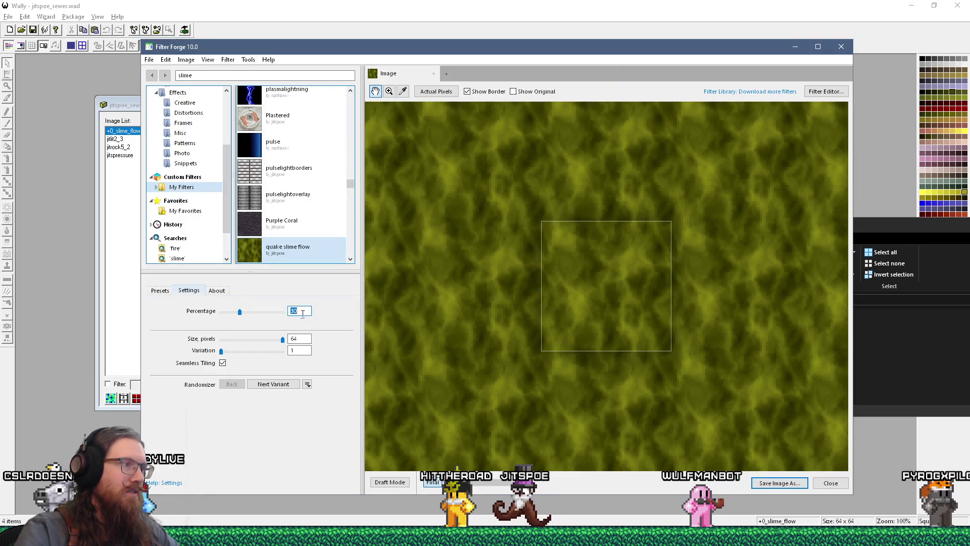
Step: Set Percentage to 40 and save the frame as +4_slime_flow.png
{"action": "type", "text": "40"}
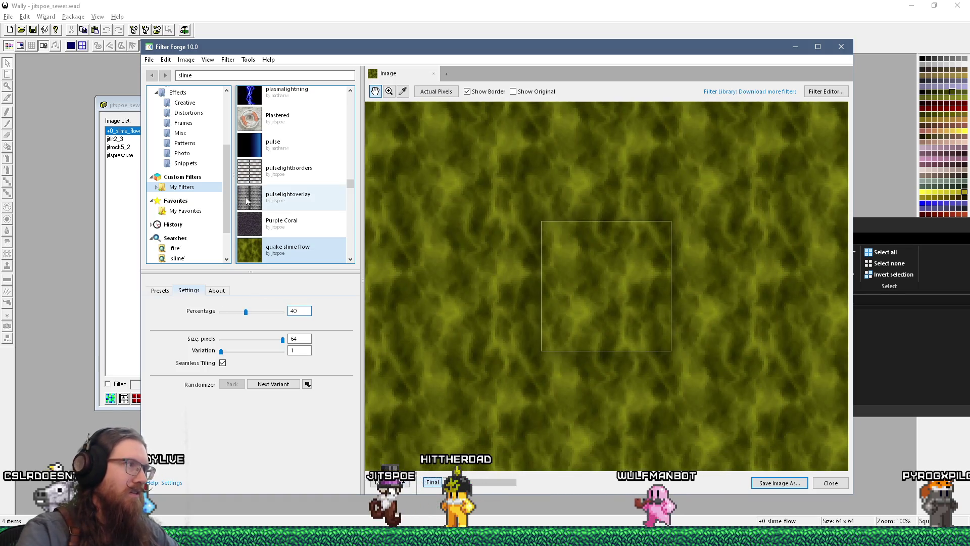
{"action": "left_click", "coordinate": [149, 59]}
{"action": "left_click", "coordinate": [172, 153]}
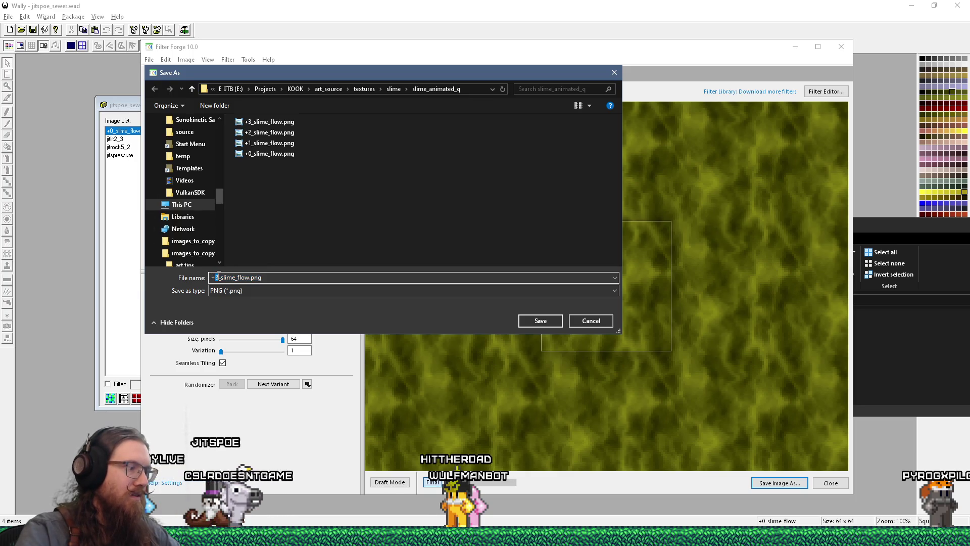
{"action": "type", "text": "4"}
{"action": "left_click", "coordinate": [535, 320]}
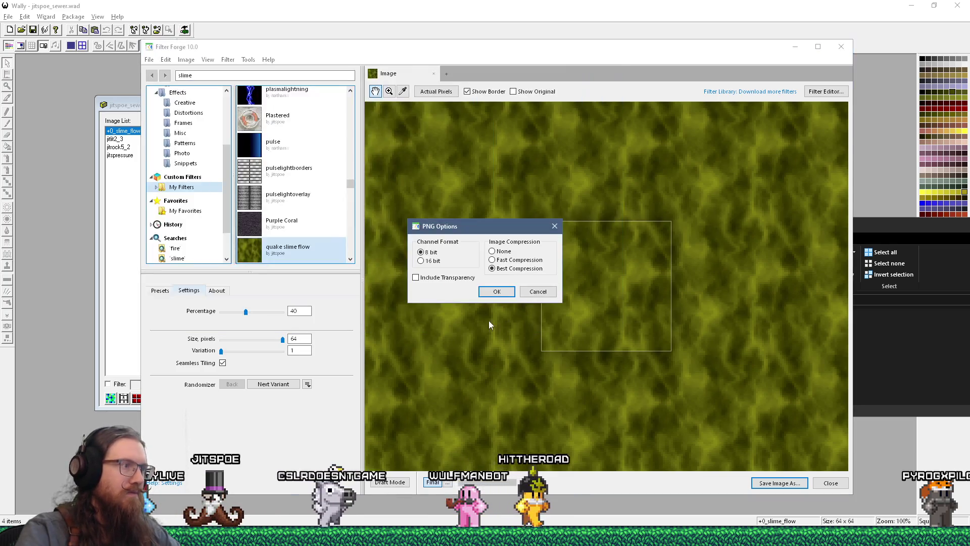
{"action": "left_click", "coordinate": [496, 291]}
Step: Step Percentage to 50 and save the next frame as an 8-bit PNG
{"action": "type", "text": "5"}
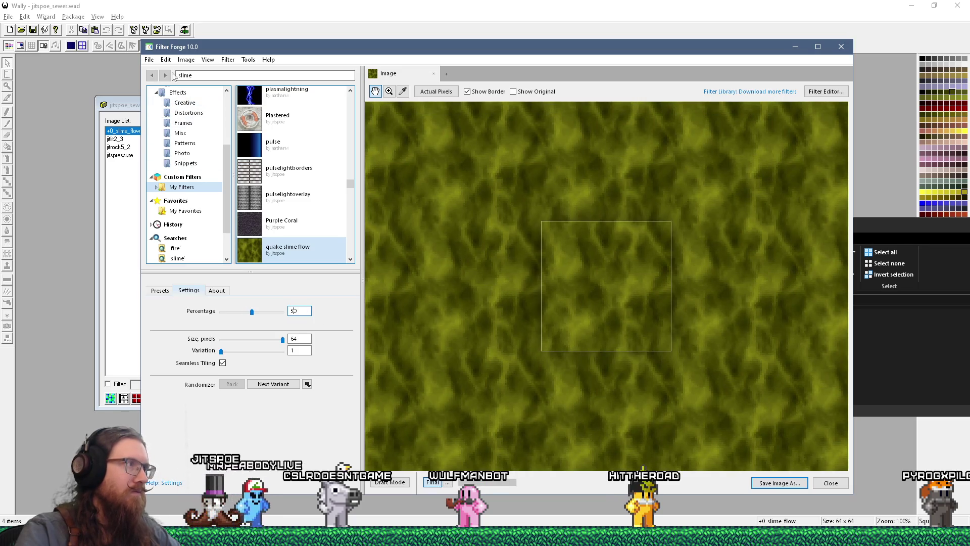
{"action": "left_click", "coordinate": [150, 59]}
{"action": "left_click", "coordinate": [173, 155]}
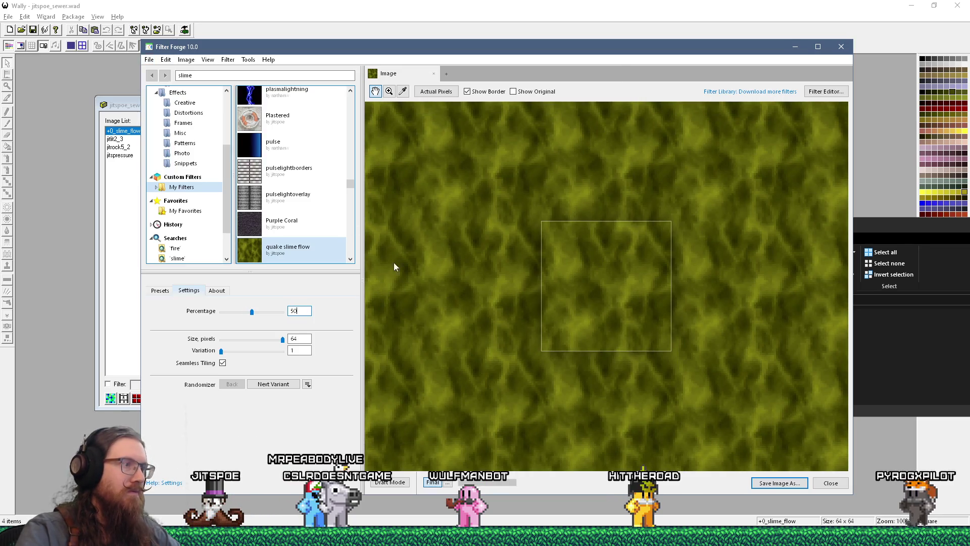
{"action": "left_click", "coordinate": [216, 277]}
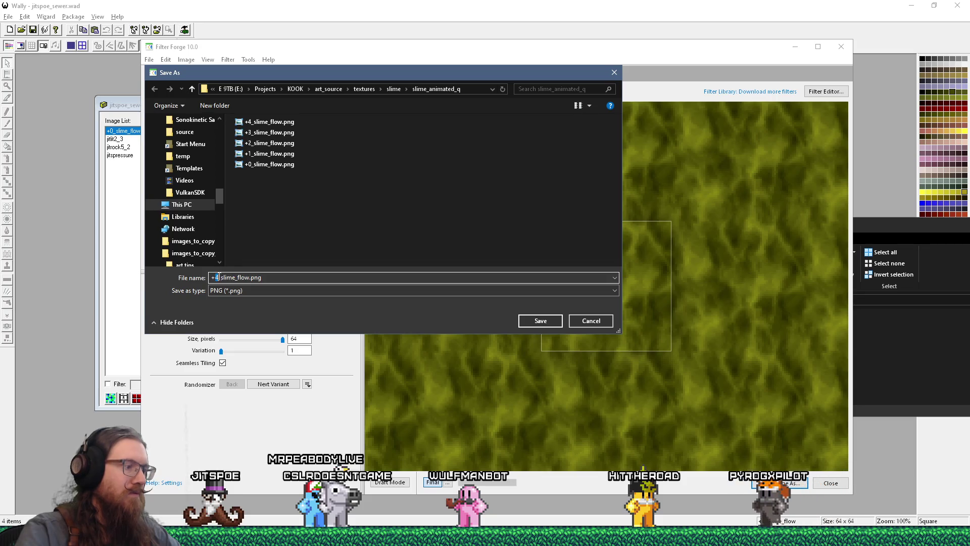
{"action": "left_click", "coordinate": [536, 319]}
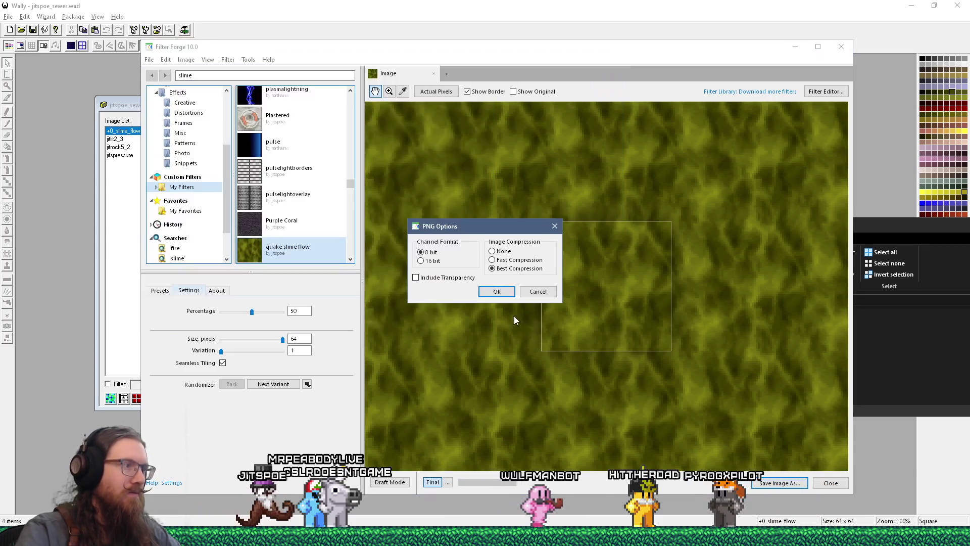
{"action": "left_click", "coordinate": [494, 292]}
{"action": "type", "text": "6"}
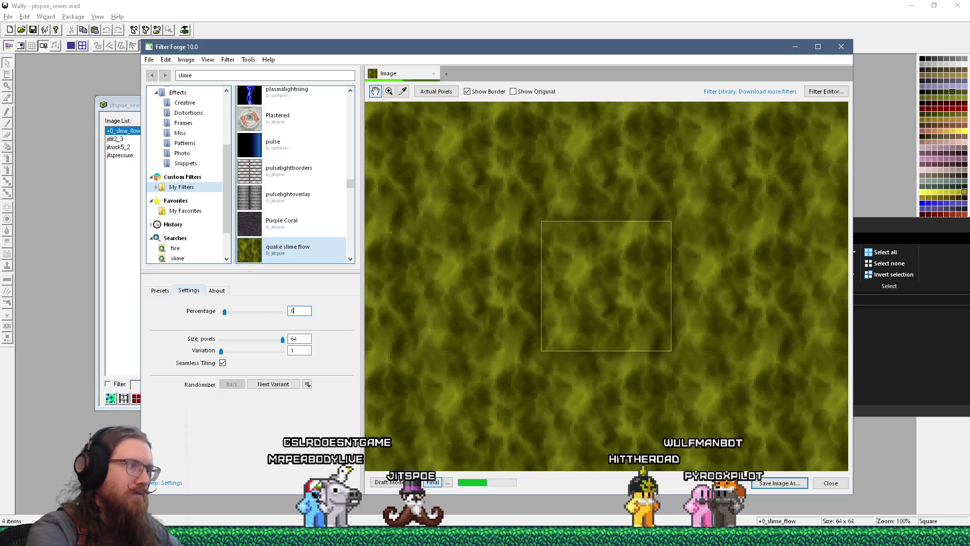
{"action": "type", "text": "0"}
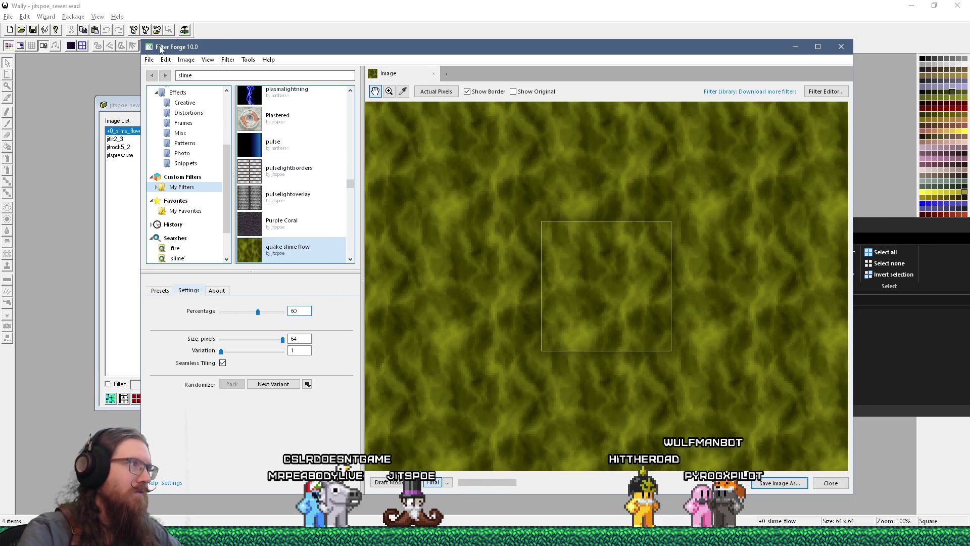
Step: Save the 60% frame as +5_slime_flow.png
{"action": "left_click", "coordinate": [149, 59]}
{"action": "left_click", "coordinate": [171, 156]}
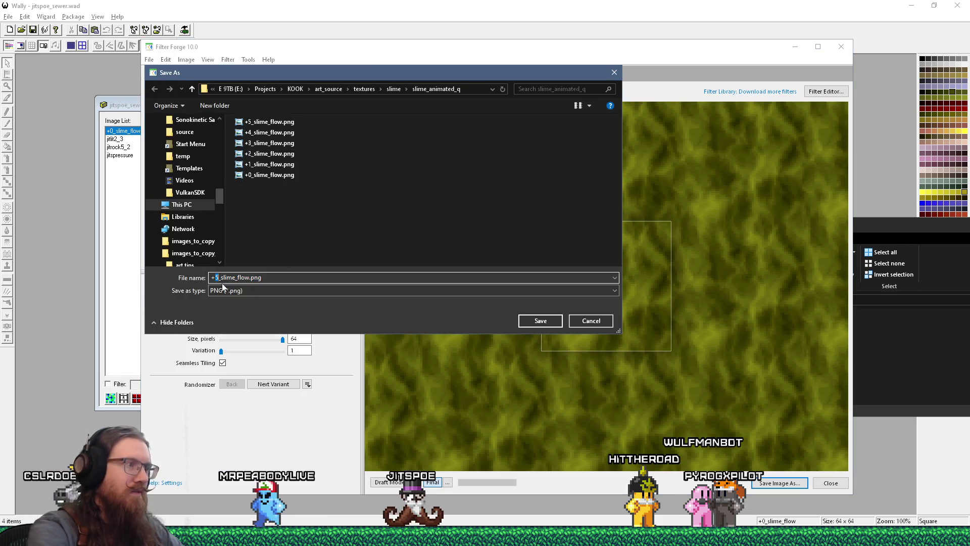
{"action": "left_click", "coordinate": [540, 321]}
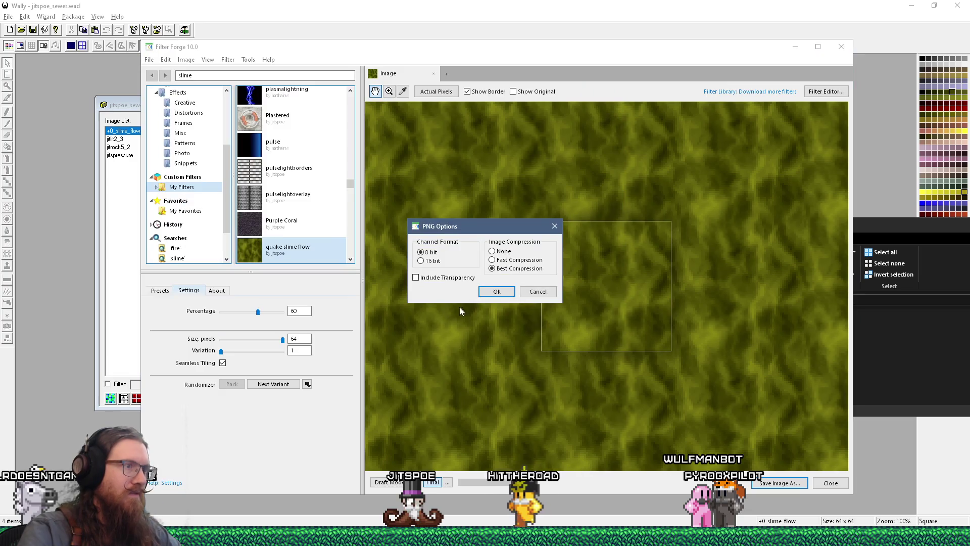
{"action": "left_click", "coordinate": [503, 292]}
Step: Raise Percentage to 70 and save the frame as +7_slime_flow.png
{"action": "left_click", "coordinate": [260, 312]}
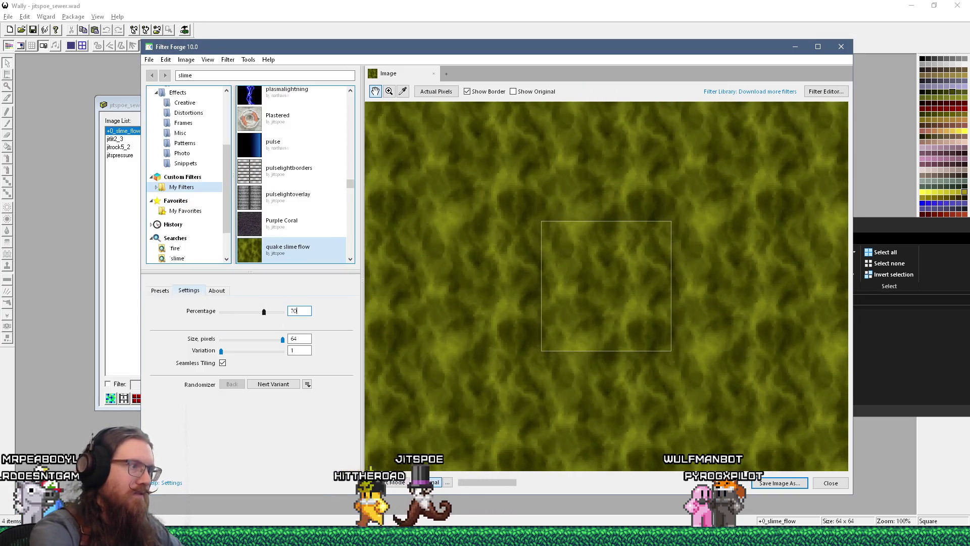
{"action": "left_click", "coordinate": [149, 59]}
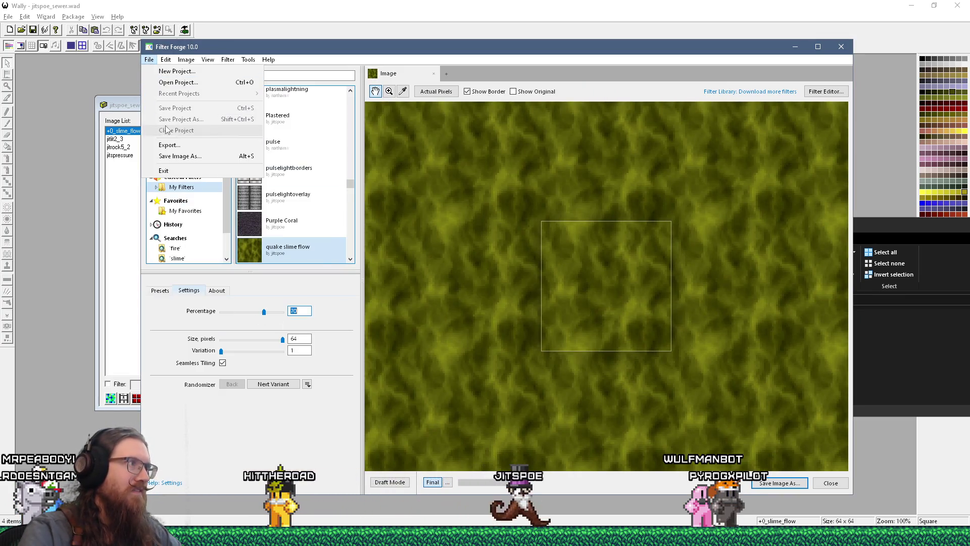
{"action": "left_click", "coordinate": [167, 156]}
{"action": "left_click", "coordinate": [216, 277]}
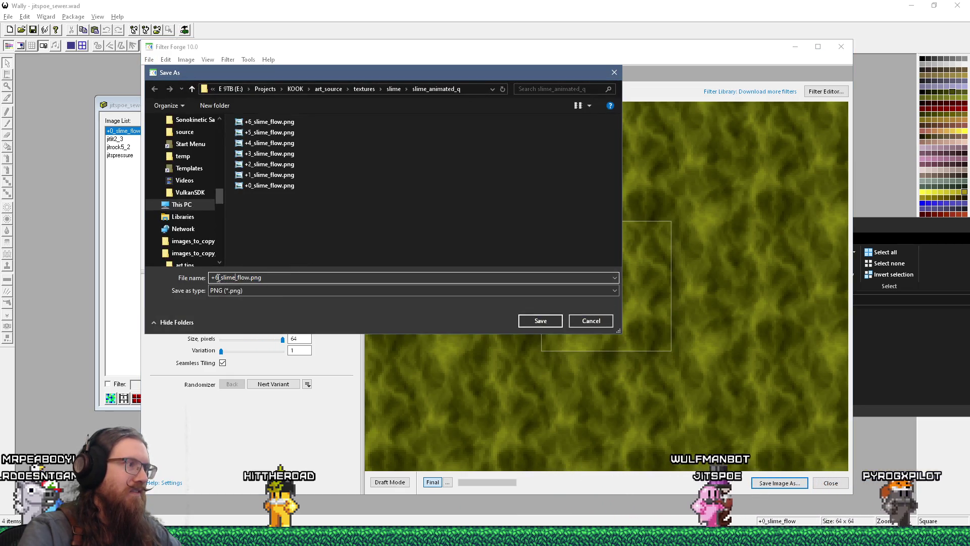
{"action": "key", "text": "BackSpace"}
{"action": "type", "text": "7"}
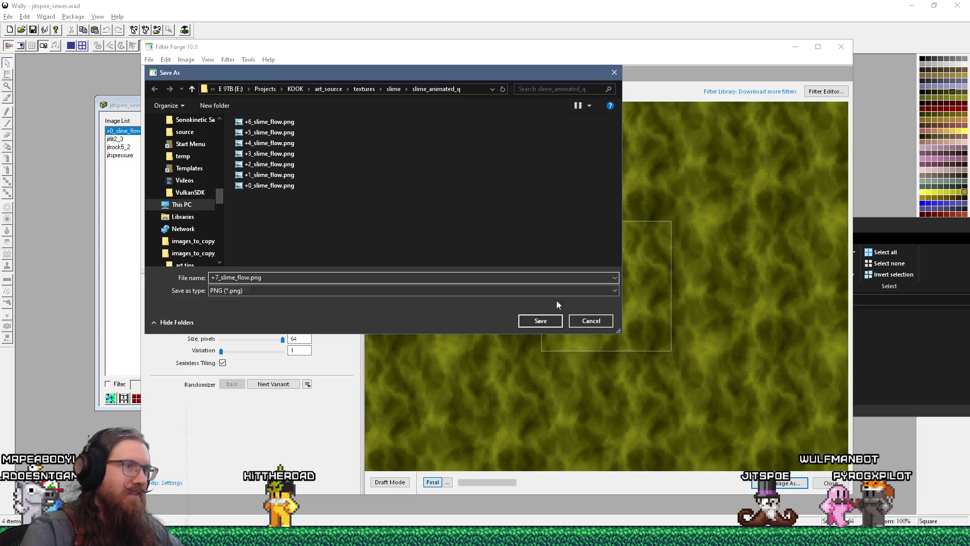
{"action": "left_click", "coordinate": [539, 323]}
{"action": "left_click", "coordinate": [490, 298]}
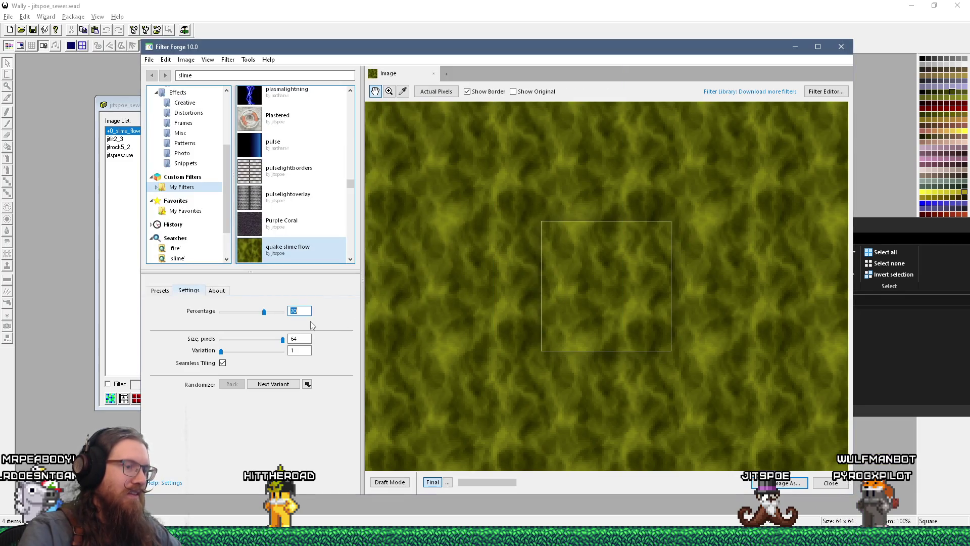
Step: Set Percentage to 80 and save the renumbered slime_flow frame
{"action": "type", "text": "80"}
{"action": "left_click", "coordinate": [149, 61]}
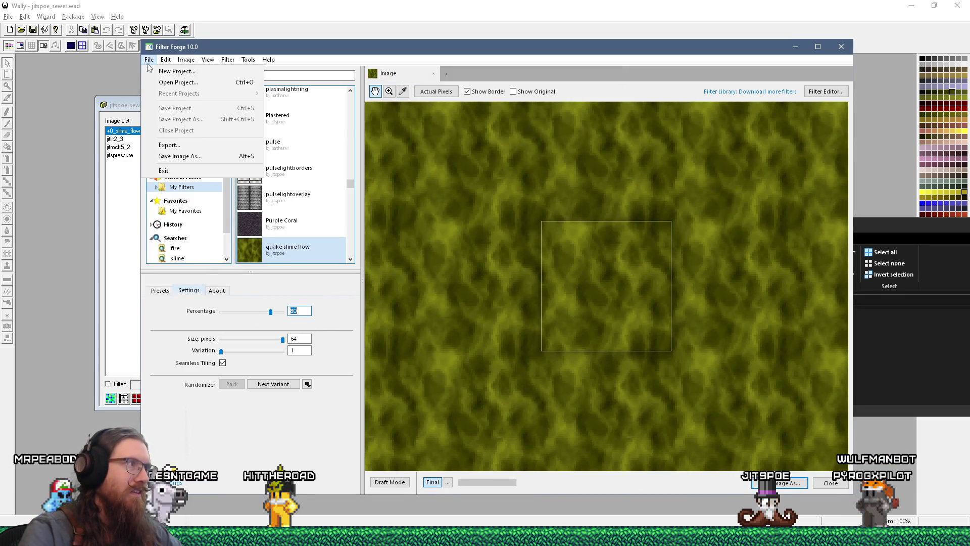
{"action": "left_click", "coordinate": [172, 156]}
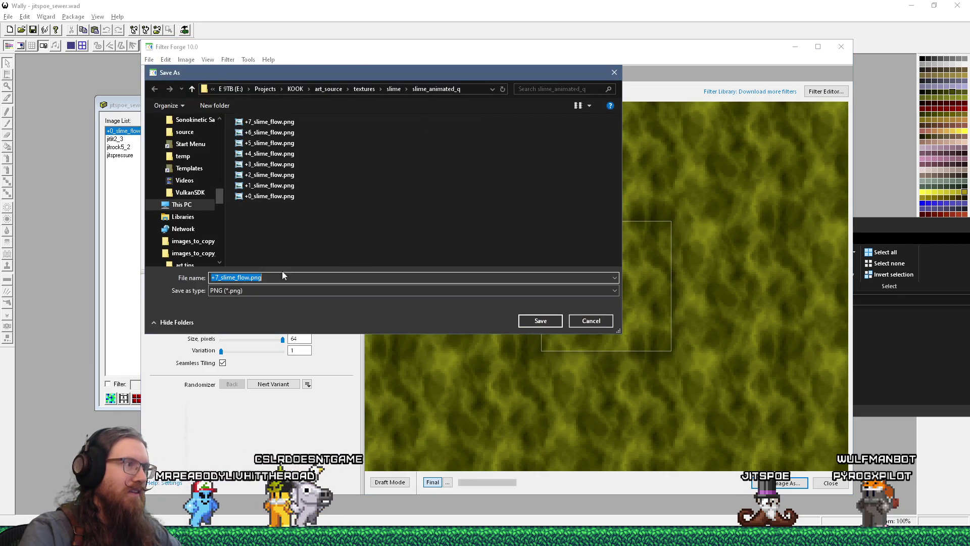
{"action": "left_click", "coordinate": [217, 277]}
{"action": "type", "text": "8"}
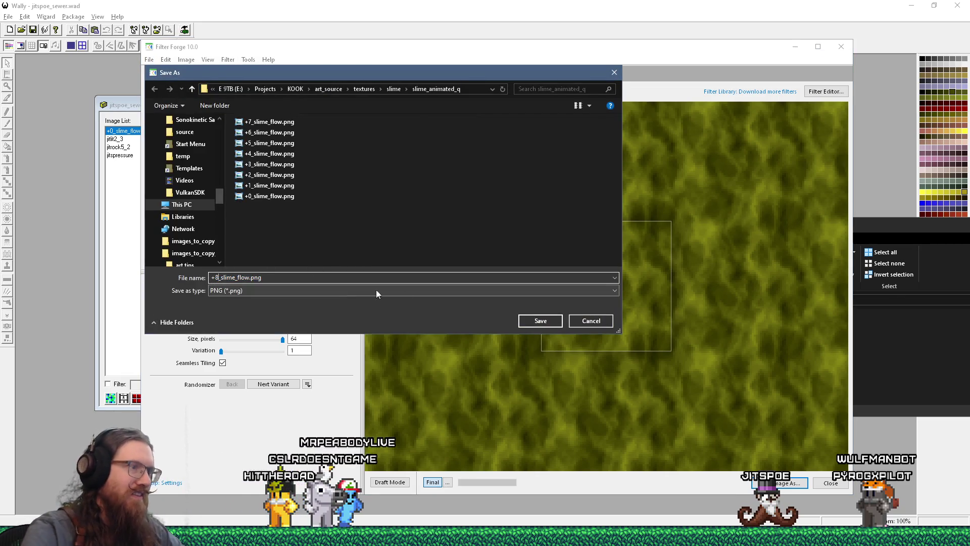
{"action": "left_click", "coordinate": [540, 320]}
{"action": "left_click", "coordinate": [495, 292]}
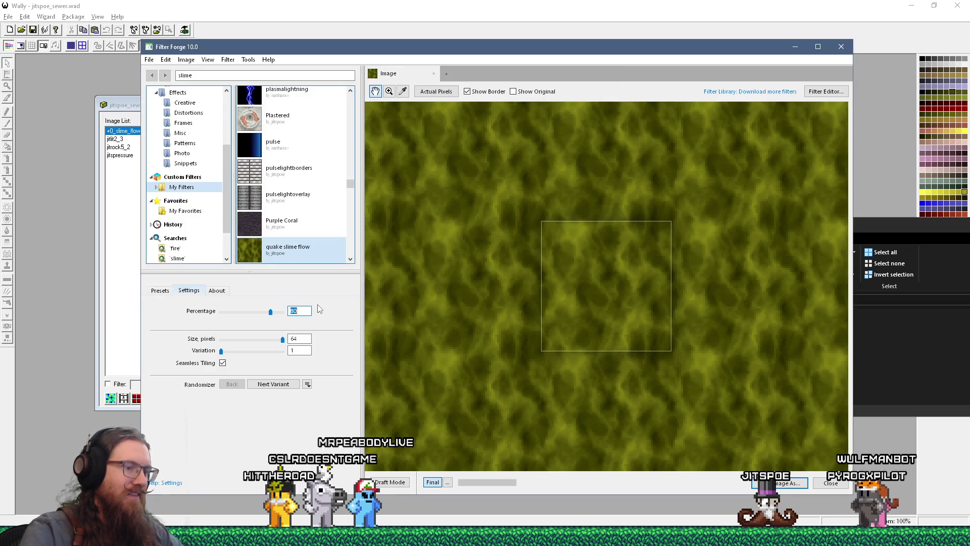
Step: Set Percentage to 90 and save the frame as +9_slime_flow.png
{"action": "type", "text": "90"}
{"action": "left_click", "coordinate": [149, 59]}
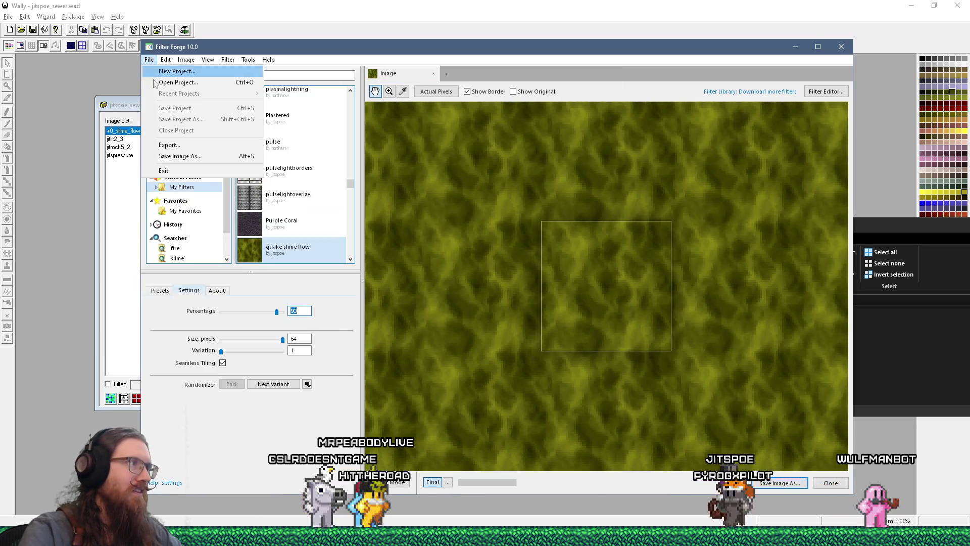
{"action": "left_click", "coordinate": [172, 156]}
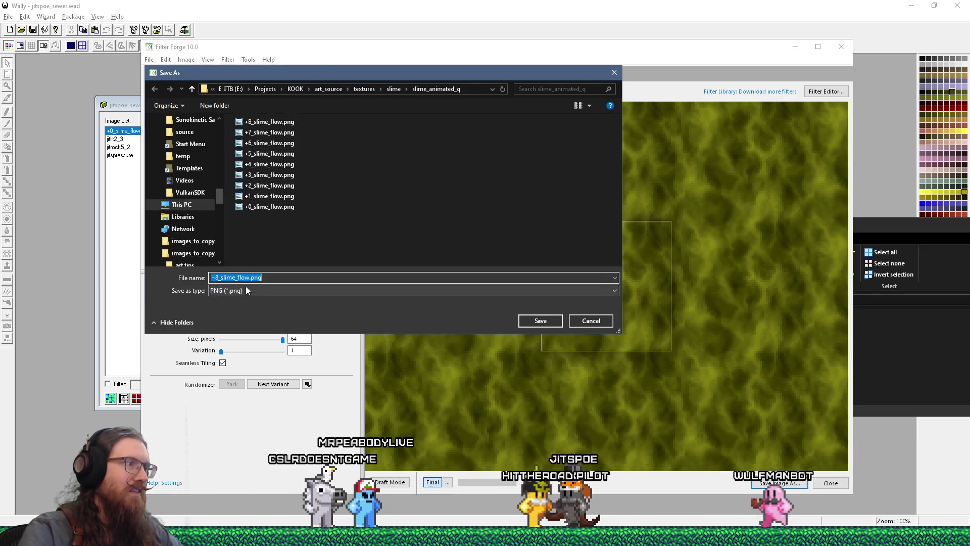
{"action": "left_click", "coordinate": [215, 278]}
{"action": "type", "text": "9"}
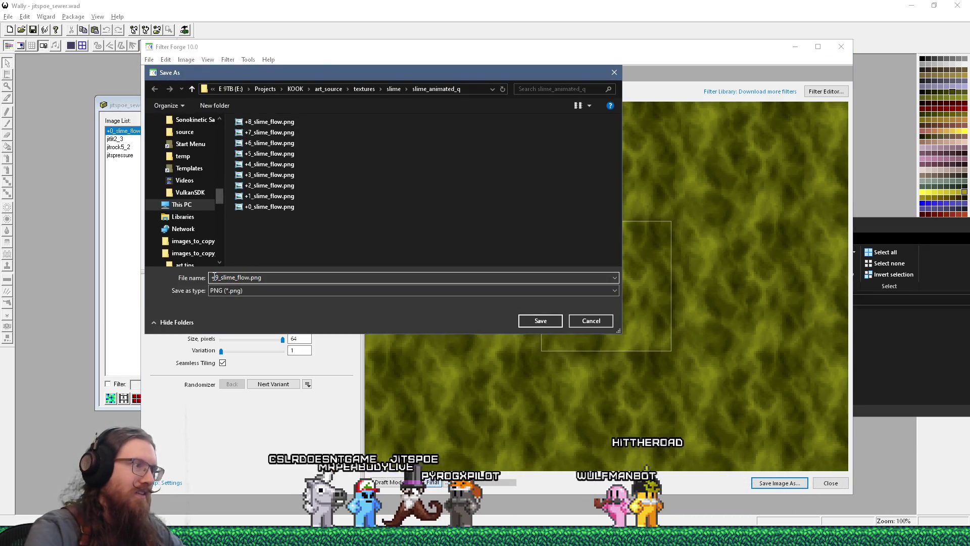
{"action": "left_click", "coordinate": [528, 320]}
{"action": "left_click", "coordinate": [495, 292]}
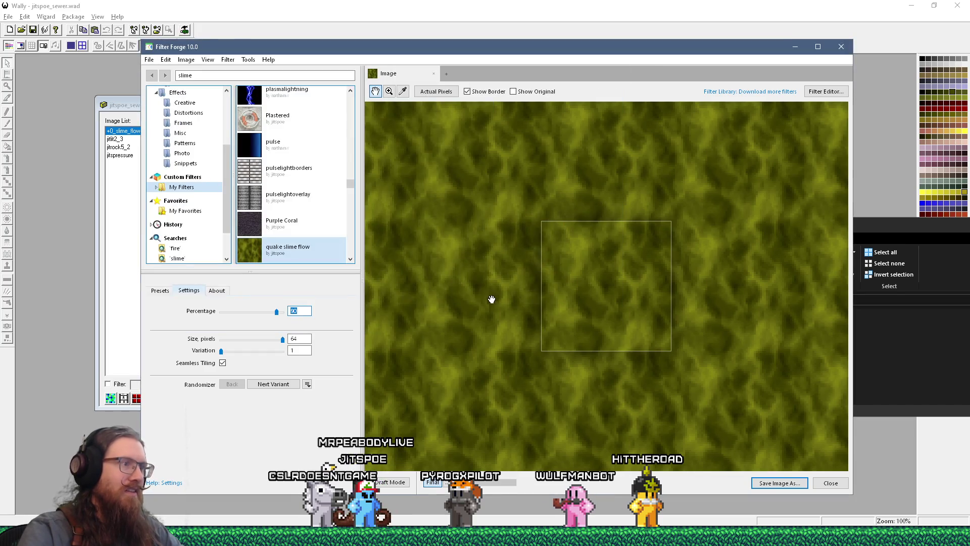
{"action": "key", "text": "alt+Tab"}
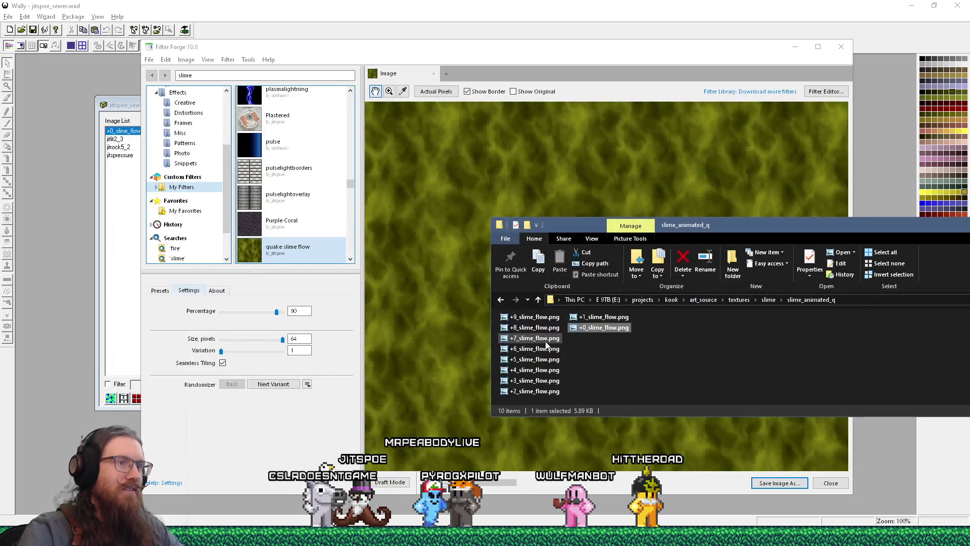
Step: Drag all ten slime_flow PNG frames into the Wally WAD and dismiss the duplicate-name warning
{"action": "key", "text": "ctrl+a"}
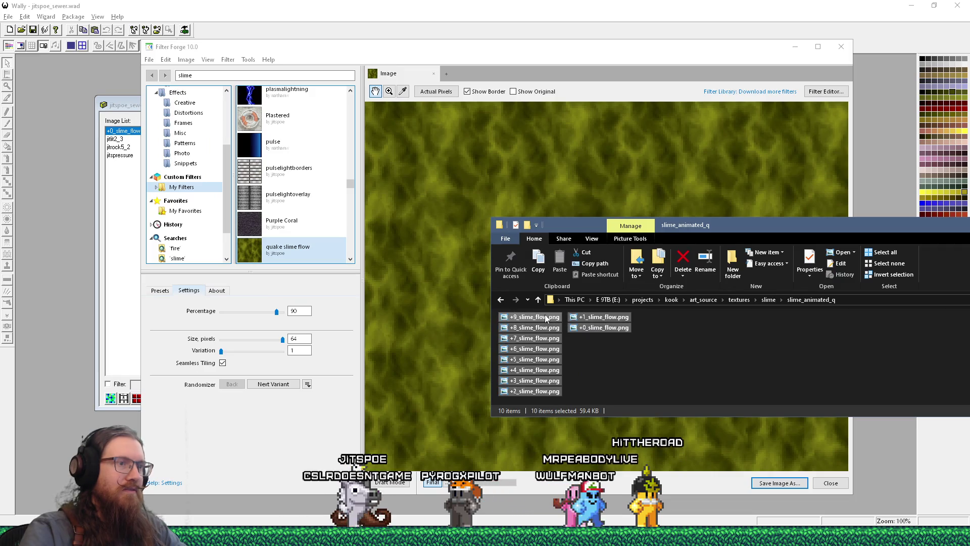
{"action": "mouse_move", "coordinate": [546, 317]}
{"action": "left_mouse_down"}
{"action": "mouse_move", "coordinate": [444, 32]}
{"action": "mouse_move", "coordinate": [526, 202]}
{"action": "mouse_move", "coordinate": [482, 187]}
{"action": "left_mouse_up"}
{"action": "left_click", "coordinate": [485, 302]}
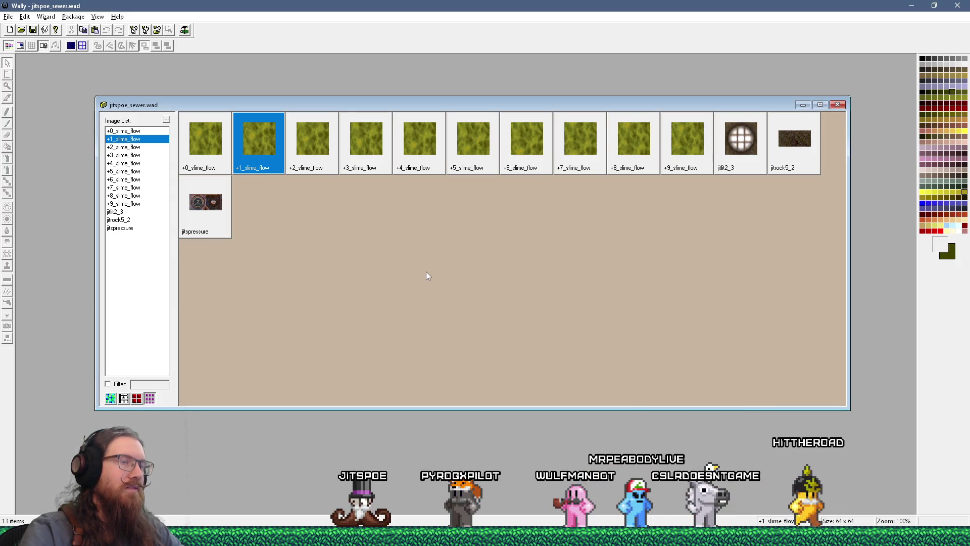
Step: Start saving jitspoe_sewer.wad under a name, decline replacing it, and cancel
{"action": "left_click", "coordinate": [8, 16]}
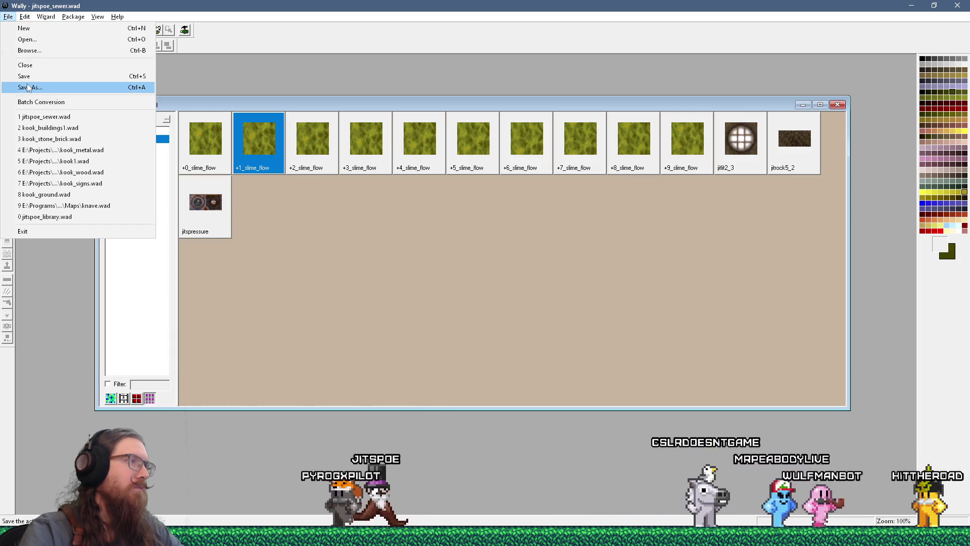
{"action": "left_click", "coordinate": [28, 87]}
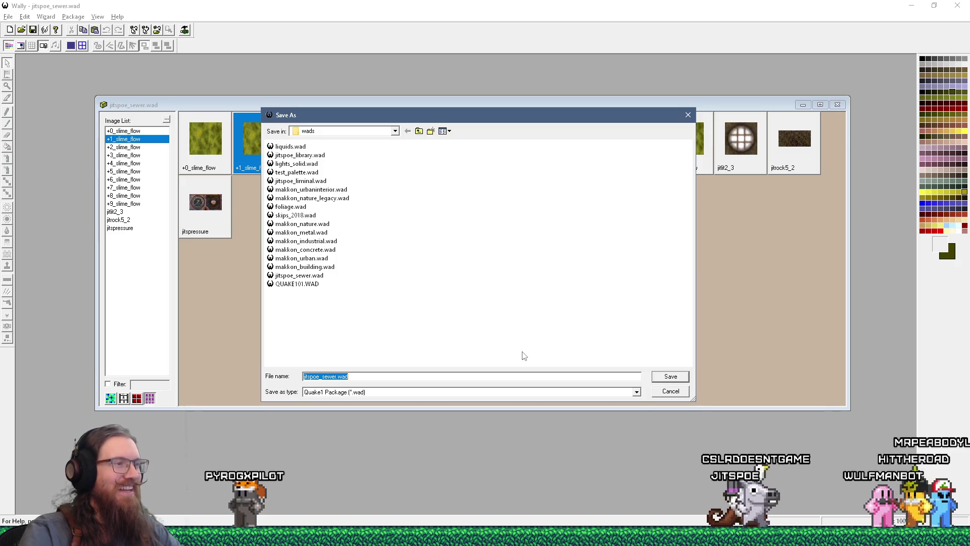
{"action": "left_click", "coordinate": [655, 378]}
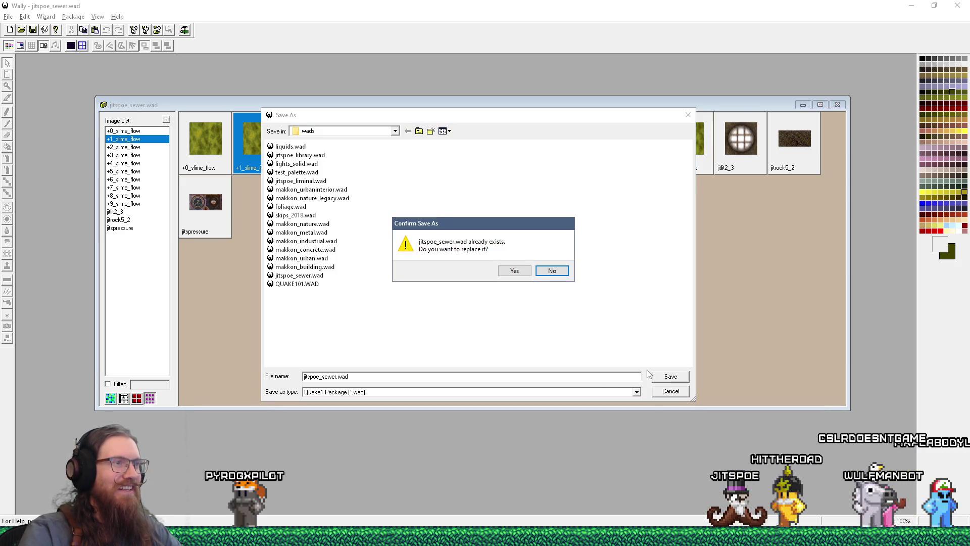
{"action": "left_click", "coordinate": [552, 271]}
{"action": "left_click", "coordinate": [664, 393]}
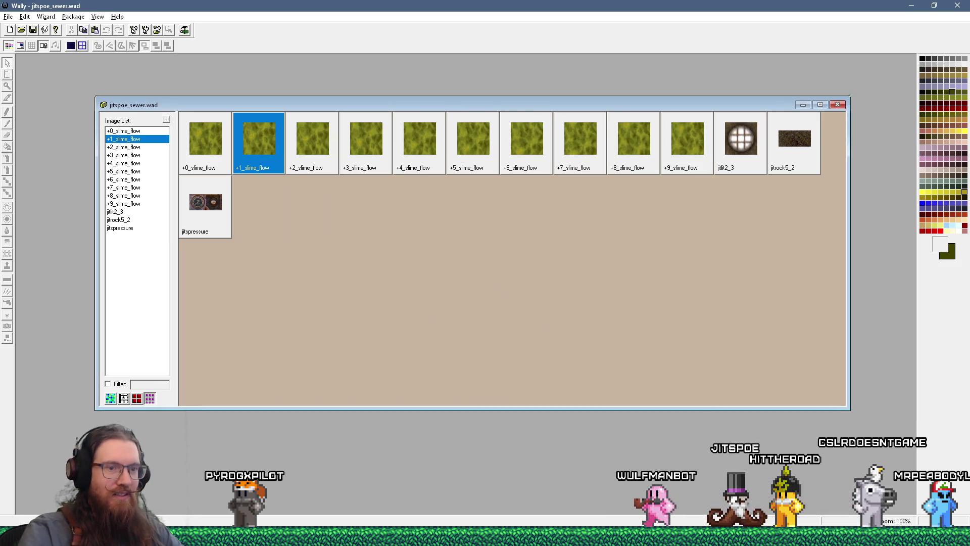
Step: Switch to the TrenchBroom window showing sj3_jitspoe_1a.map
{"action": "mouse_move", "coordinate": [776, 538]}
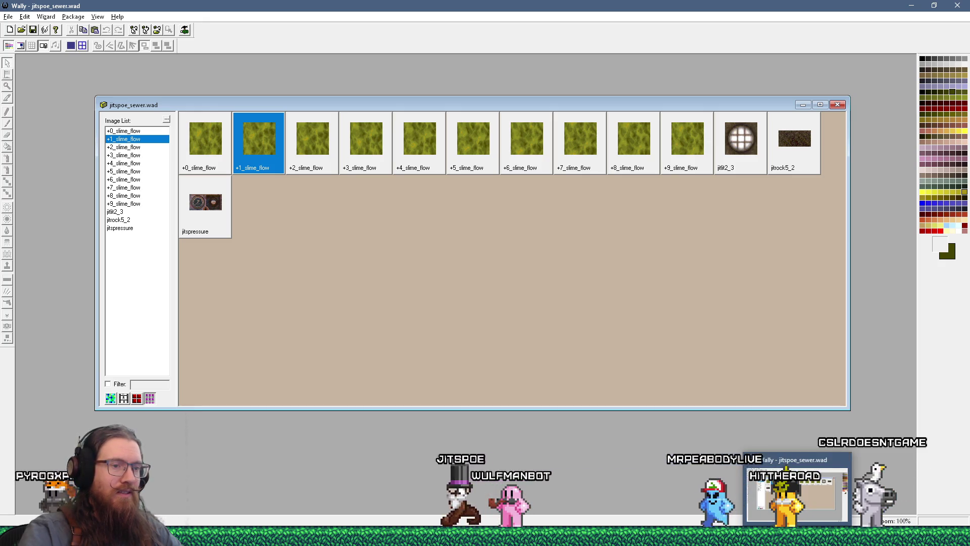
{"action": "left_click", "coordinate": [553, 538]}
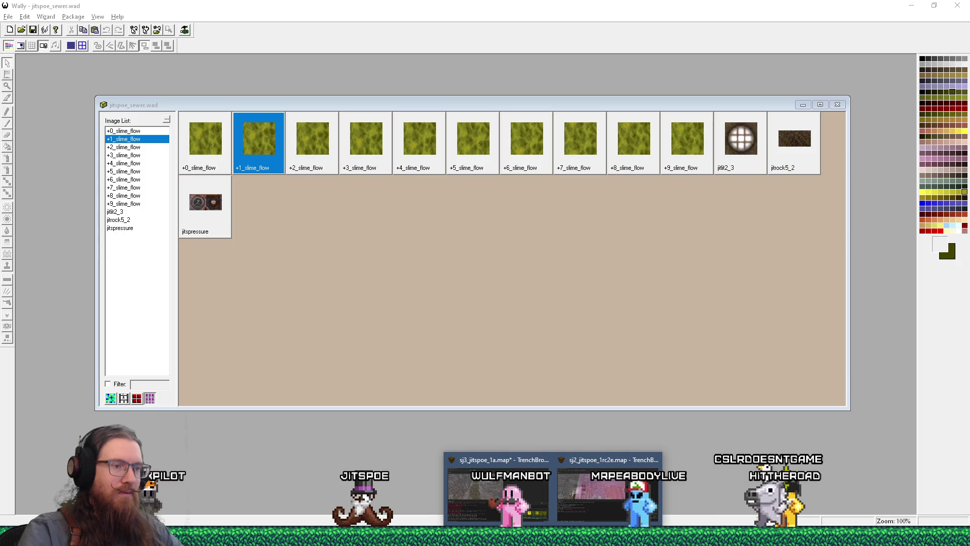
{"action": "left_click", "coordinate": [498, 488]}
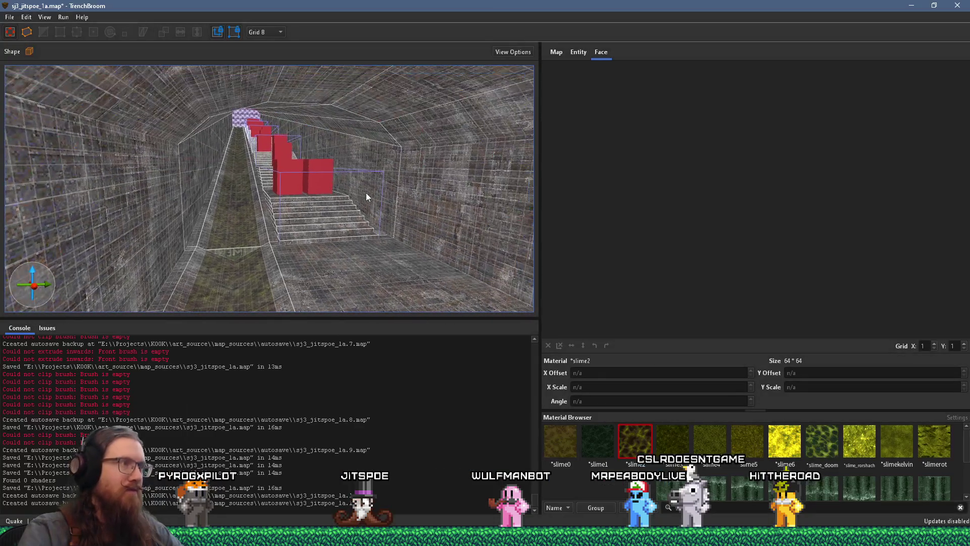
Step: Check the worldspawn WAD list and reload the entity definitions and materials
{"action": "left_click", "coordinate": [576, 52]}
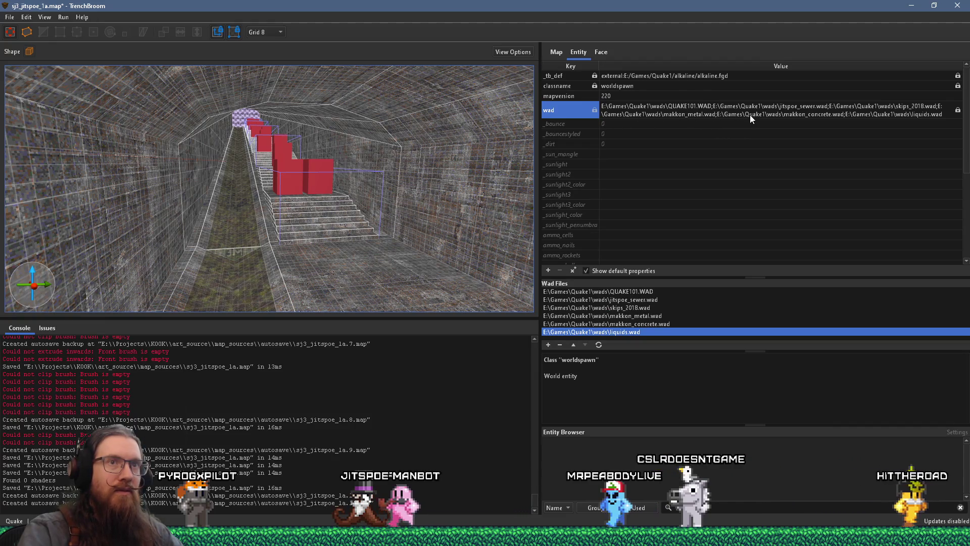
{"action": "left_click", "coordinate": [10, 17]}
{"action": "left_click", "coordinate": [98, 192]}
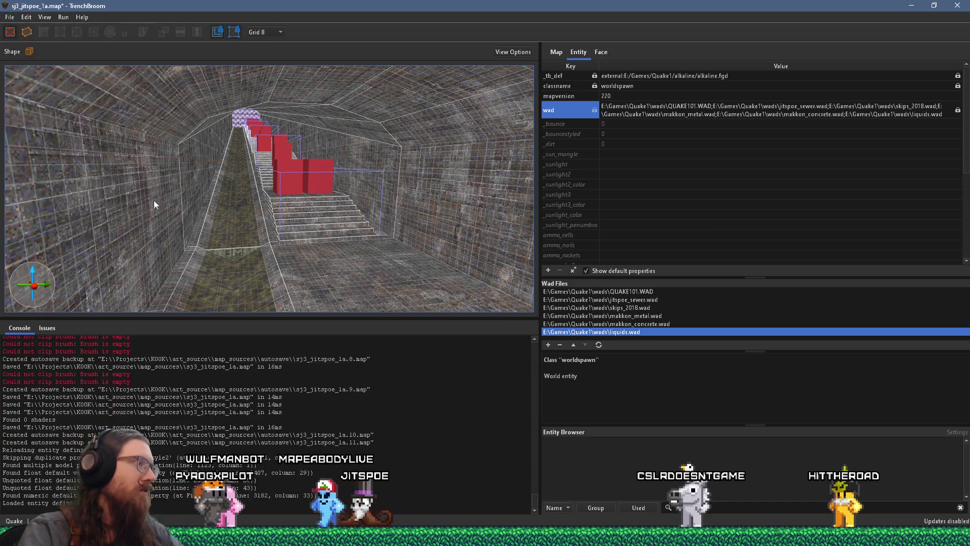
Step: Select the sewer channel's dark floor brush in the 3D view
{"action": "scroll", "coordinate": [294, 216], "scroll_direction": "up", "scroll_amount": 5}
{"action": "scroll", "coordinate": [293, 216], "scroll_direction": "up", "scroll_amount": 4}
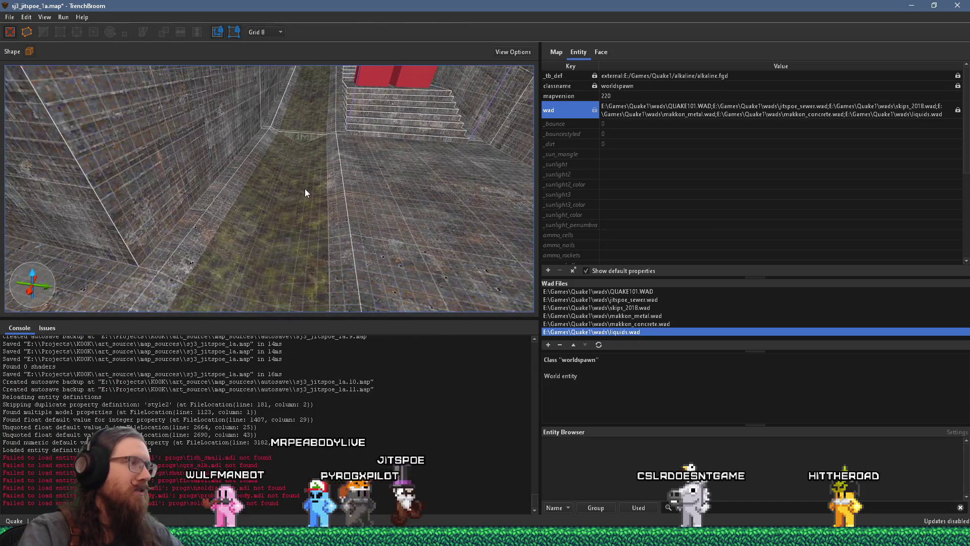
{"action": "left_click", "coordinate": [305, 188]}
{"action": "scroll", "coordinate": [296, 197], "scroll_direction": "down", "scroll_amount": 5}
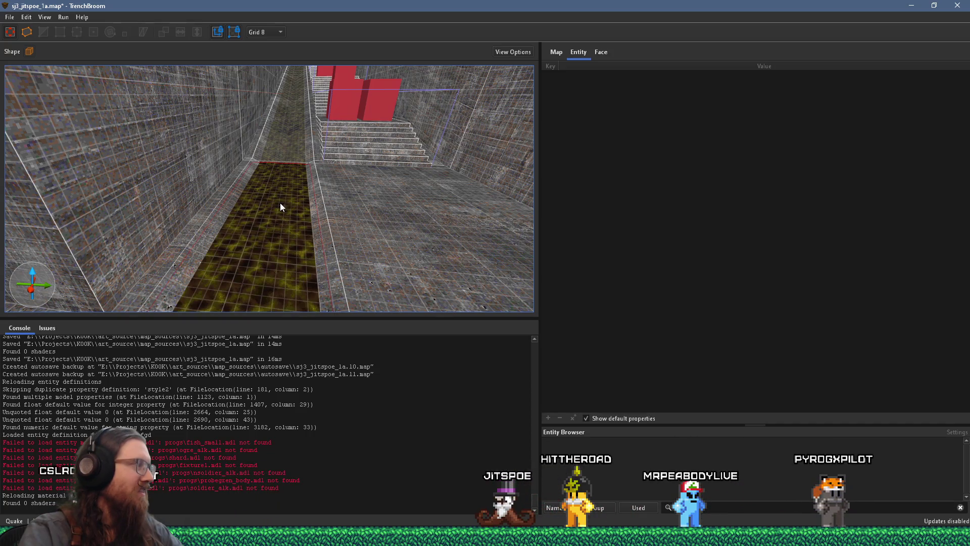
{"action": "left_click", "coordinate": [601, 53]}
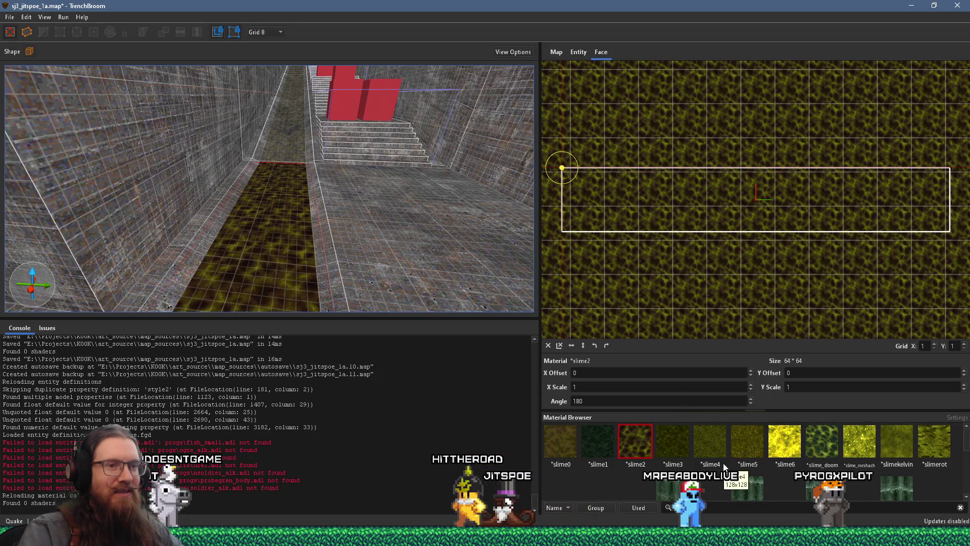
Step: Search 'slime' and apply +0_slime_flow to both channel floor strips
{"action": "type", "text": "slime"}
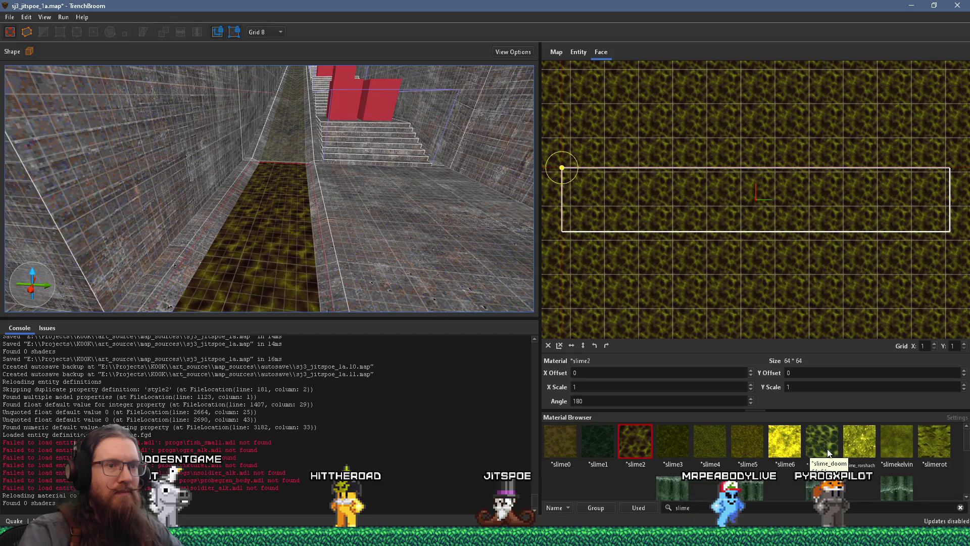
{"action": "scroll", "coordinate": [828, 451], "scroll_direction": "down", "scroll_amount": 2}
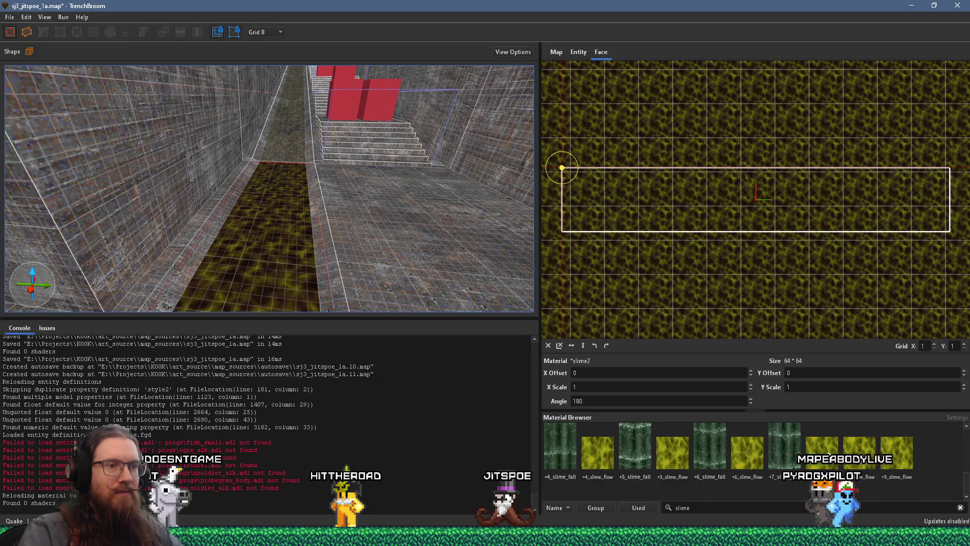
{"action": "scroll", "coordinate": [783, 461], "scroll_direction": "down", "scroll_amount": 2}
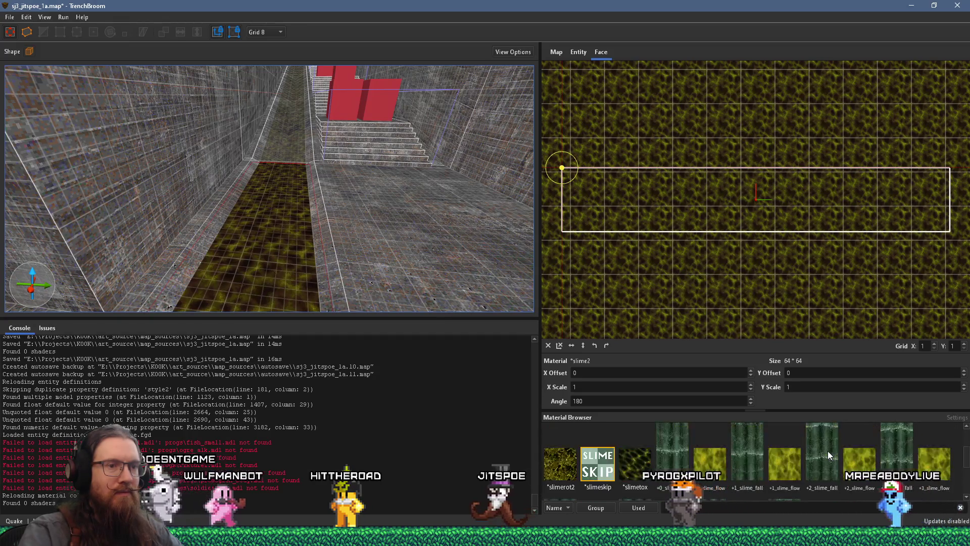
{"action": "left_click", "coordinate": [718, 467]}
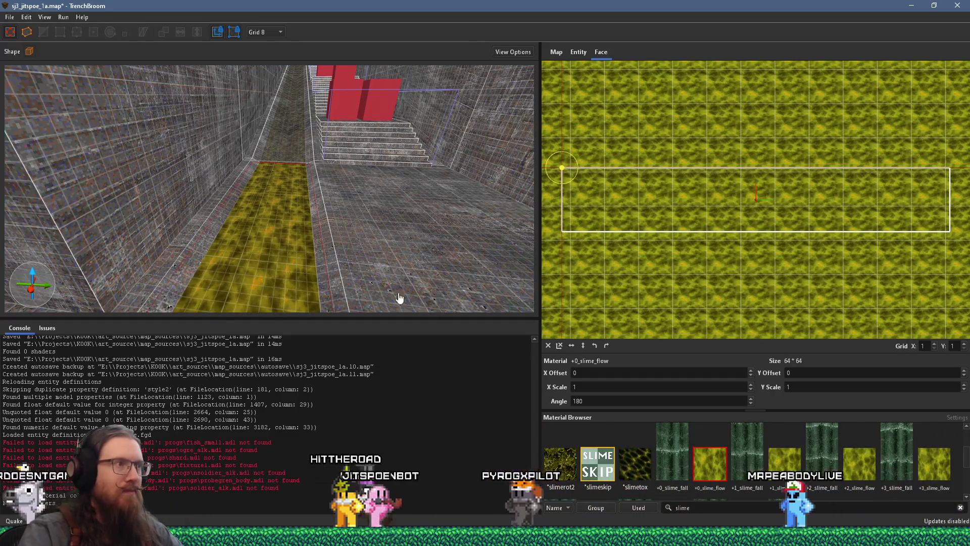
{"action": "left_click", "coordinate": [284, 144], "text": "alt"}
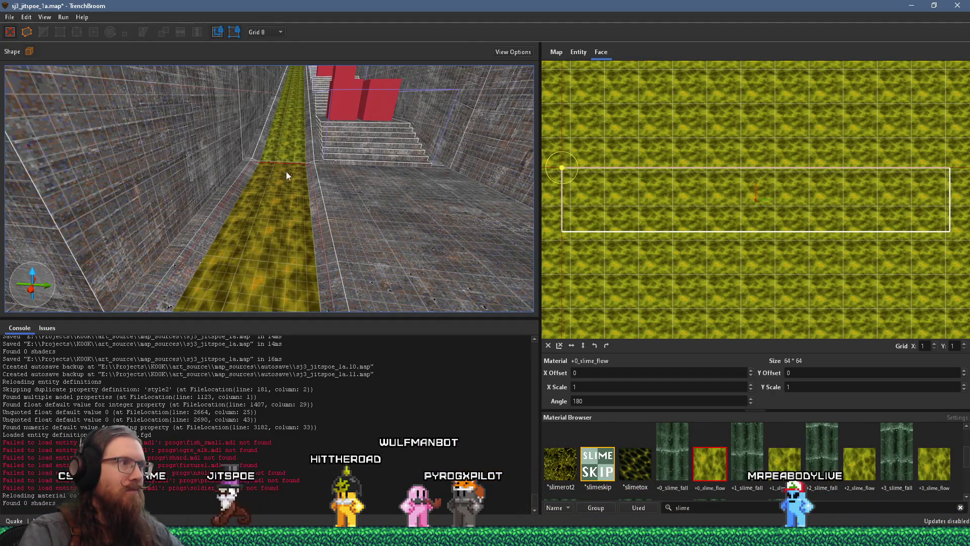
Step: Save the map and start compiling it from the compile settings
{"action": "left_click", "coordinate": [10, 17]}
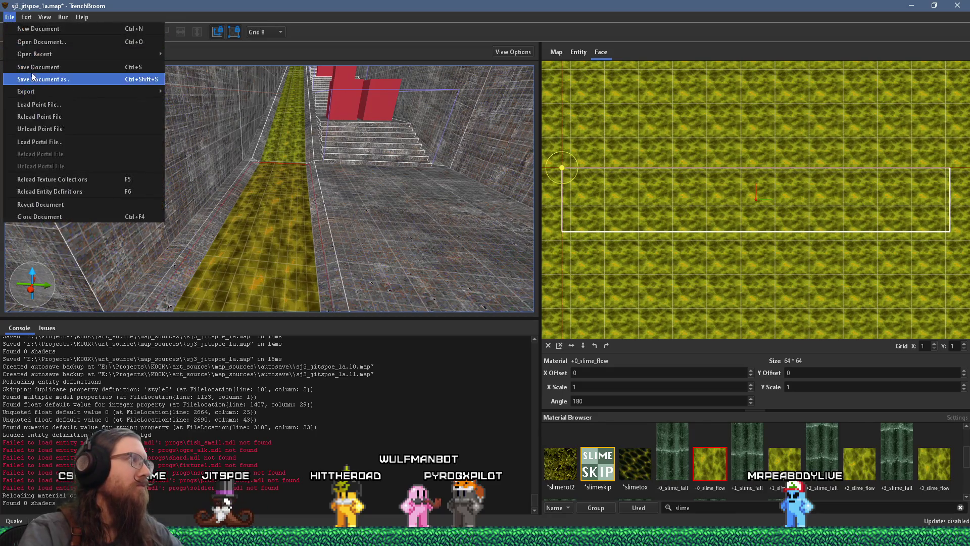
{"action": "left_click", "coordinate": [56, 67]}
{"action": "left_click", "coordinate": [61, 18]}
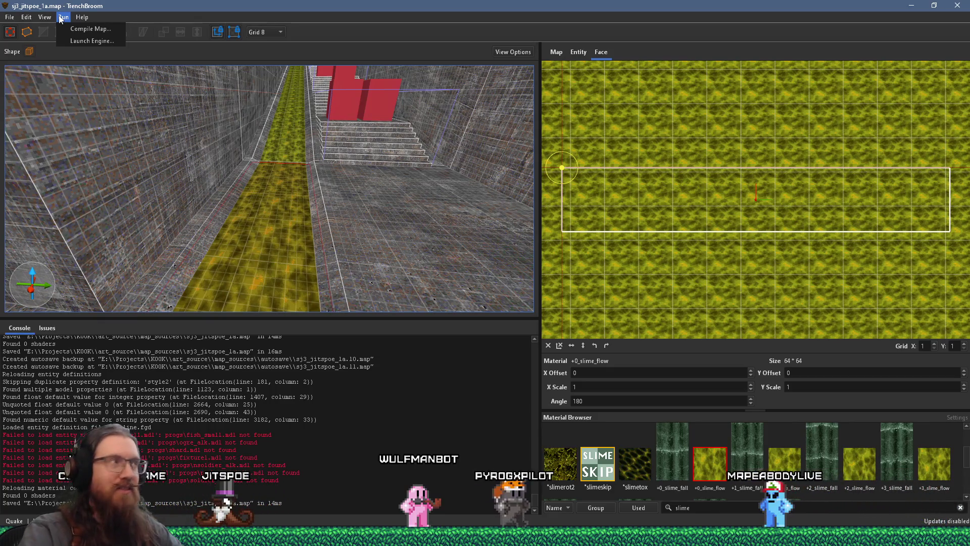
{"action": "left_click", "coordinate": [72, 31]}
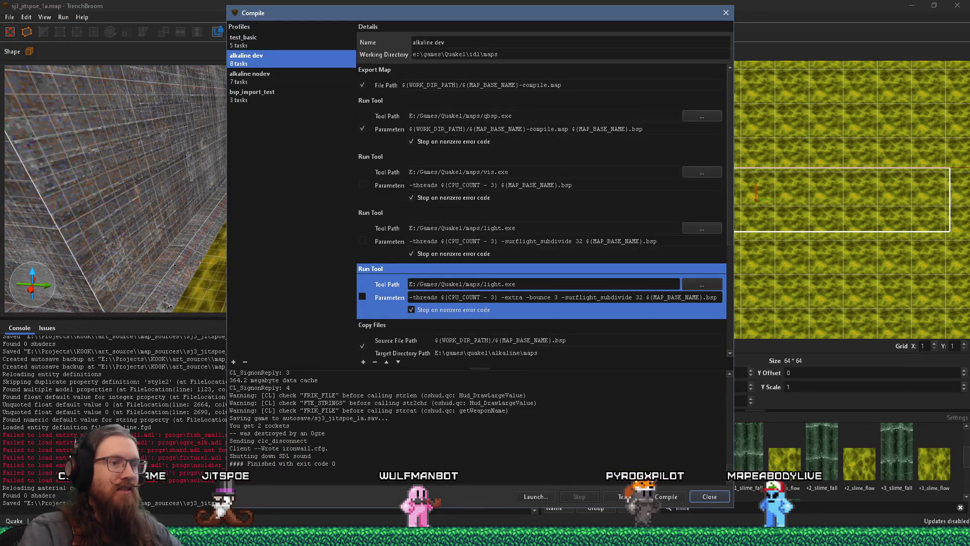
{"action": "left_click", "coordinate": [666, 497]}
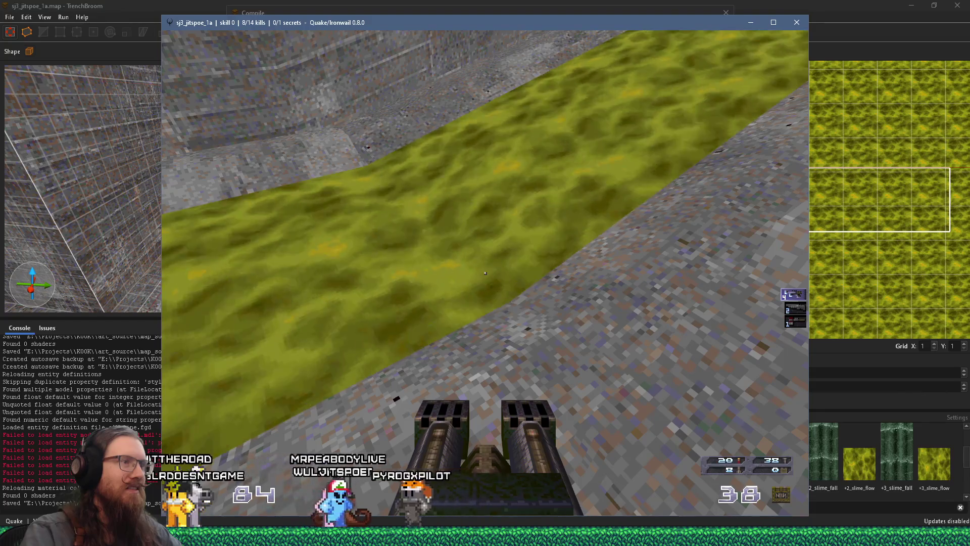
Step: Walk down the slime-floored channel past the corpse to inspect the texture
{"action": "mouse_move", "coordinate": [485, 273]}
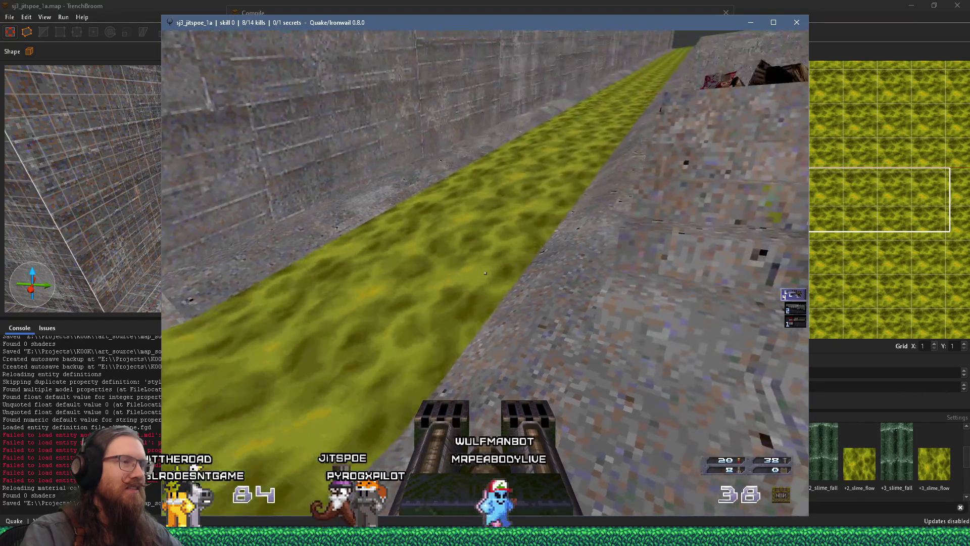
{"action": "key", "text": "w"}
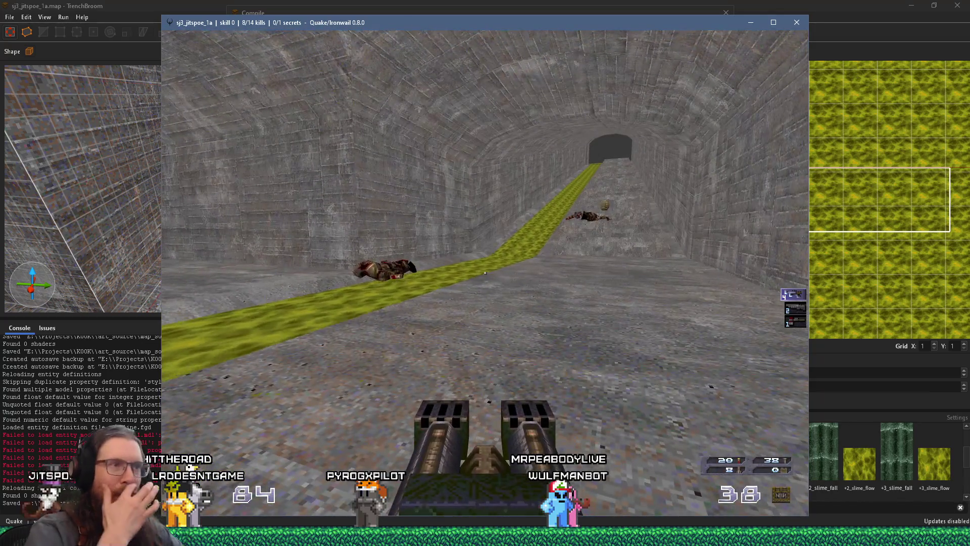
{"action": "key", "text": "w"}
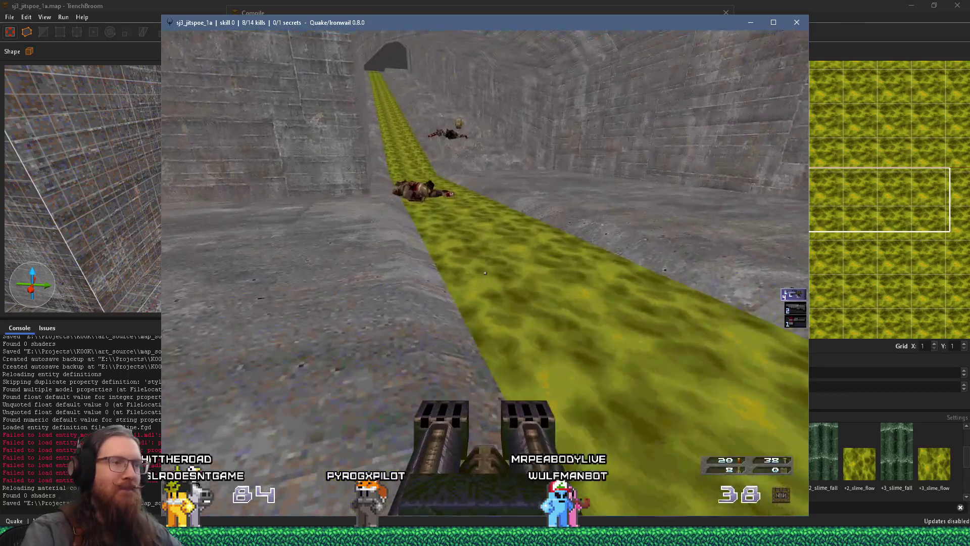
{"action": "key", "text": "w"}
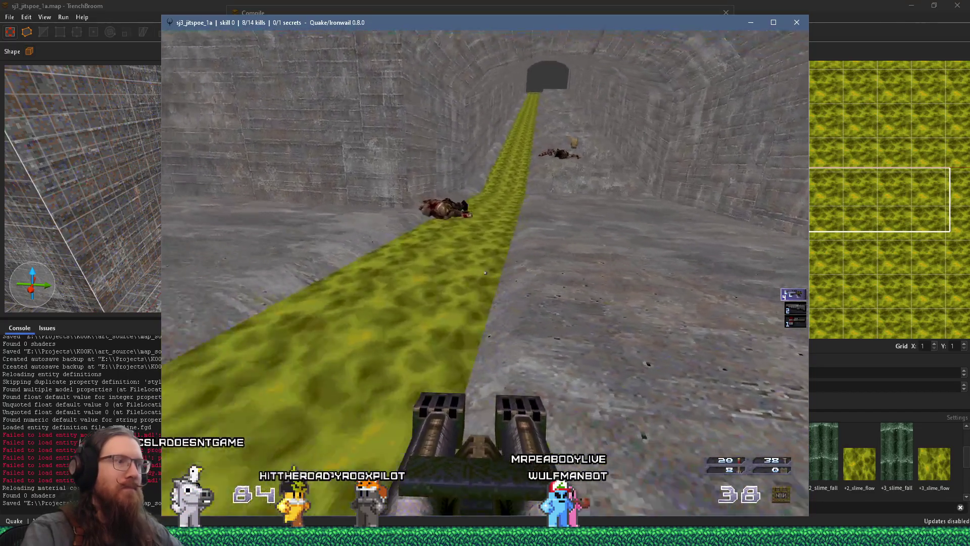
{"action": "key", "text": "w"}
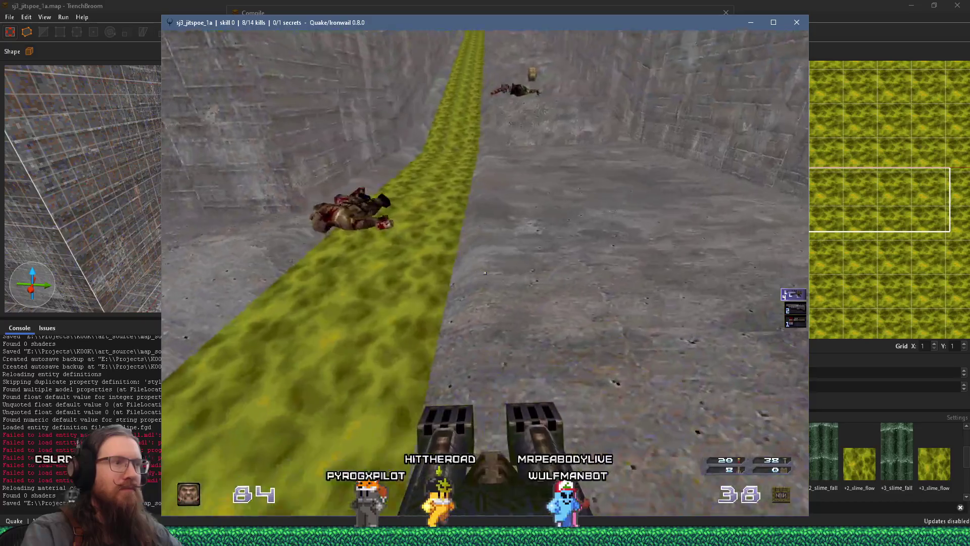
{"action": "key", "text": "w"}
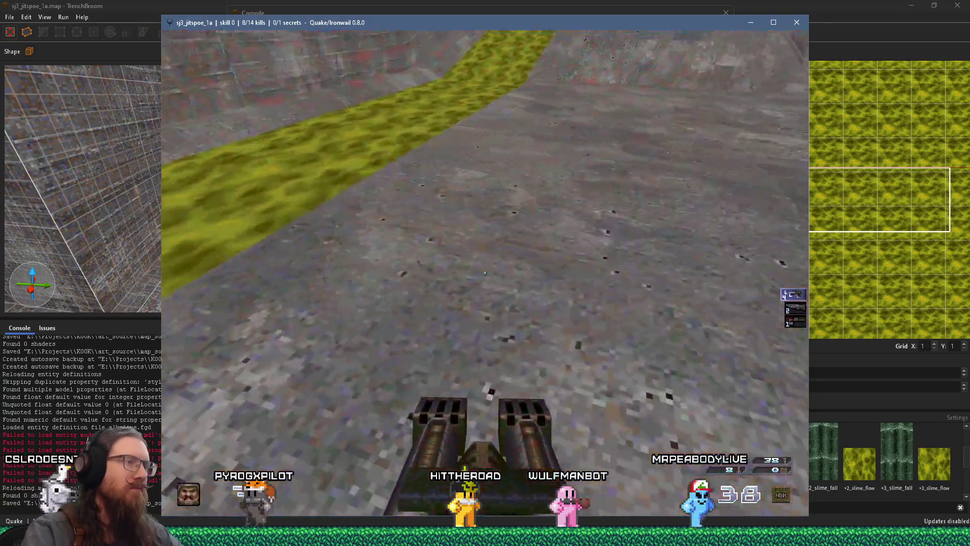
Step: Quit Ironwail by entering 'quit' in the game console
{"action": "key", "text": "grave"}
{"action": "type", "text": "quit"}
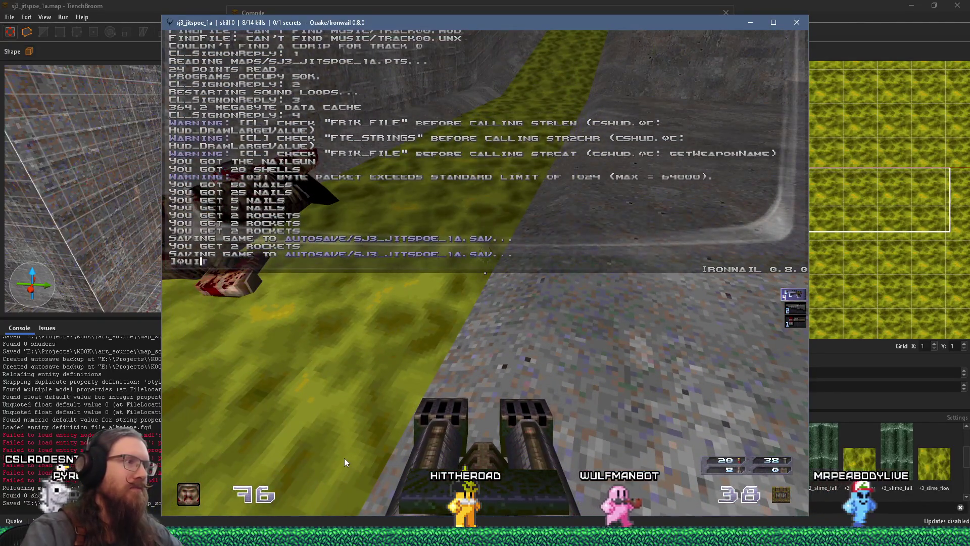
{"action": "key", "text": "Return"}
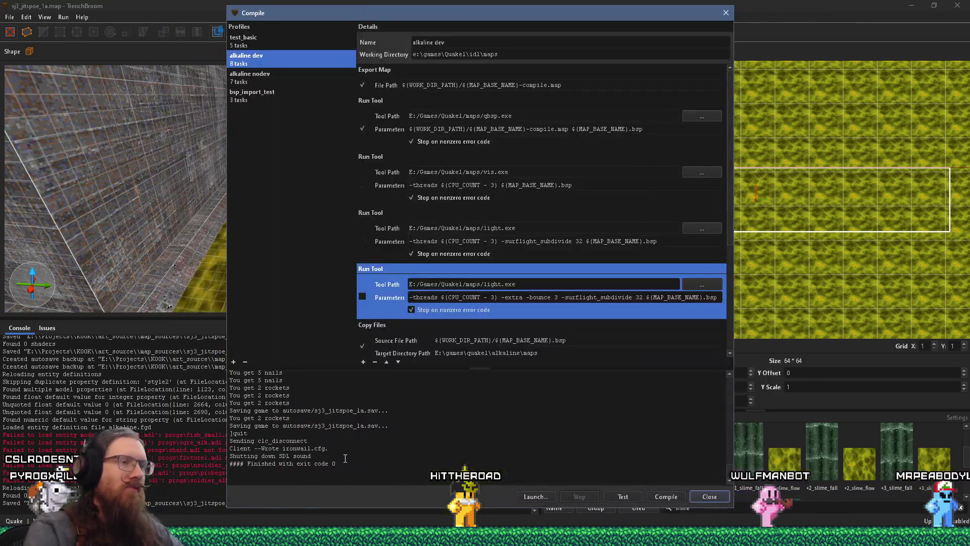
Step: Close the Compile window and look over the slime floor toward the stairs
{"action": "left_click", "coordinate": [726, 13]}
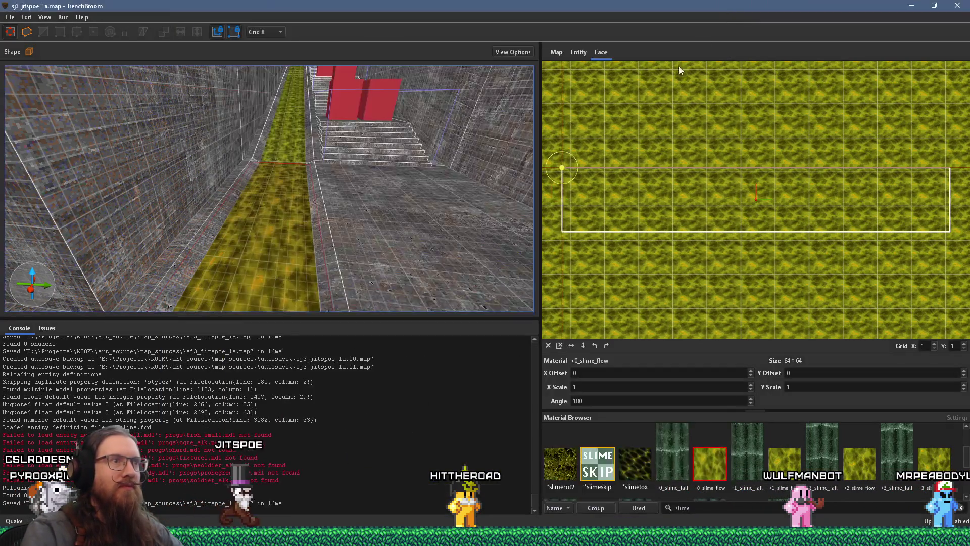
{"action": "scroll", "coordinate": [350, 235], "scroll_direction": "up", "scroll_amount": 5}
{"action": "mouse_move", "coordinate": [332, 209]}
{"action": "left_mouse_down"}
{"action": "mouse_move", "coordinate": [323, 217]}
{"action": "mouse_move", "coordinate": [323, 187]}
{"action": "left_mouse_up"}
{"action": "scroll", "coordinate": [278, 159], "scroll_direction": "up", "scroll_amount": 2}
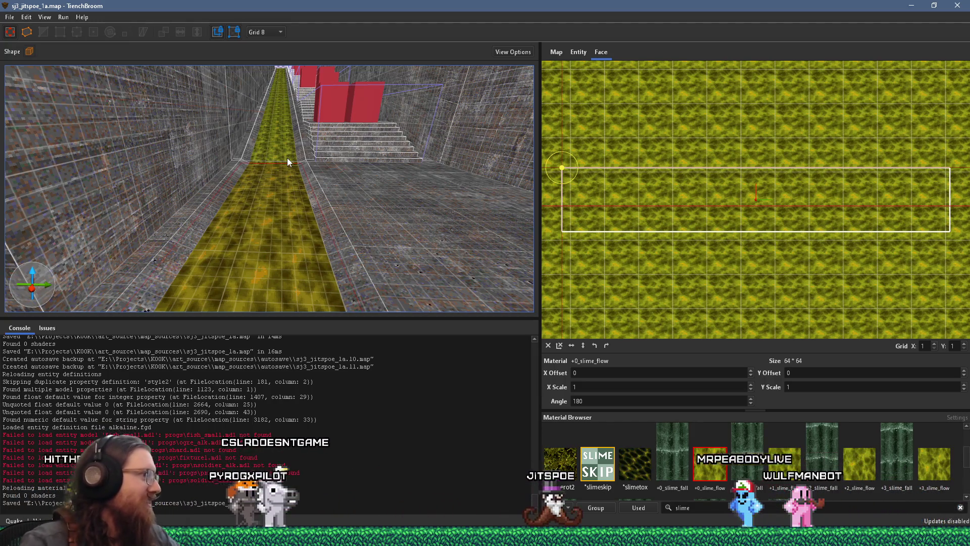
{"action": "key", "text": "alt+Tab"}
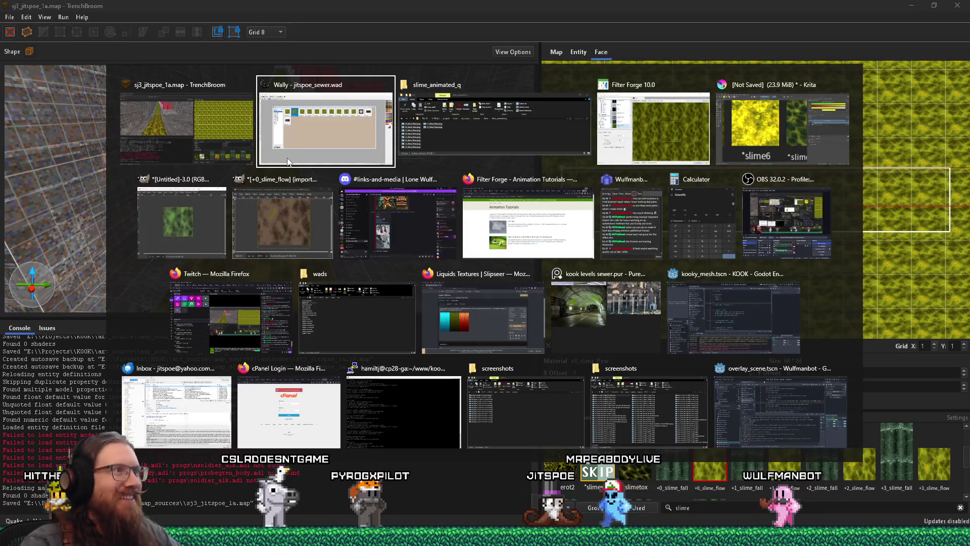
Step: Switch to Filter Forge and choose Image > Blank to start a 64×64 image
{"action": "key", "text": "alt+Tab"}
{"action": "key", "text": "alt+Tab"}
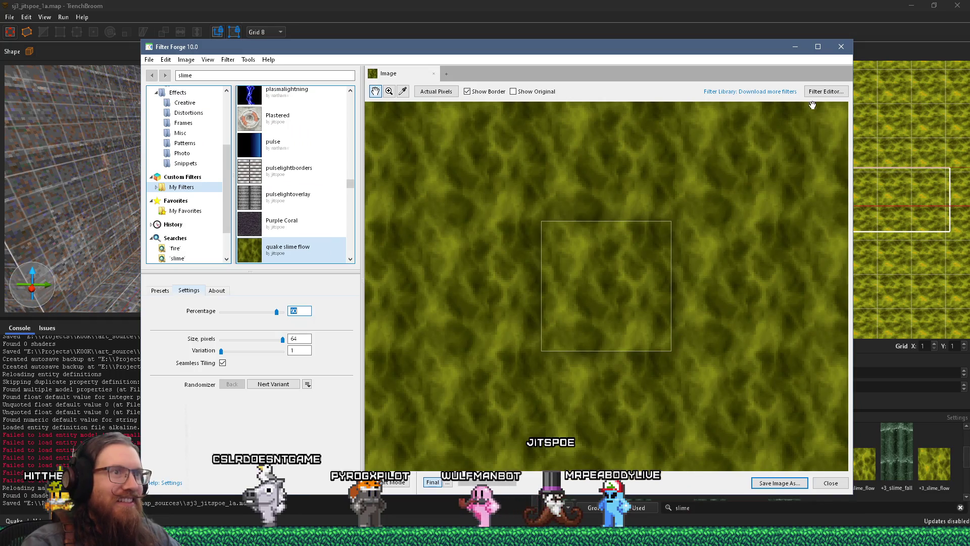
{"action": "left_click", "coordinate": [149, 60]}
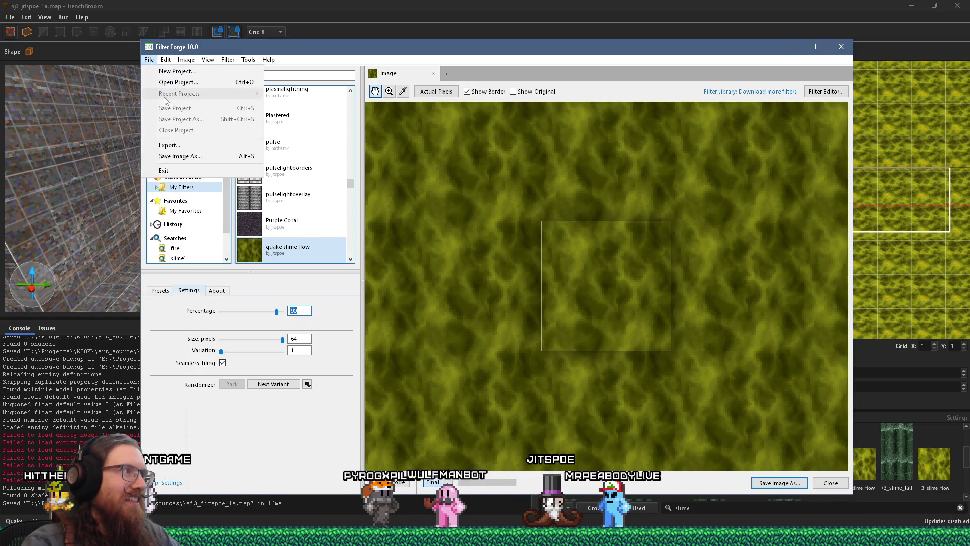
{"action": "left_click", "coordinate": [146, 60]}
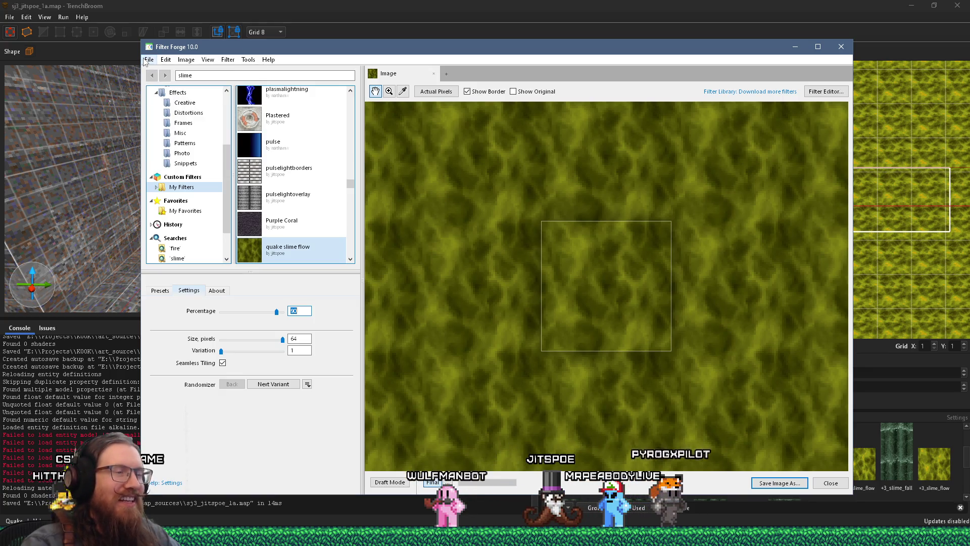
{"action": "left_click", "coordinate": [146, 60]}
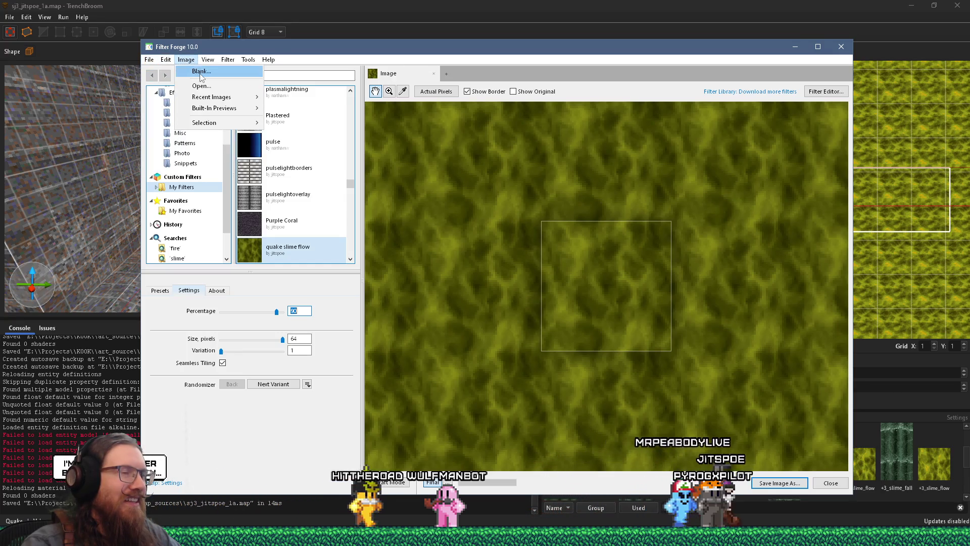
{"action": "left_click", "coordinate": [199, 71]}
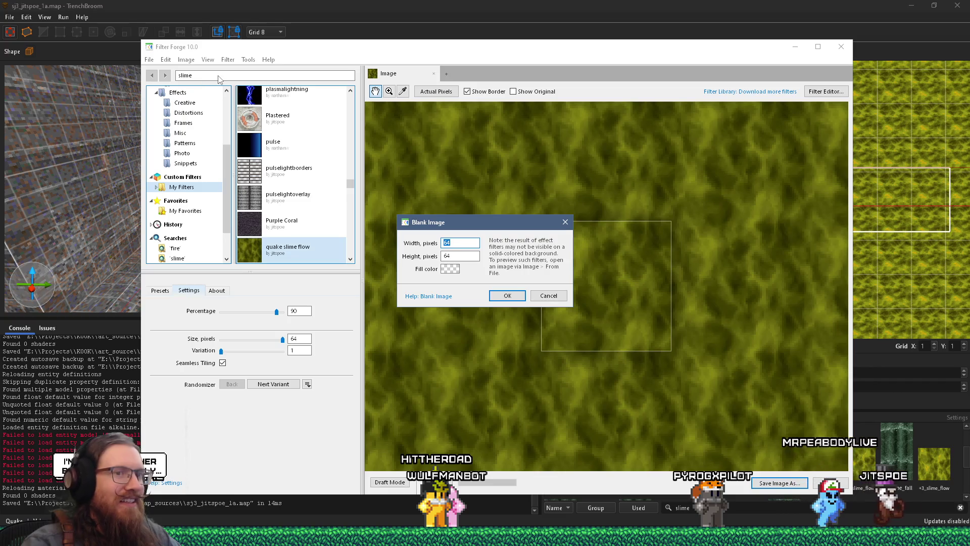
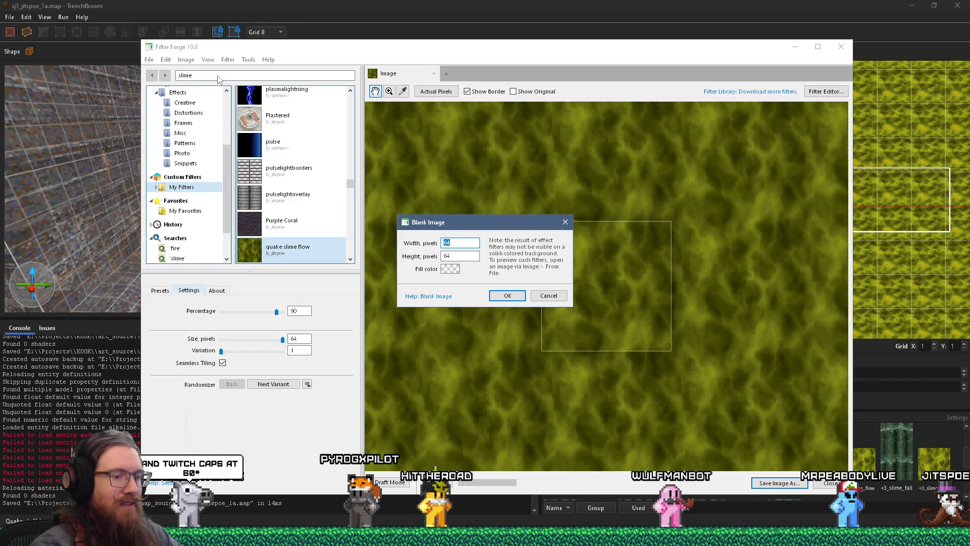
Step: Render the quake slime flow filter on a new 128×256 blank image and start editing the filter
{"action": "type", "text": "8"}
{"action": "key", "text": "Tab"}
{"action": "type", "text": "256"}
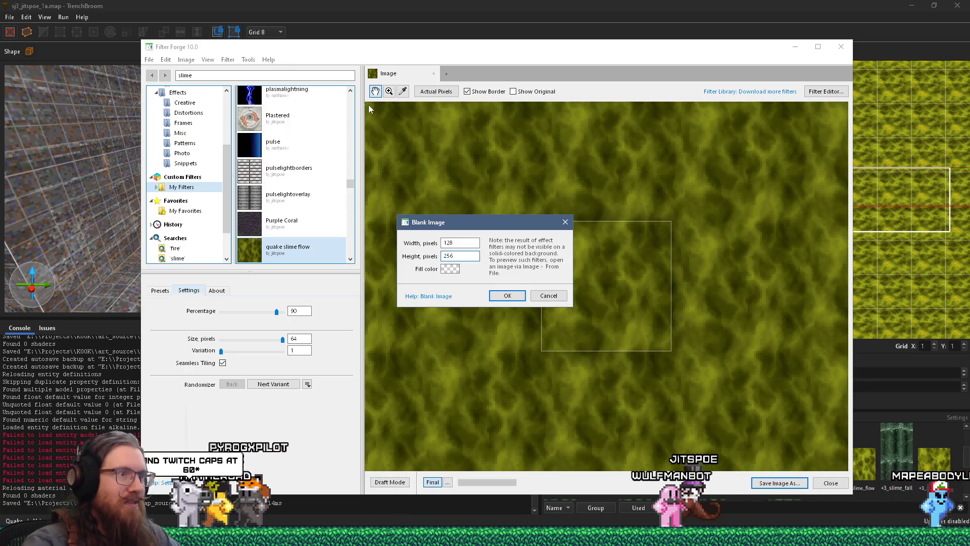
{"action": "left_click", "coordinate": [508, 296]}
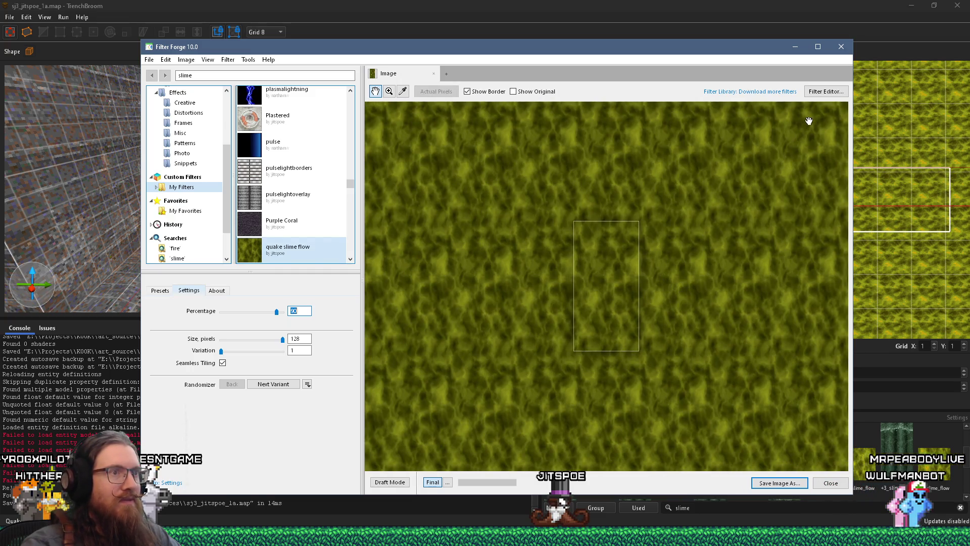
{"action": "left_click", "coordinate": [826, 91]}
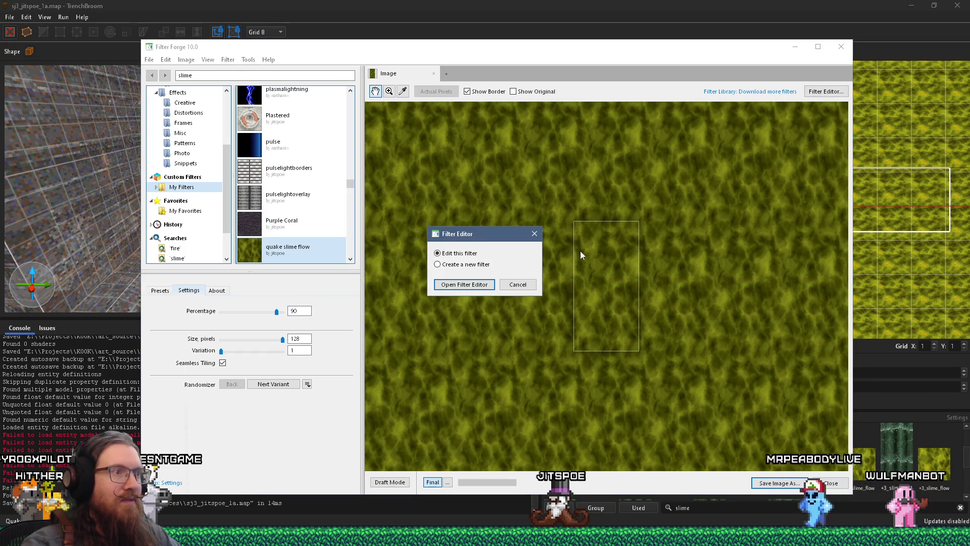
Step: In the filter's node graph, lower the Cells Scale to 230 and raise Stretch to 14
{"action": "left_click", "coordinate": [464, 284]}
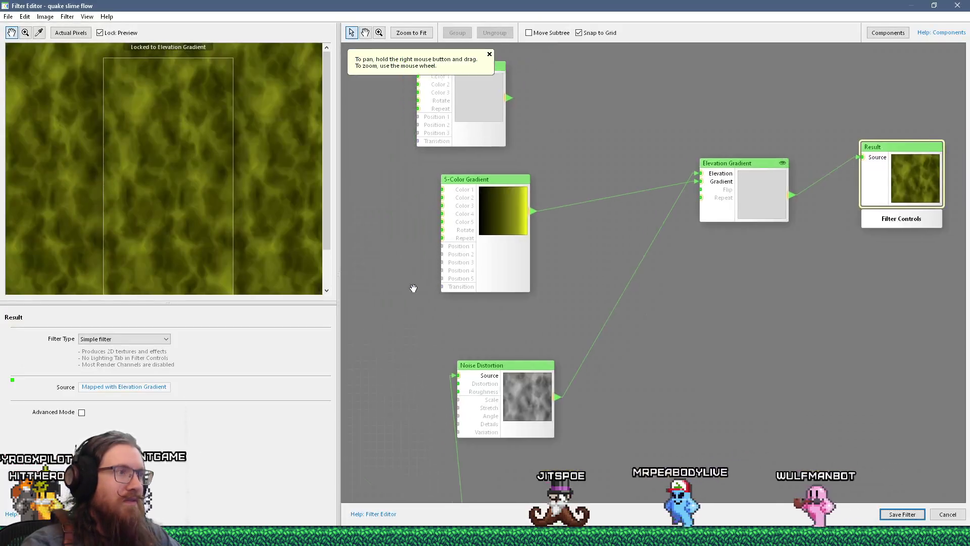
{"action": "mouse_move", "coordinate": [414, 288]}
{"action": "left_mouse_down"}
{"action": "mouse_move", "coordinate": [542, 254]}
{"action": "mouse_move", "coordinate": [702, 180]}
{"action": "left_mouse_up"}
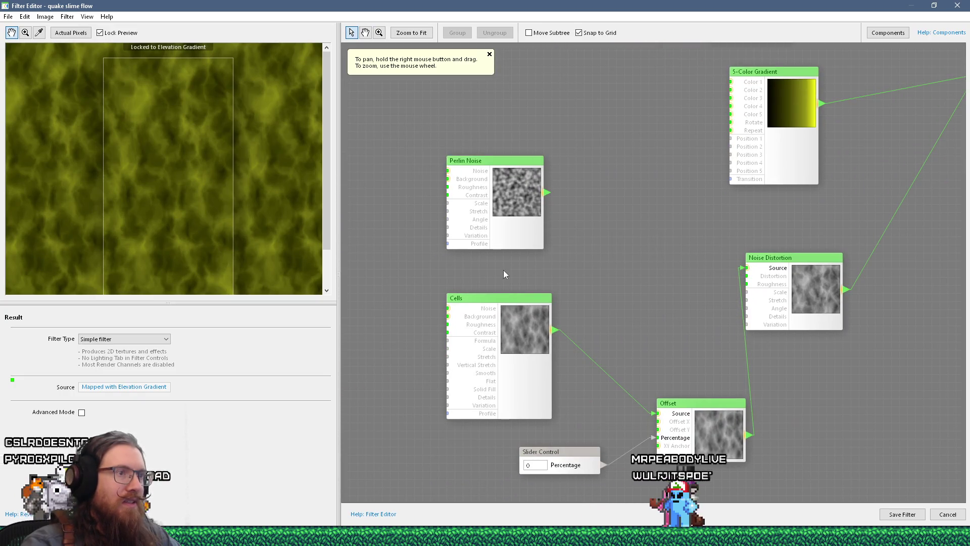
{"action": "left_click", "coordinate": [485, 300]}
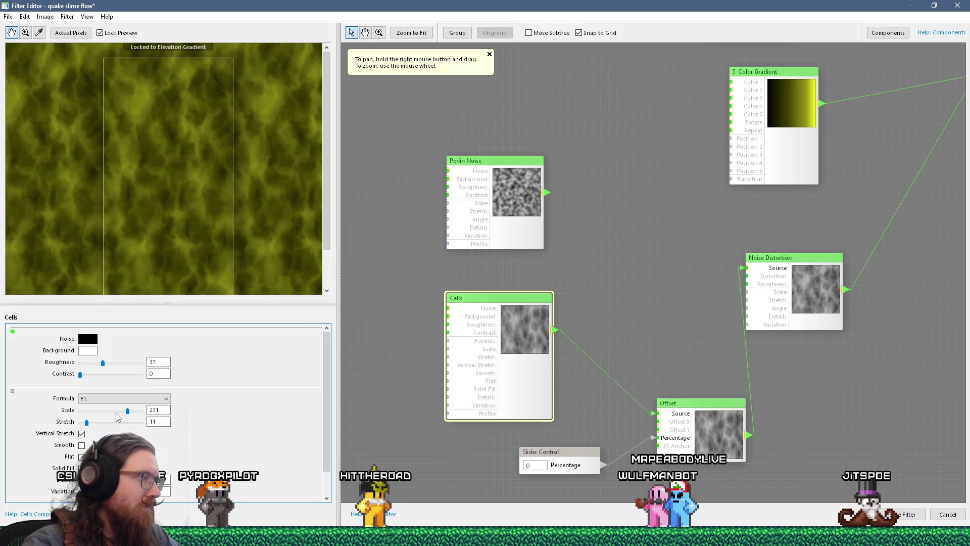
{"action": "left_click_drag", "start_coordinate": [128, 411], "coordinate": [122, 411]}
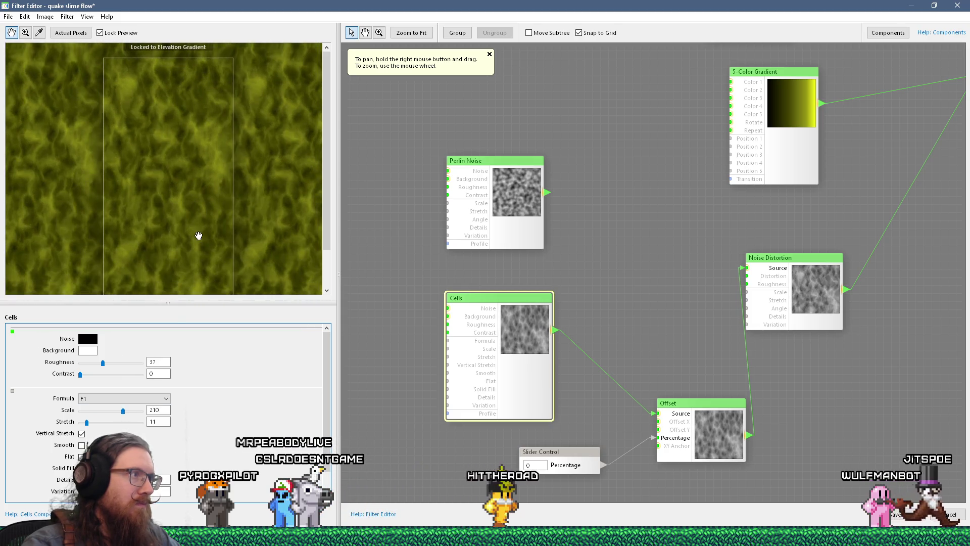
{"action": "scroll", "coordinate": [192, 225], "scroll_direction": "down", "scroll_amount": 2}
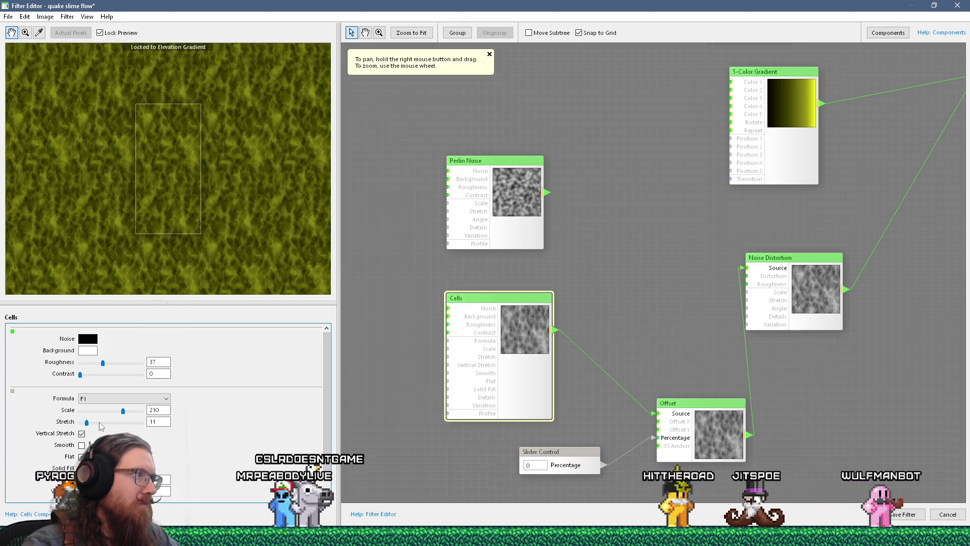
{"action": "left_click_drag", "start_coordinate": [87, 423], "coordinate": [89, 424]}
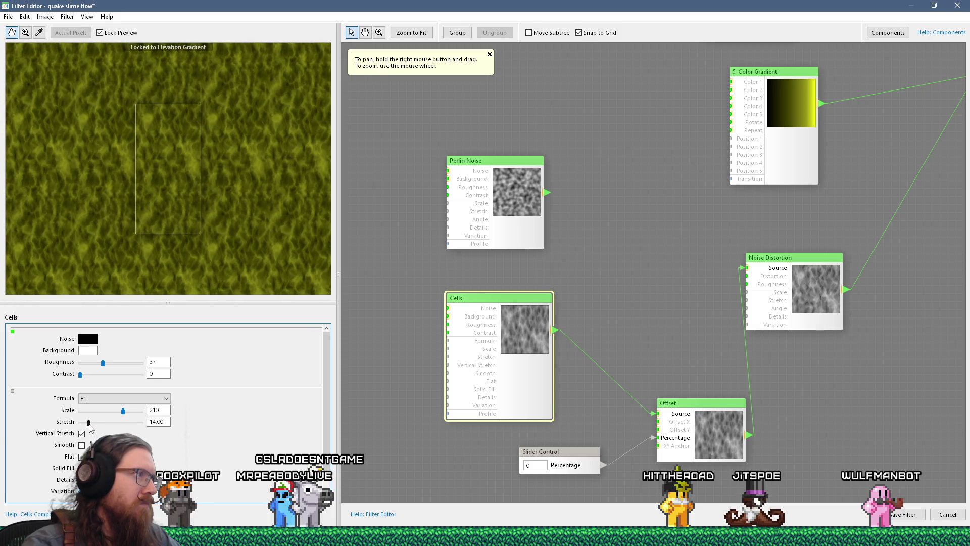
{"action": "scroll", "coordinate": [175, 437], "scroll_direction": "down", "scroll_amount": 1}
{"action": "scroll", "coordinate": [210, 246], "scroll_direction": "down", "scroll_amount": 4}
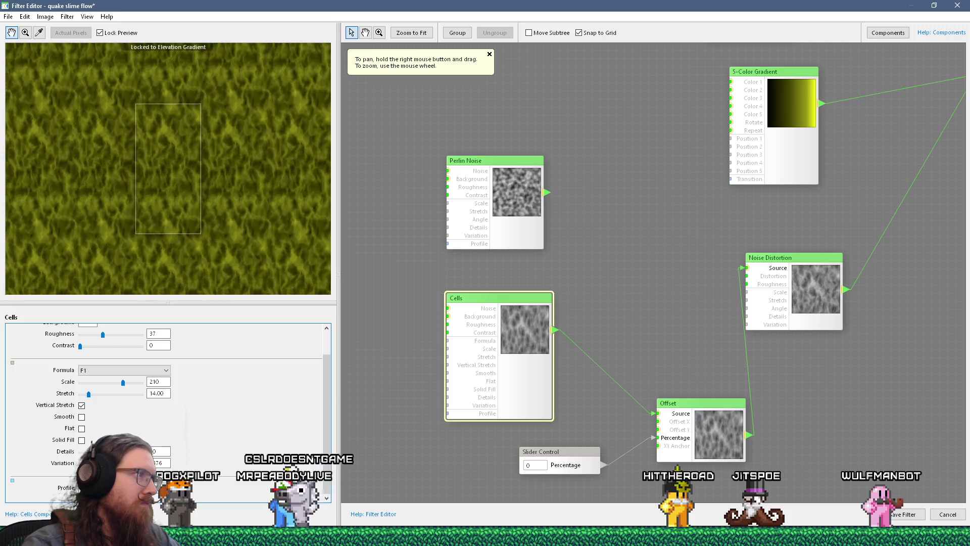
{"action": "scroll", "coordinate": [210, 246], "scroll_direction": "up", "scroll_amount": 4}
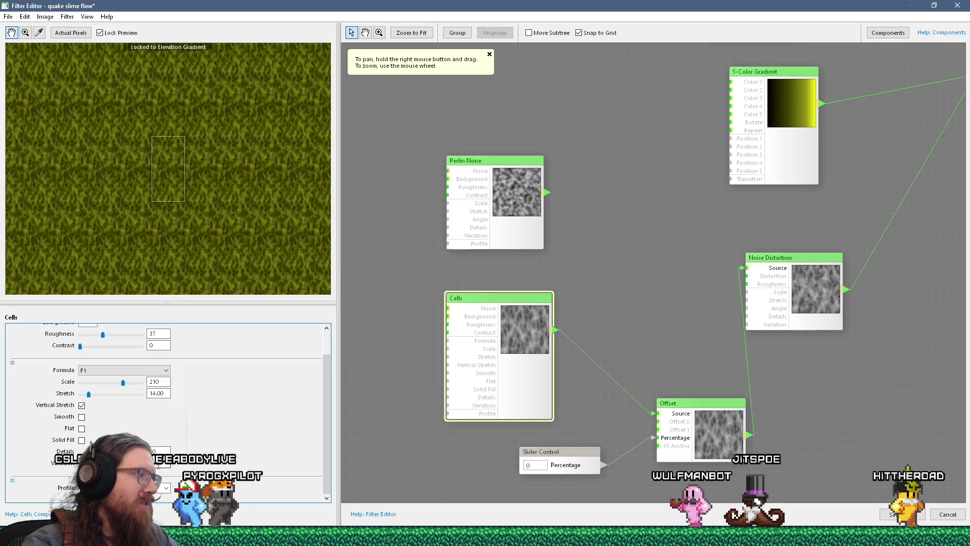
Step: Try several Cells variations, then set Variation to 1973 and step it up to 1975
{"action": "key", "text": "Return"}
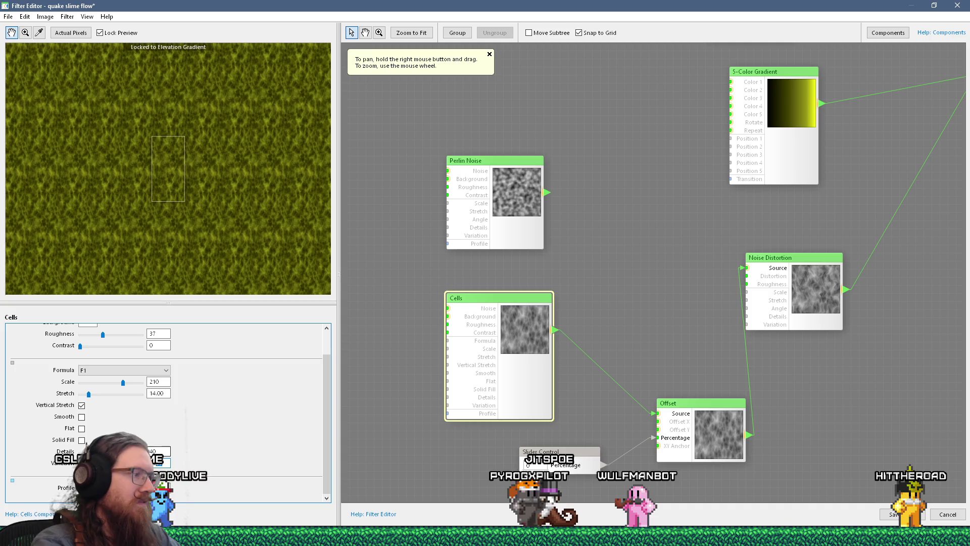
{"action": "key", "text": "Return"}
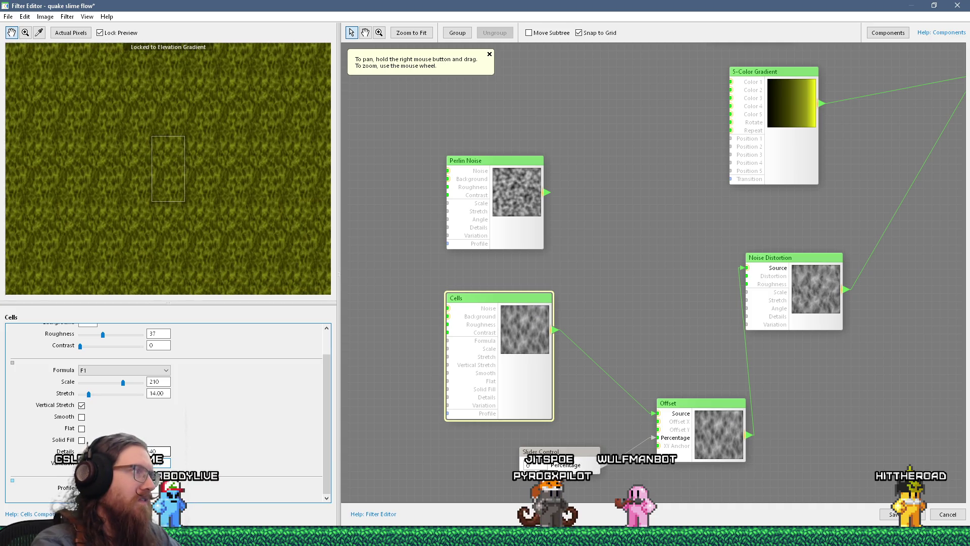
{"action": "left_click_drag", "start_coordinate": [232, 215], "coordinate": [177, 183]}
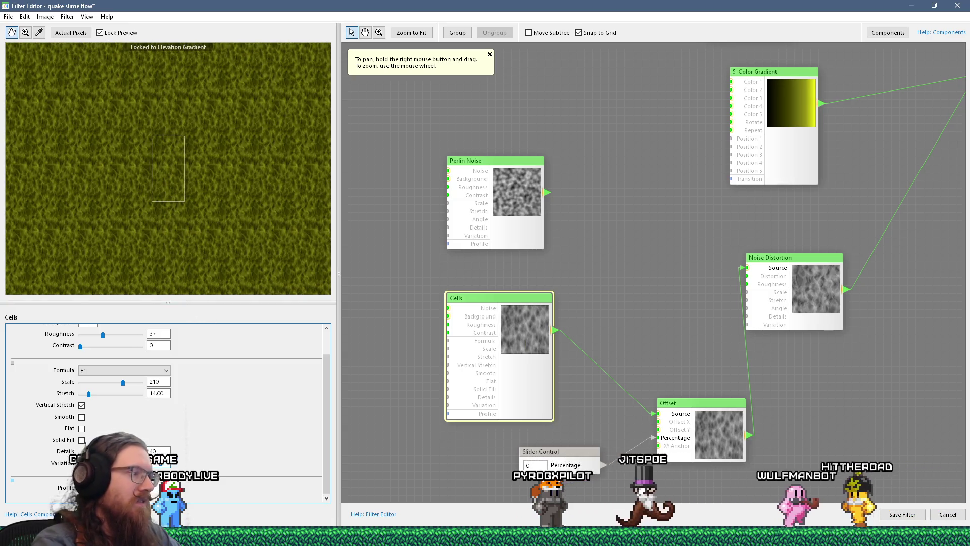
{"action": "type", "text": "1973"}
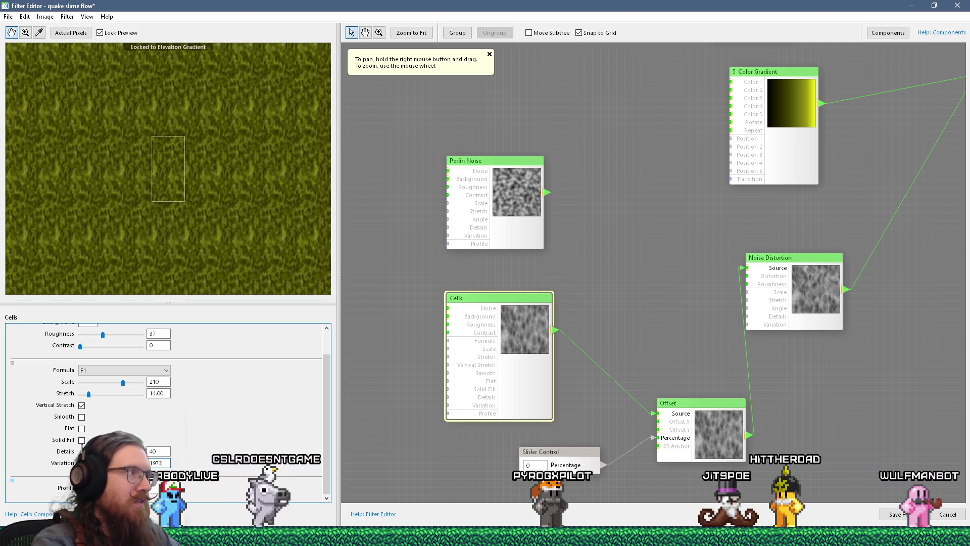
{"action": "key", "text": "Up"}
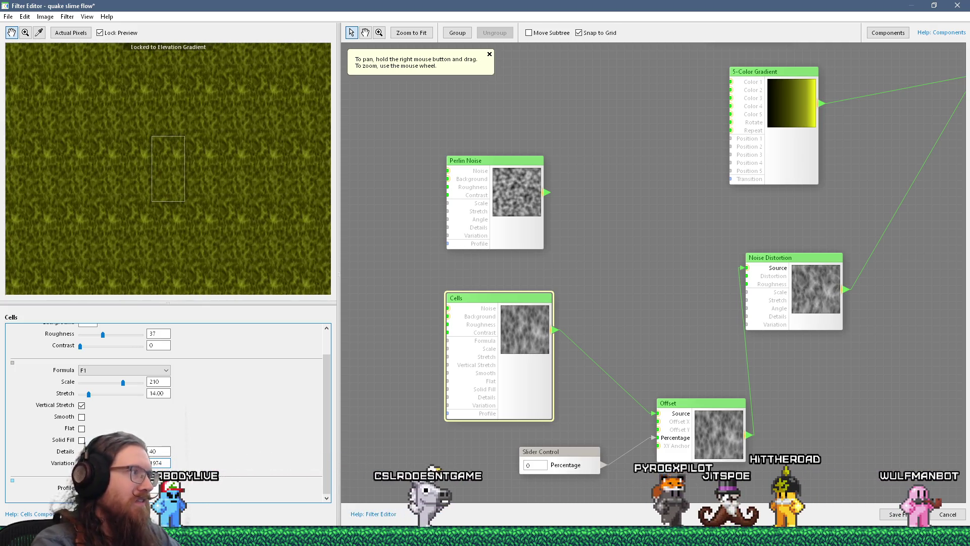
{"action": "key", "text": "Up"}
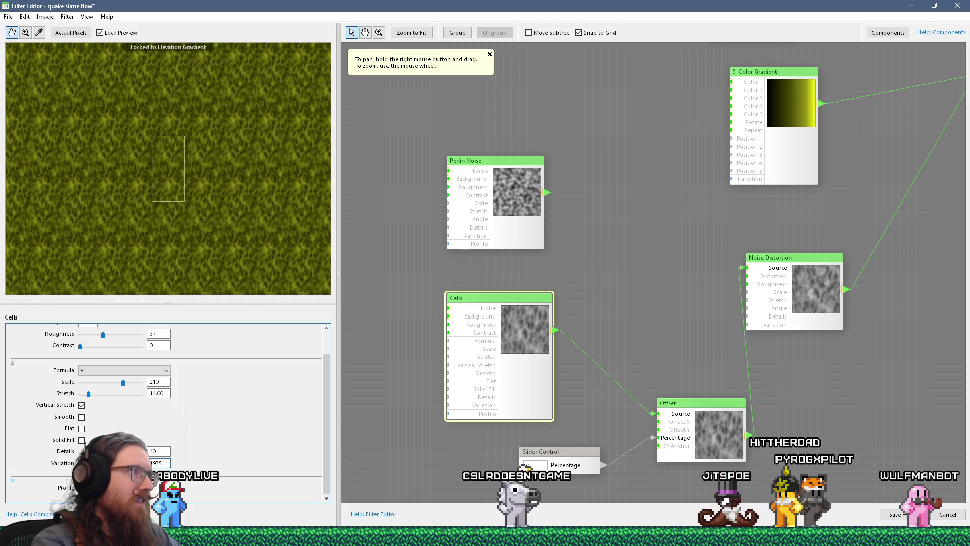
Step: Step the Cells Variation up to 1977 and save the filter
{"action": "scroll", "coordinate": [226, 123], "scroll_direction": "down", "scroll_amount": 2}
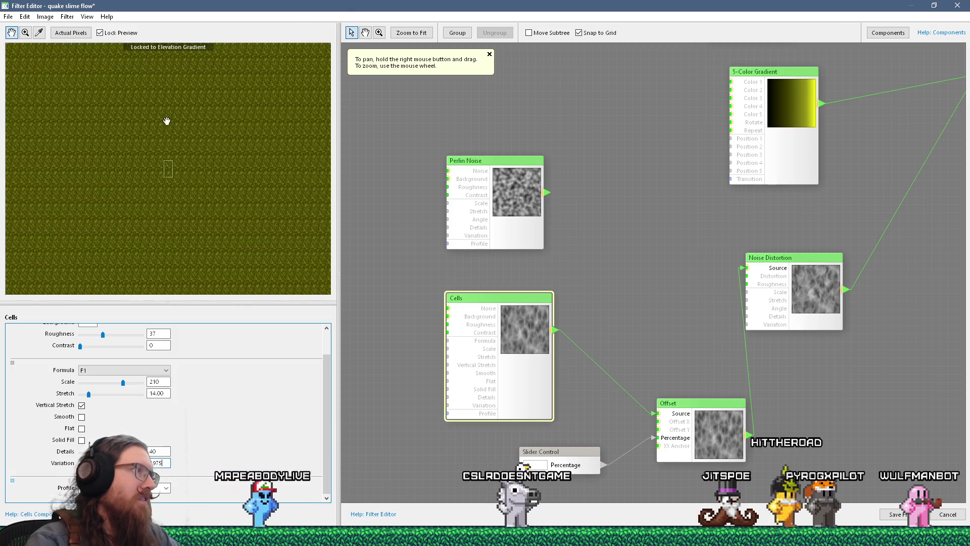
{"action": "scroll", "coordinate": [174, 151], "scroll_direction": "up", "scroll_amount": 3}
{"action": "scroll", "coordinate": [179, 144], "scroll_direction": "down", "scroll_amount": 1}
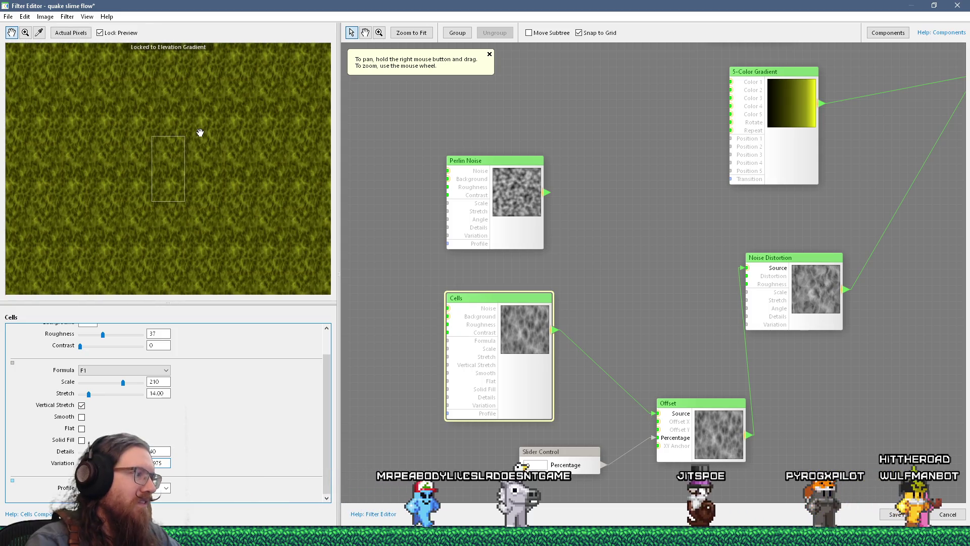
{"action": "key", "text": "Up"}
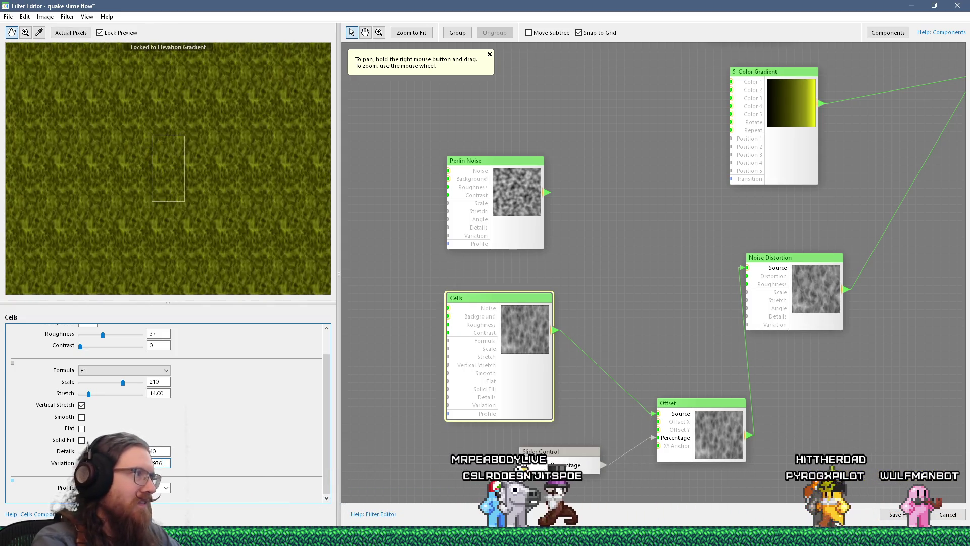
{"action": "key", "text": "Up"}
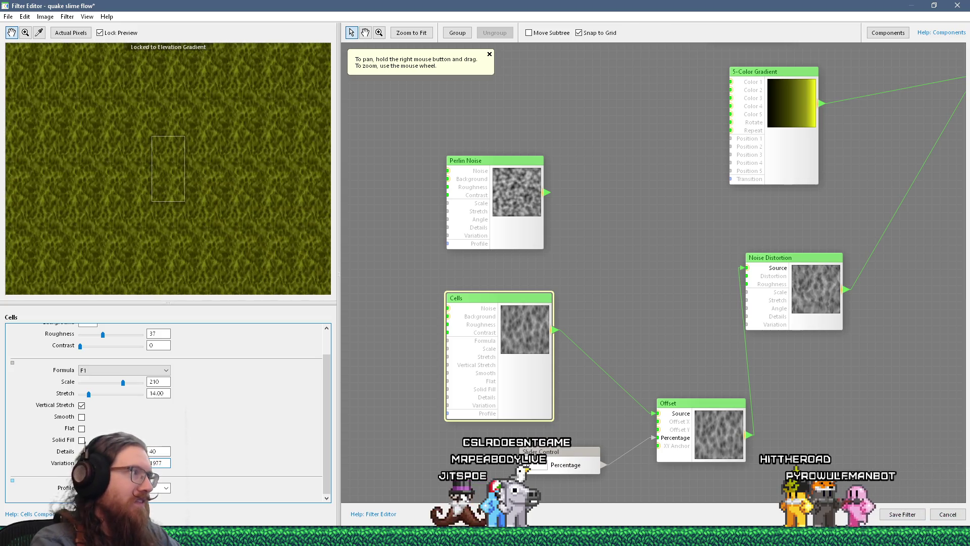
{"action": "scroll", "coordinate": [197, 178], "scroll_direction": "down", "scroll_amount": 2}
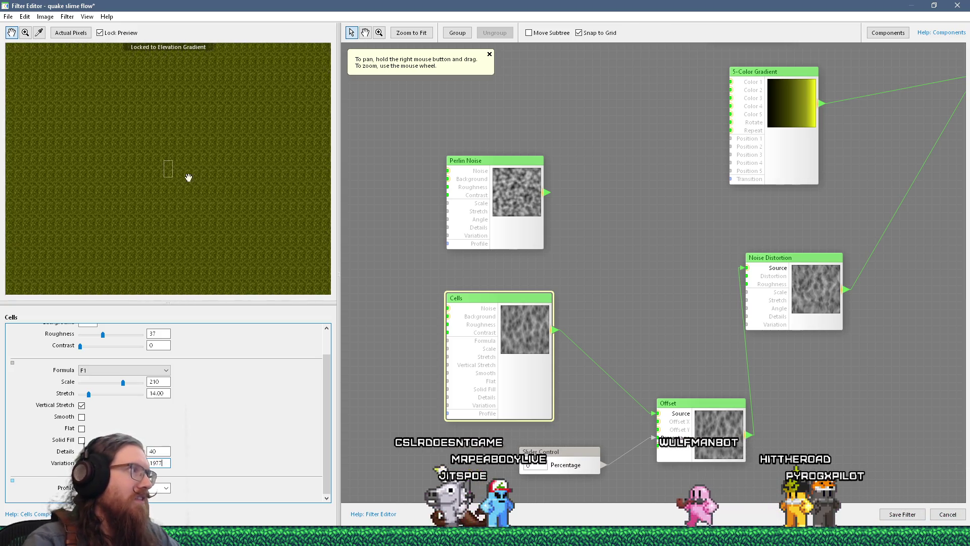
{"action": "scroll", "coordinate": [169, 176], "scroll_direction": "up", "scroll_amount": 2}
{"action": "scroll", "coordinate": [167, 175], "scroll_direction": "up", "scroll_amount": 1}
{"action": "scroll", "coordinate": [195, 182], "scroll_direction": "down", "scroll_amount": 1}
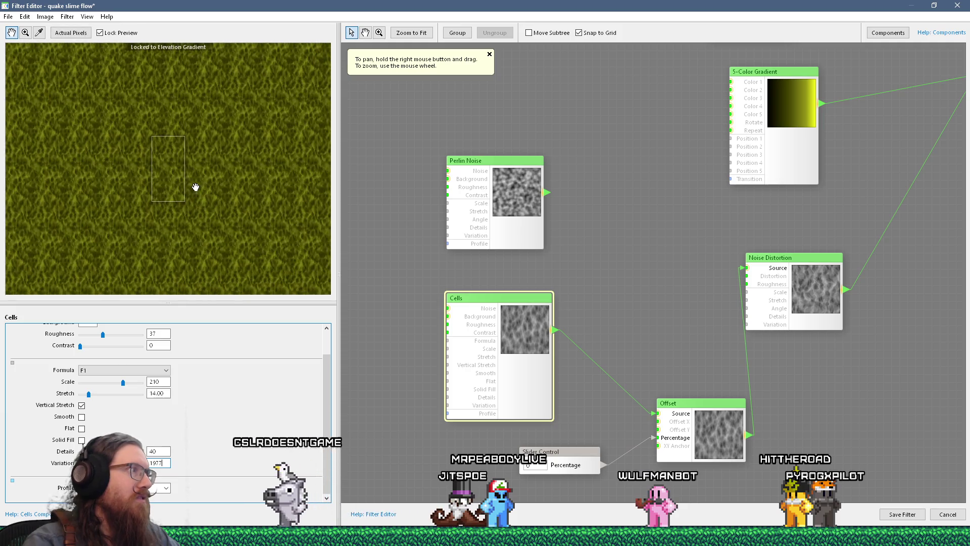
{"action": "left_click", "coordinate": [902, 514]}
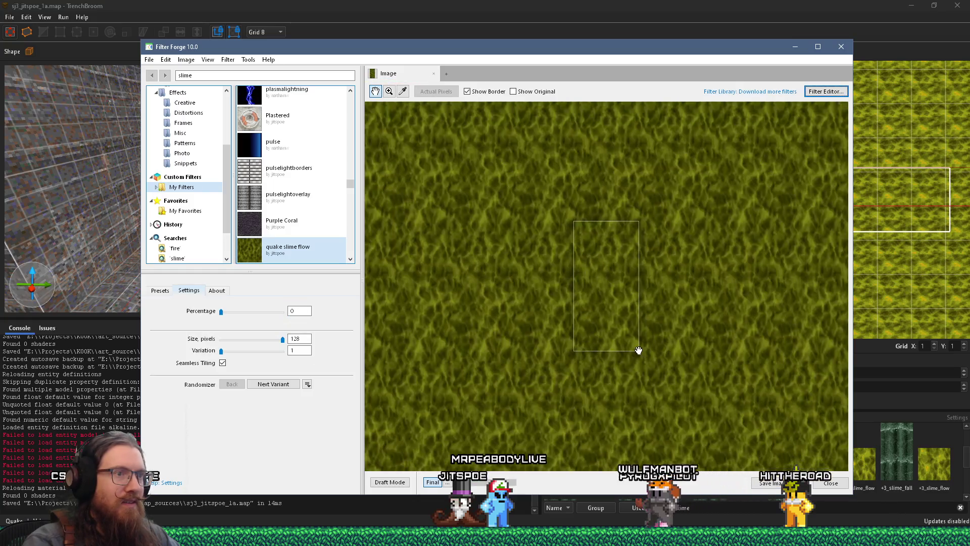
Step: Export the current slime render as PNG over +0_slime_flow.png
{"action": "scroll", "coordinate": [638, 350], "scroll_direction": "down", "scroll_amount": 1}
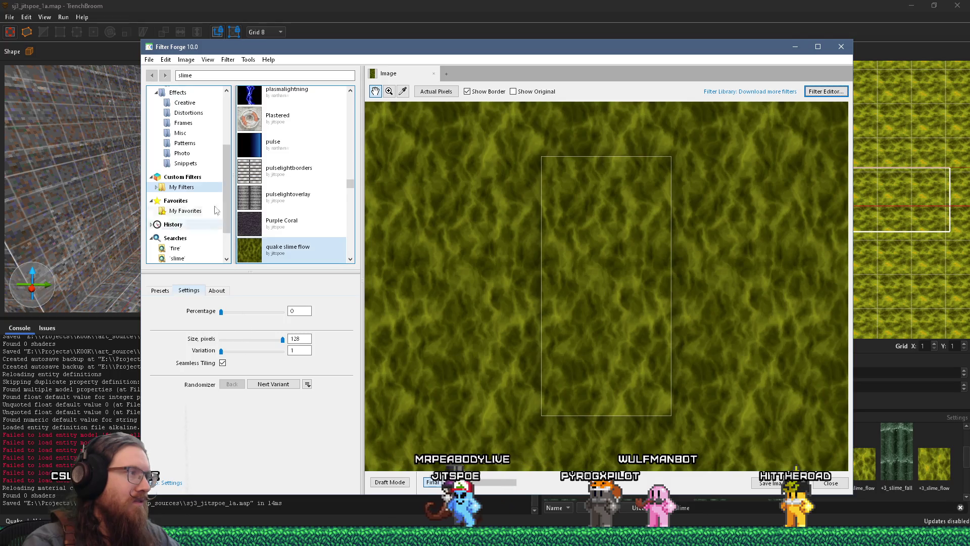
{"action": "left_click", "coordinate": [149, 59]}
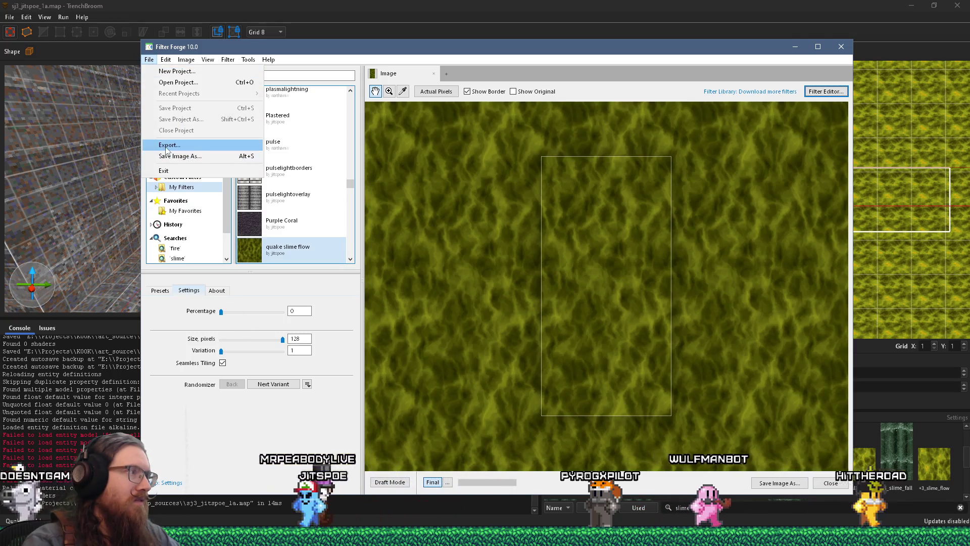
{"action": "left_click", "coordinate": [167, 147]}
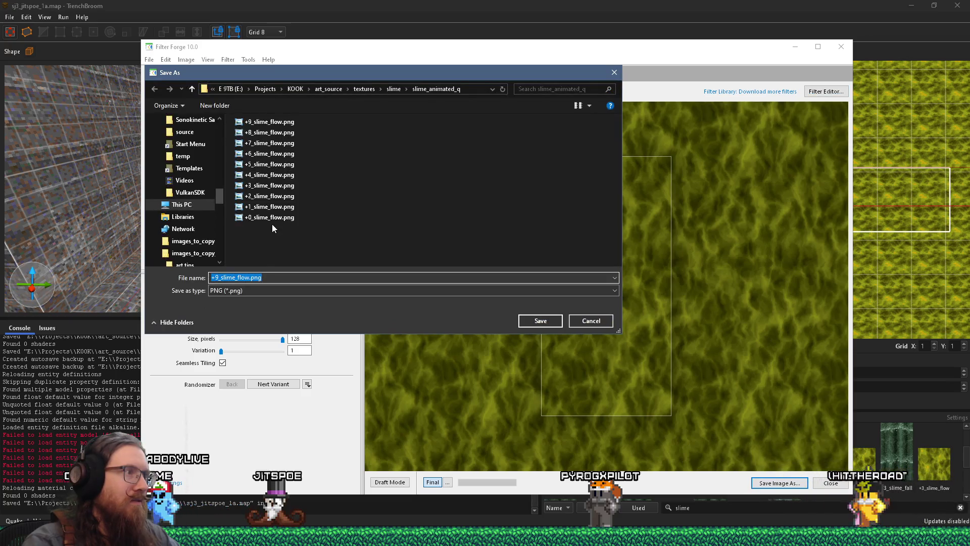
{"action": "left_click", "coordinate": [271, 218]}
{"action": "left_click", "coordinate": [539, 320]}
{"action": "left_click", "coordinate": [509, 271]}
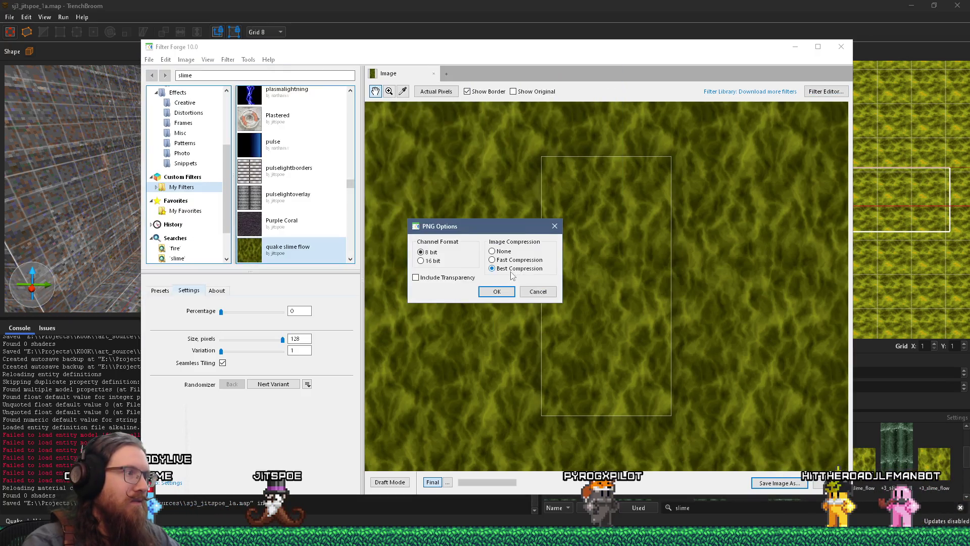
{"action": "left_click", "coordinate": [480, 293]}
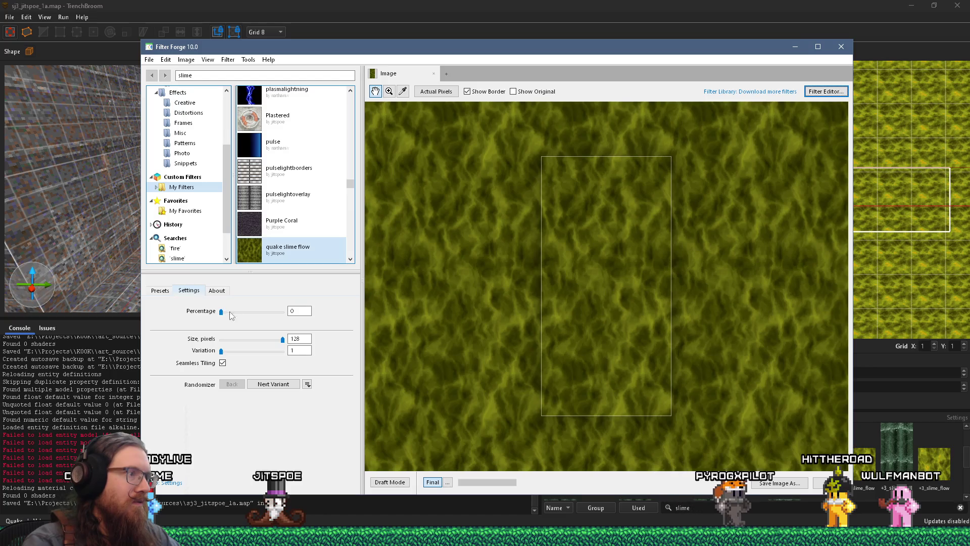
Step: Set Percentage to 10 and export the render over +1_slime_flow.png
{"action": "double_click", "coordinate": [291, 310]}
{"action": "type", "text": "10"}
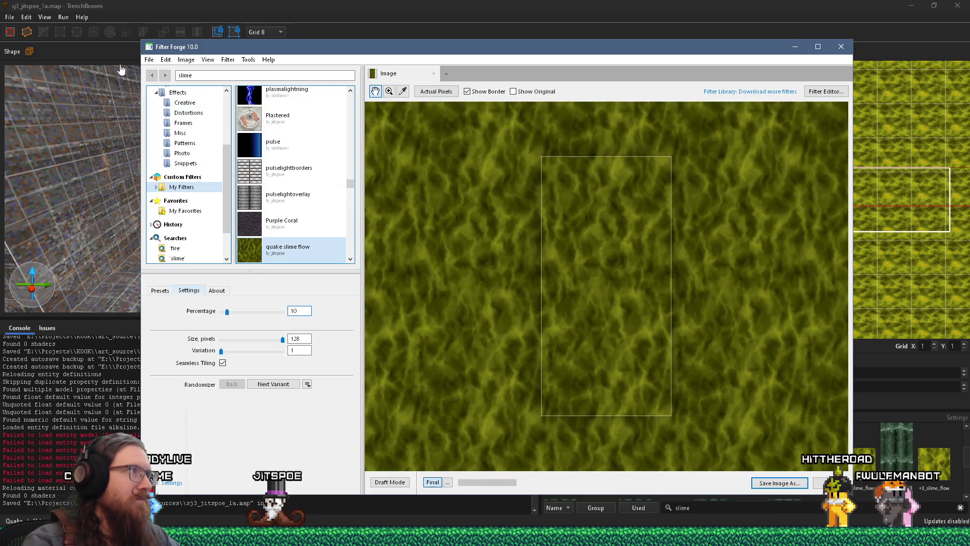
{"action": "left_click", "coordinate": [149, 60]}
{"action": "left_click", "coordinate": [194, 156]}
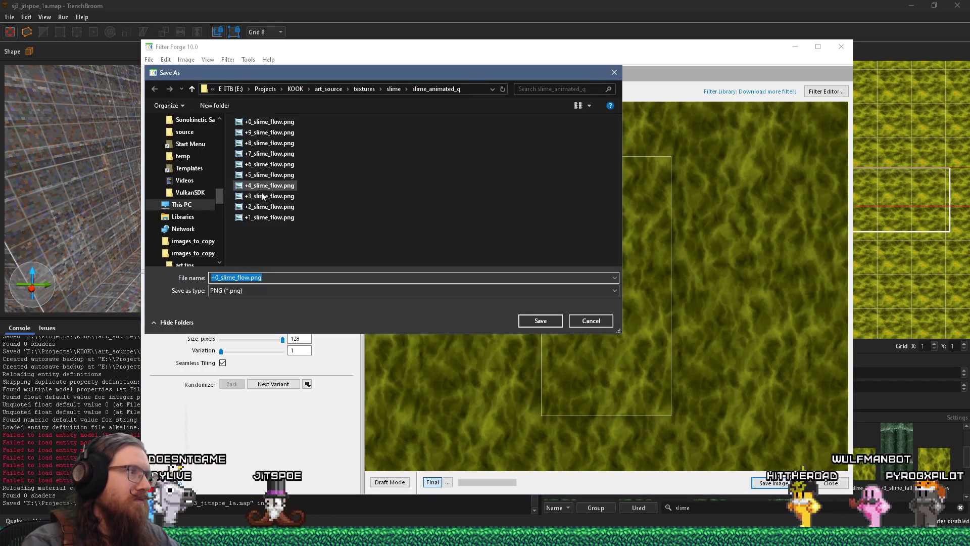
{"action": "left_click", "coordinate": [269, 216]}
{"action": "left_click", "coordinate": [540, 323]}
{"action": "left_click", "coordinate": [507, 269]}
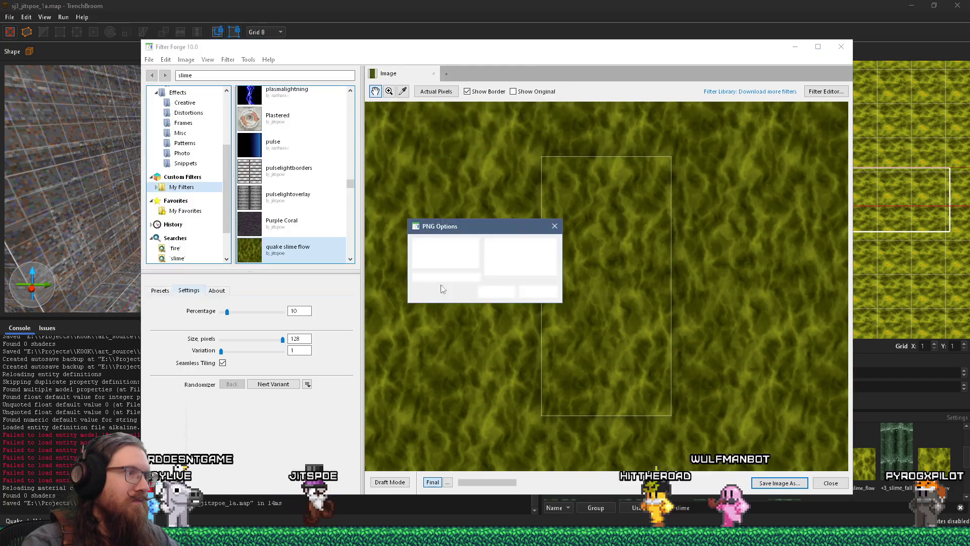
{"action": "left_click", "coordinate": [496, 292]}
Step: Export the next slime frame as PNG over +2_slime_flow.png
{"action": "left_click", "coordinate": [294, 310]}
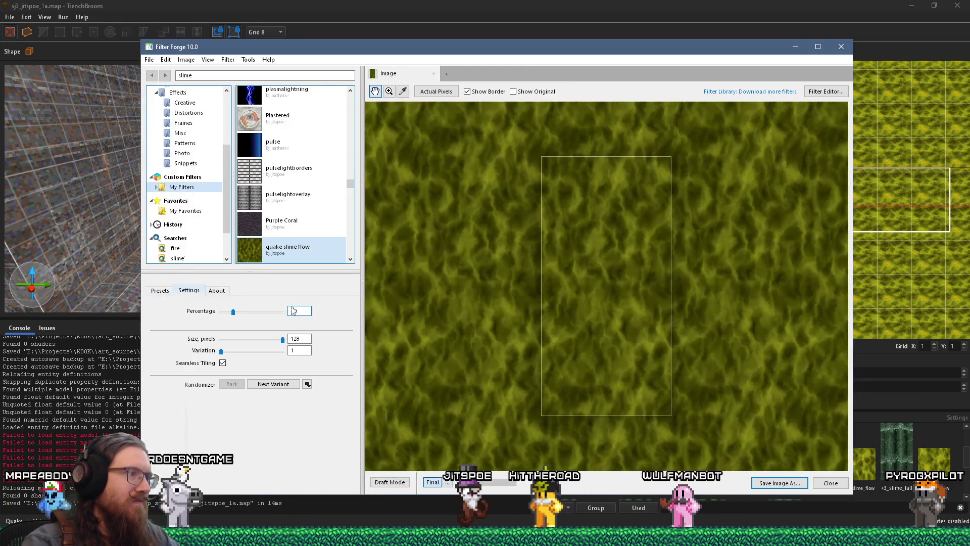
{"action": "left_click", "coordinate": [149, 59]}
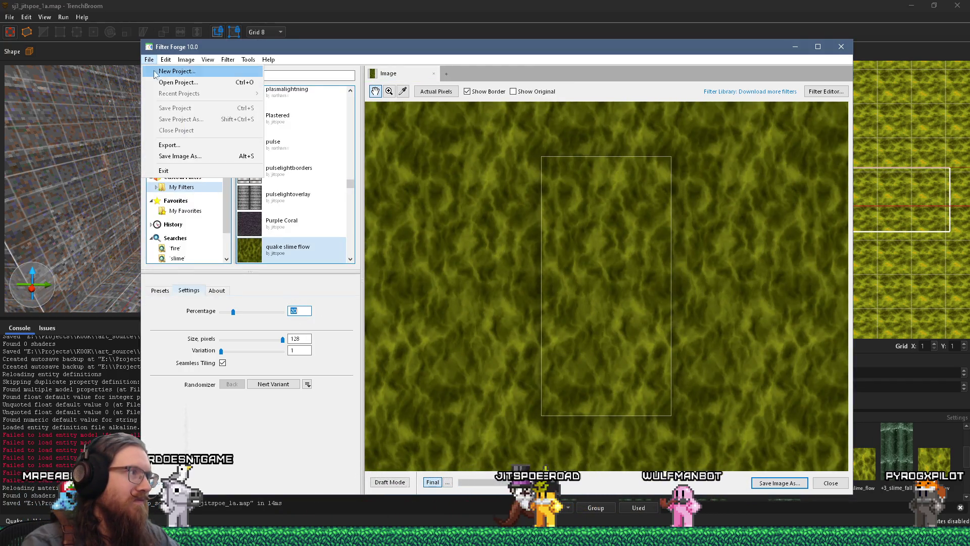
{"action": "left_click", "coordinate": [179, 156]}
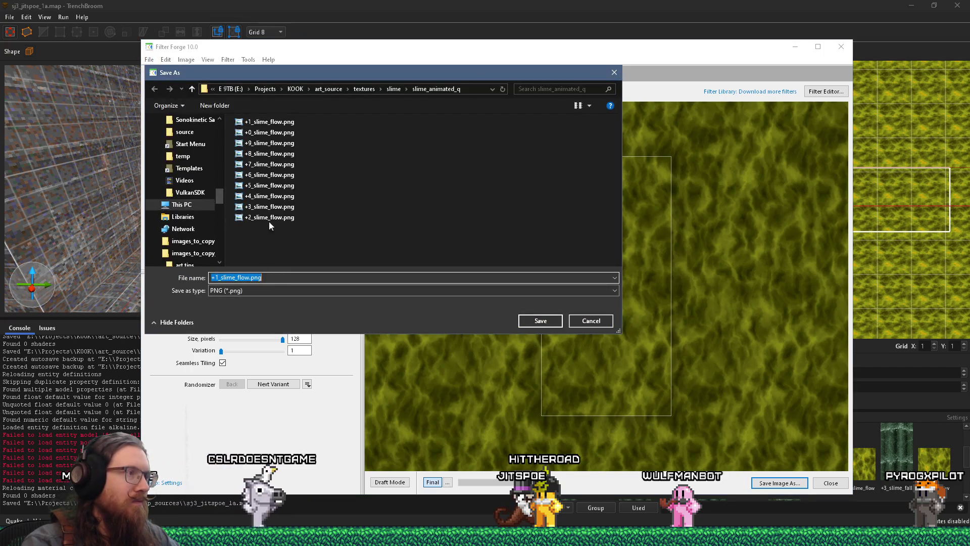
{"action": "left_click", "coordinate": [269, 217]}
{"action": "left_click", "coordinate": [540, 320]}
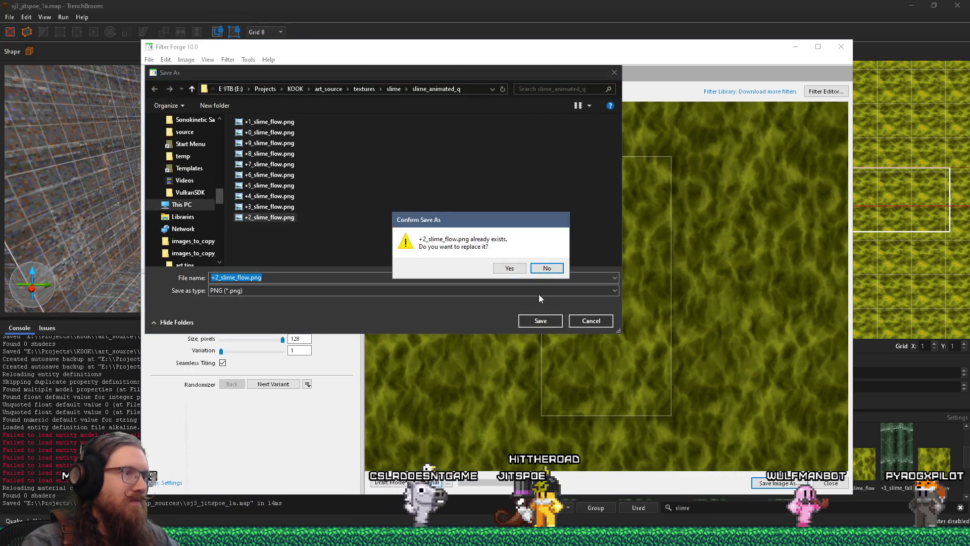
{"action": "left_click", "coordinate": [510, 267]}
{"action": "left_click", "coordinate": [495, 289]}
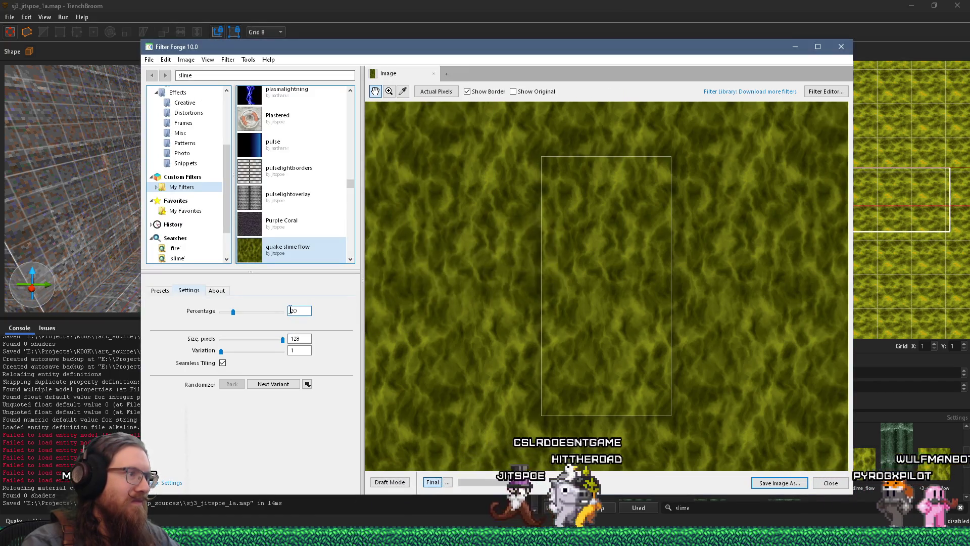
Step: Set Percentage to 30 and export the render over +3_slime_flow.png
{"action": "type", "text": "30"}
{"action": "key", "text": "Return"}
{"action": "left_click", "coordinate": [149, 60]}
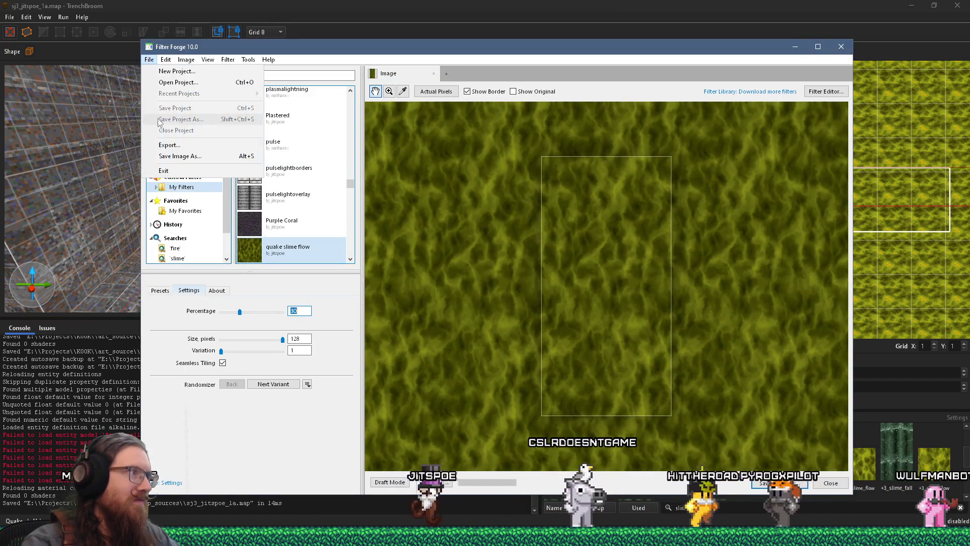
{"action": "left_click", "coordinate": [168, 156]}
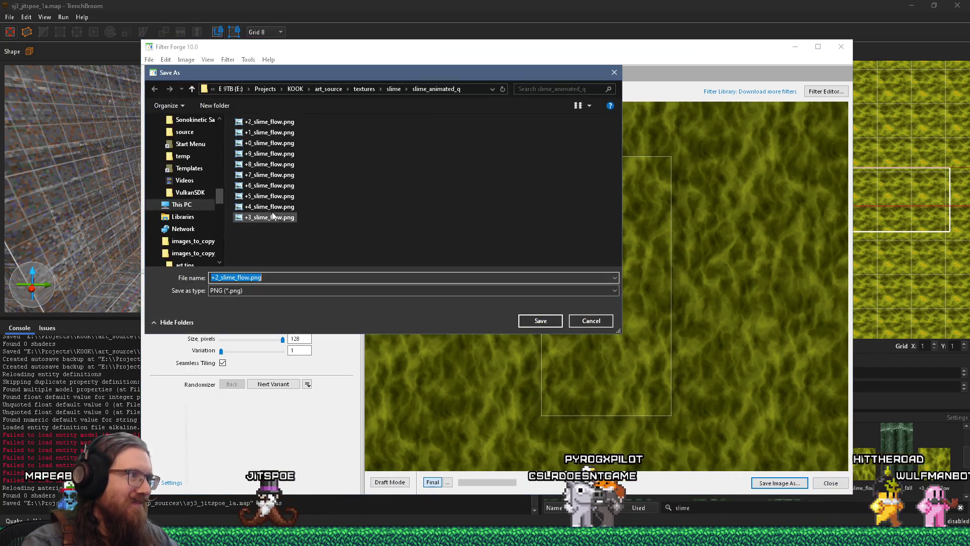
{"action": "left_click", "coordinate": [273, 216]}
{"action": "left_click", "coordinate": [541, 321]}
{"action": "left_click", "coordinate": [501, 268]}
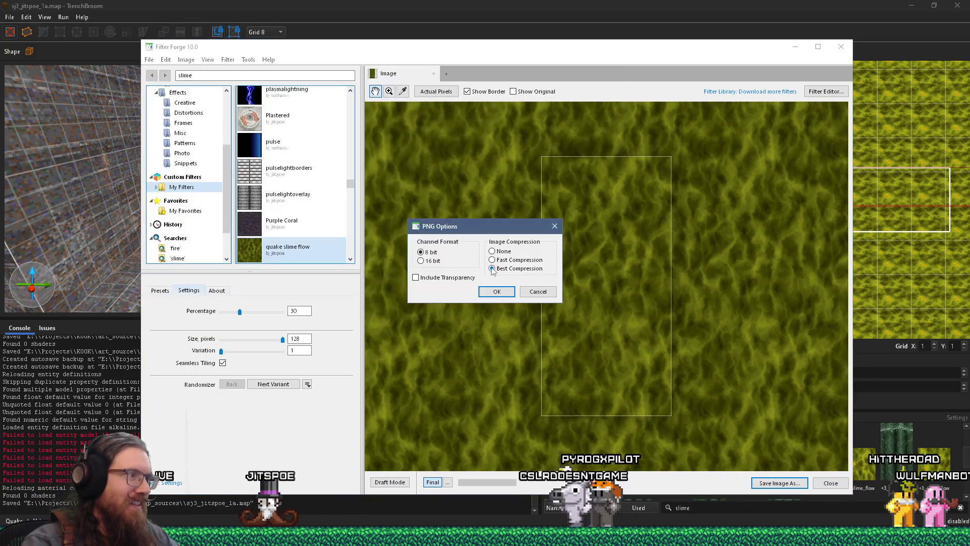
{"action": "left_click", "coordinate": [496, 289]}
Step: Set Percentage to 40 and export the render over +4_slime_flow.png
{"action": "type", "text": "40"}
{"action": "key", "text": "Return"}
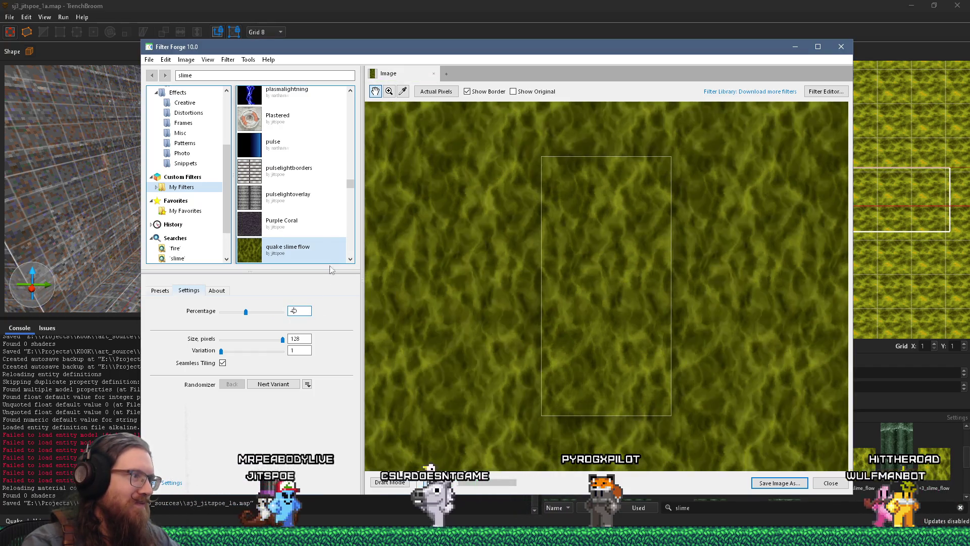
{"action": "left_click", "coordinate": [149, 59]}
{"action": "left_click", "coordinate": [180, 156]}
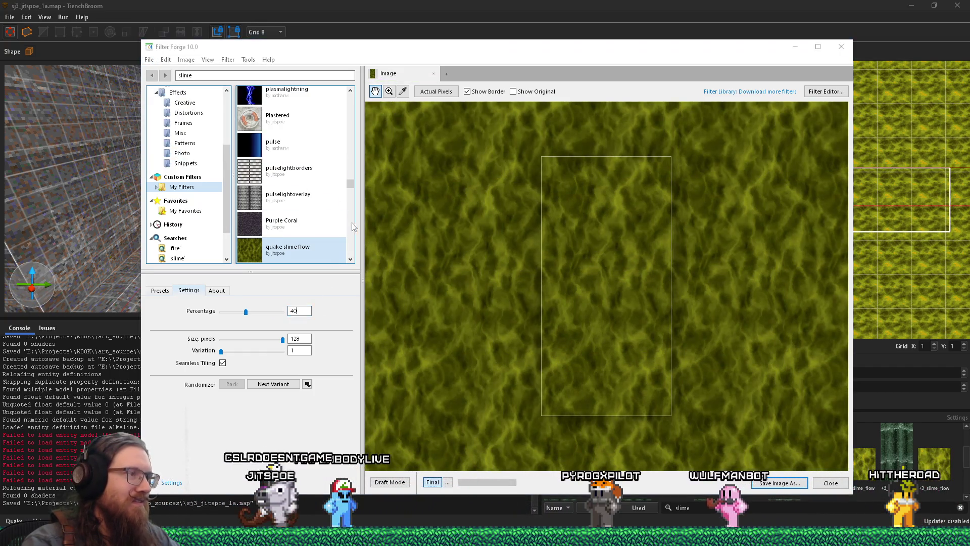
{"action": "left_click", "coordinate": [269, 217]}
{"action": "key", "text": "Return"}
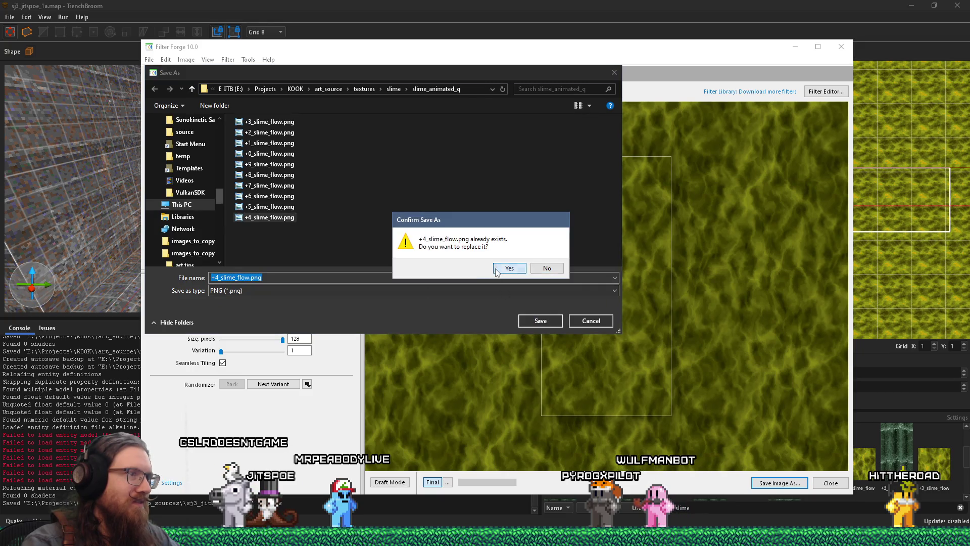
{"action": "left_click", "coordinate": [496, 271]}
{"action": "left_click", "coordinate": [496, 292]}
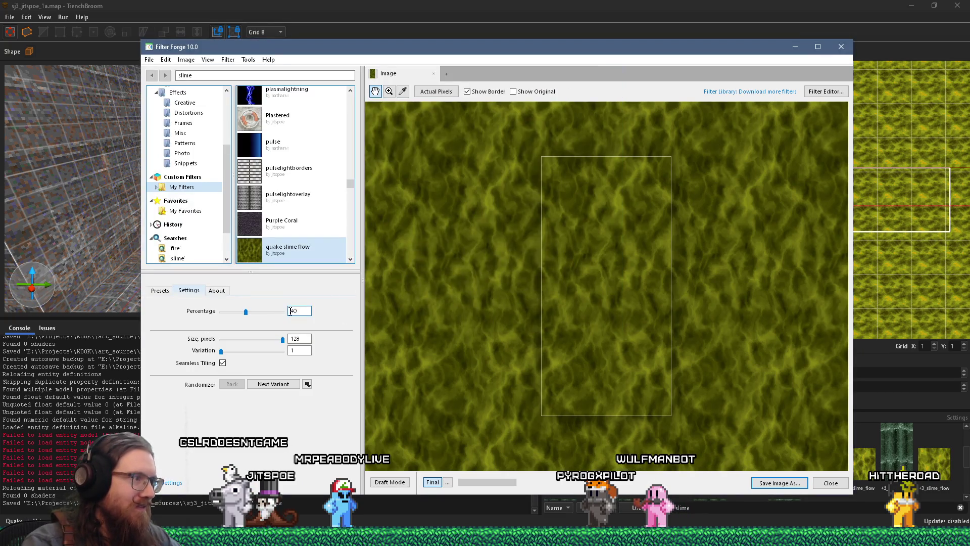
Step: Set Percentage to 50 and export the render over +5_slime_flow.png
{"action": "type", "text": "50"}
{"action": "key", "text": "Return"}
{"action": "left_click", "coordinate": [149, 60]}
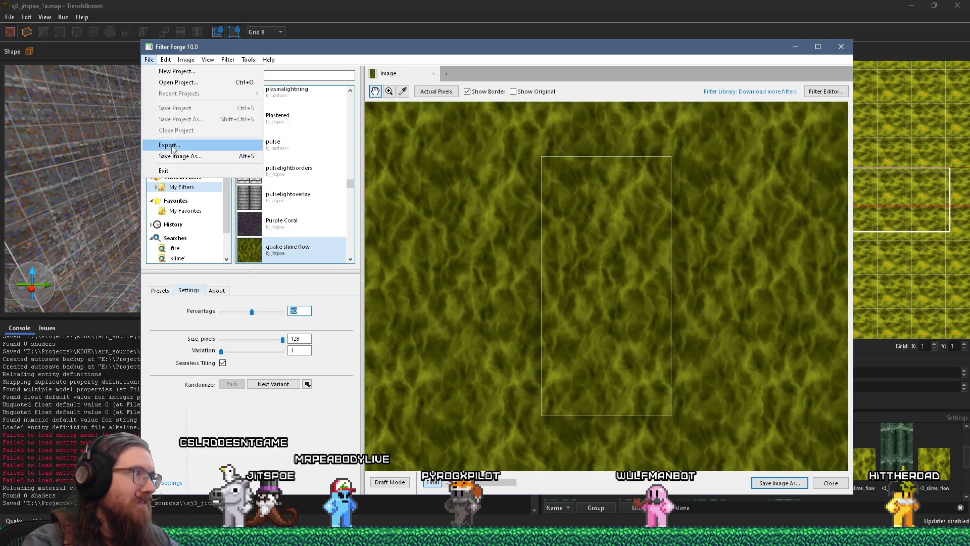
{"action": "left_click", "coordinate": [174, 156]}
{"action": "double_click", "coordinate": [277, 220]}
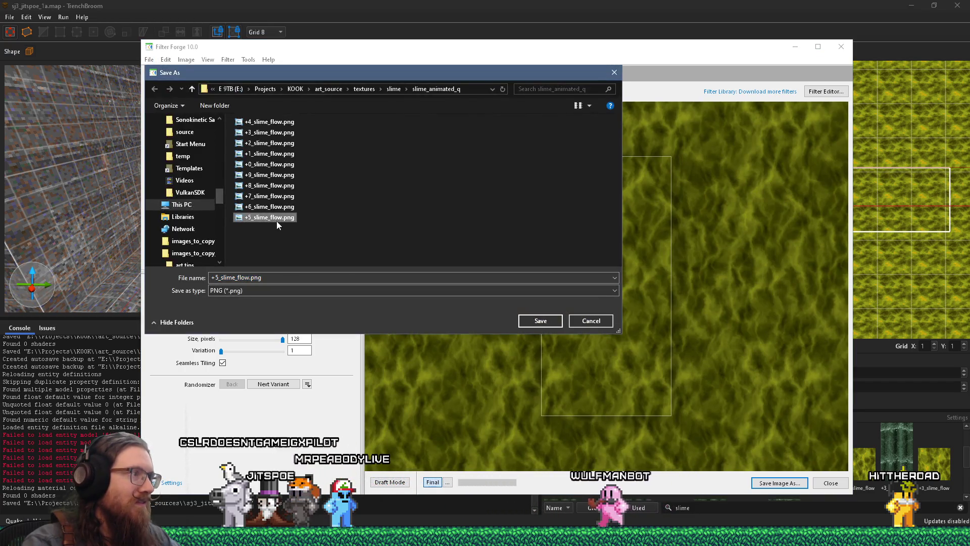
{"action": "left_click", "coordinate": [510, 268]}
{"action": "left_click", "coordinate": [496, 291]}
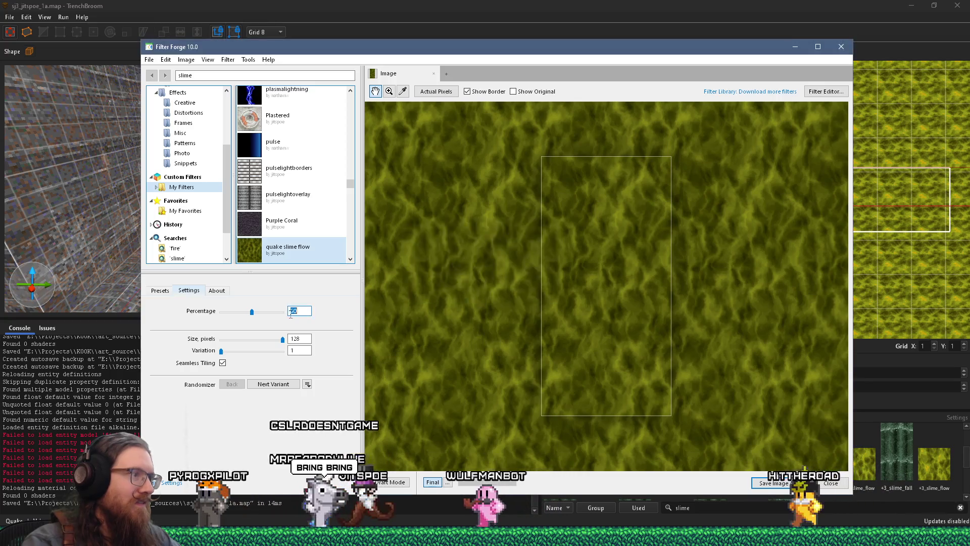
Step: Set Percentage to 60 and export the render over +6_slime_flow.png
{"action": "double_click", "coordinate": [296, 311]}
{"action": "type", "text": "60"}
{"action": "key", "text": "Return"}
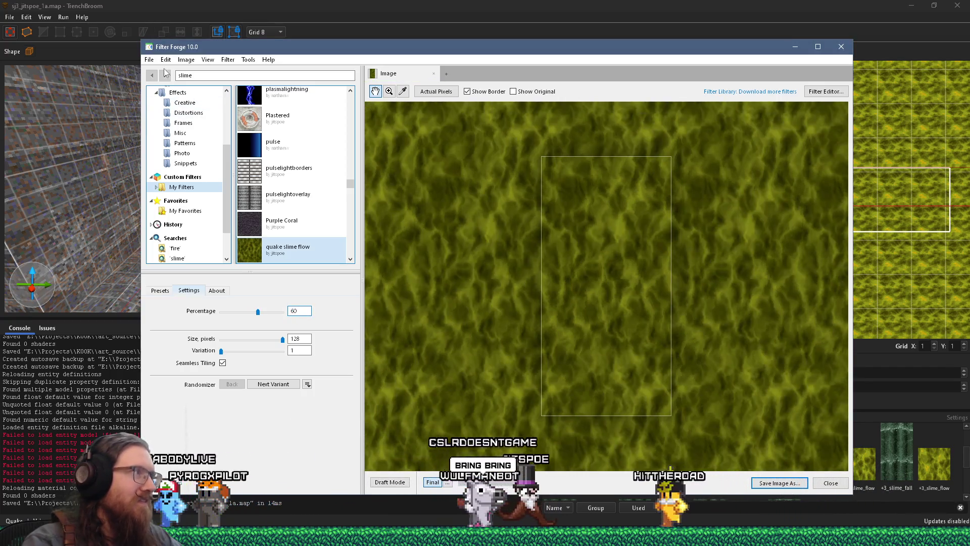
{"action": "left_click", "coordinate": [149, 60]}
{"action": "left_click", "coordinate": [174, 156]}
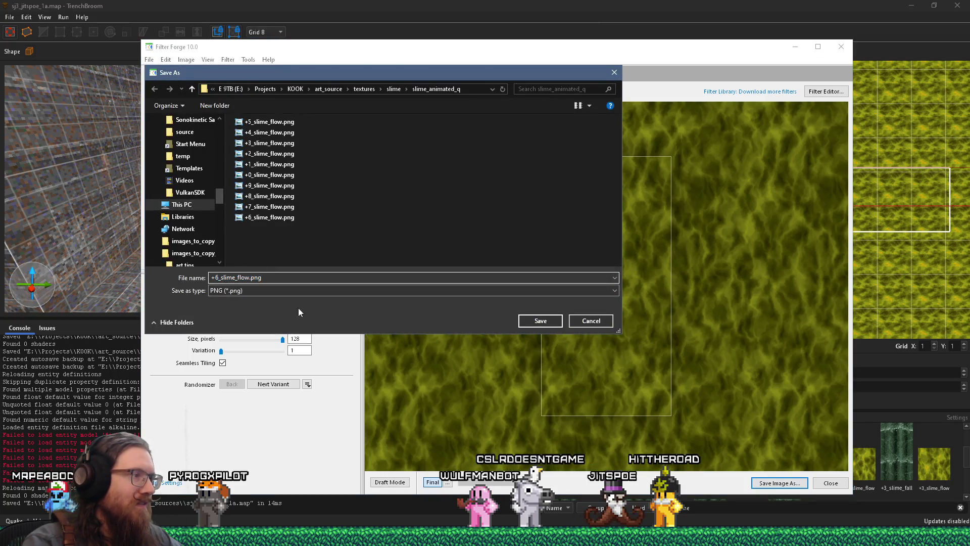
{"action": "left_click", "coordinate": [540, 320]}
{"action": "left_click", "coordinate": [510, 268]}
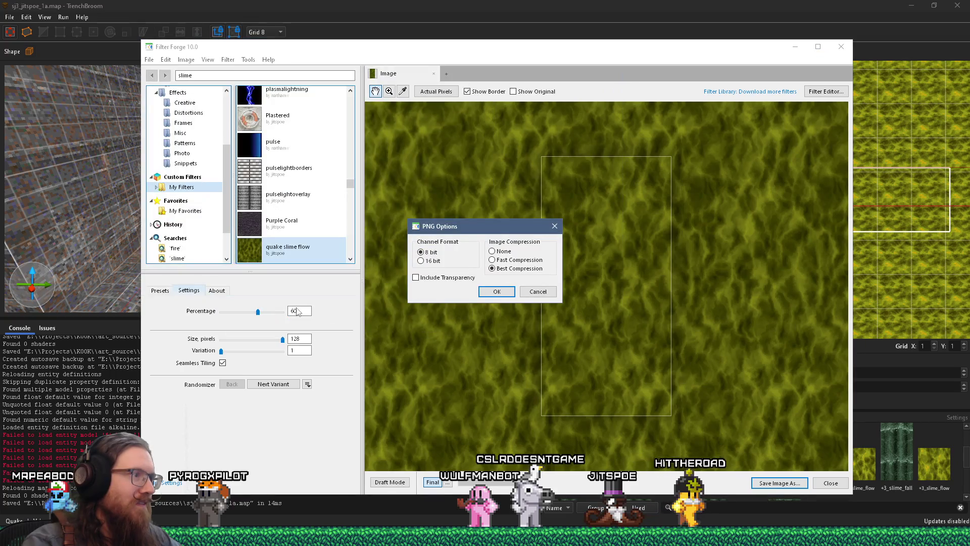
{"action": "left_click", "coordinate": [490, 294]}
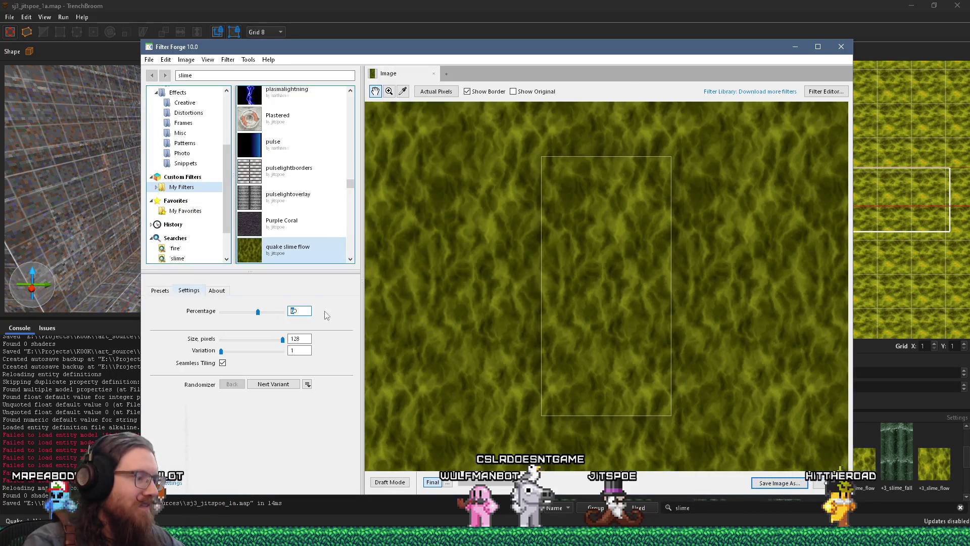
Step: Set Percentage to 70 and export the render over +7_slime_flow.png
{"action": "type", "text": "70"}
{"action": "key", "text": "Return"}
{"action": "left_click", "coordinate": [149, 60]}
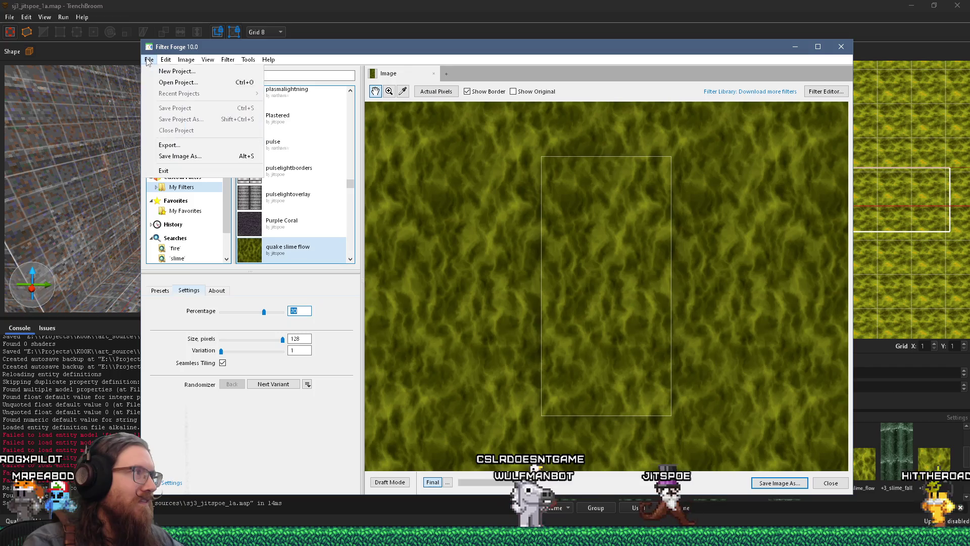
{"action": "left_click", "coordinate": [185, 156]}
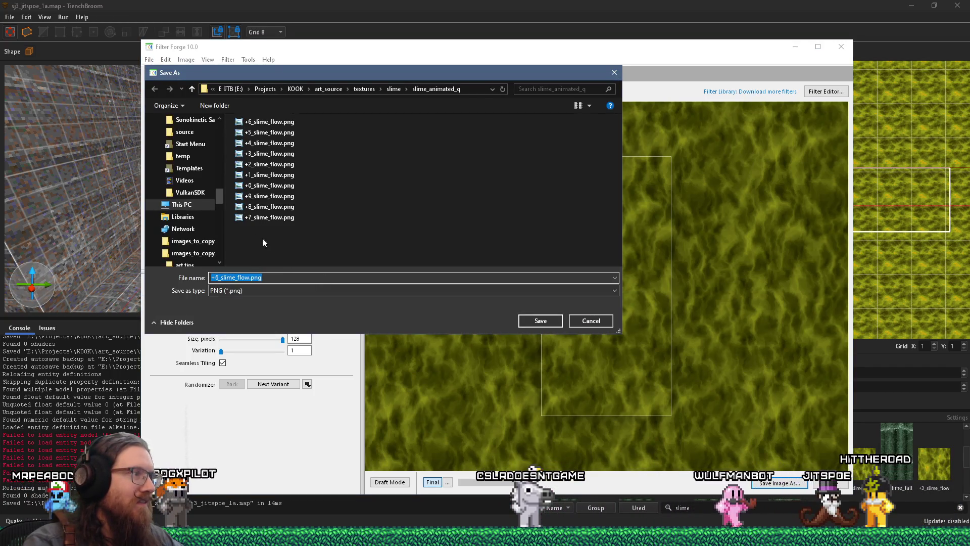
{"action": "left_click", "coordinate": [269, 218]}
{"action": "left_click", "coordinate": [527, 321]}
{"action": "left_click", "coordinate": [505, 268]}
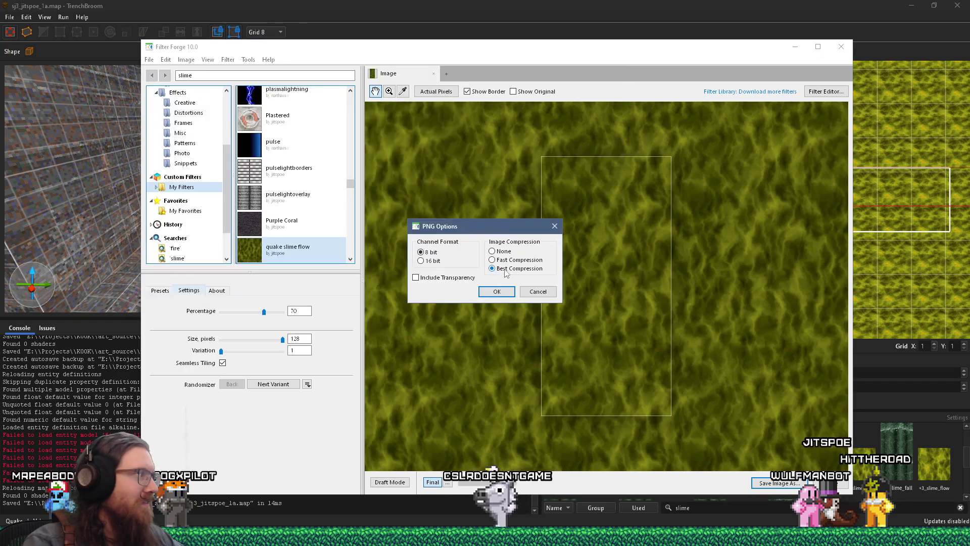
{"action": "left_click", "coordinate": [496, 291]}
Step: Change the Percentage value and export the render over +8_slime_flow.png
{"action": "type", "text": "8"}
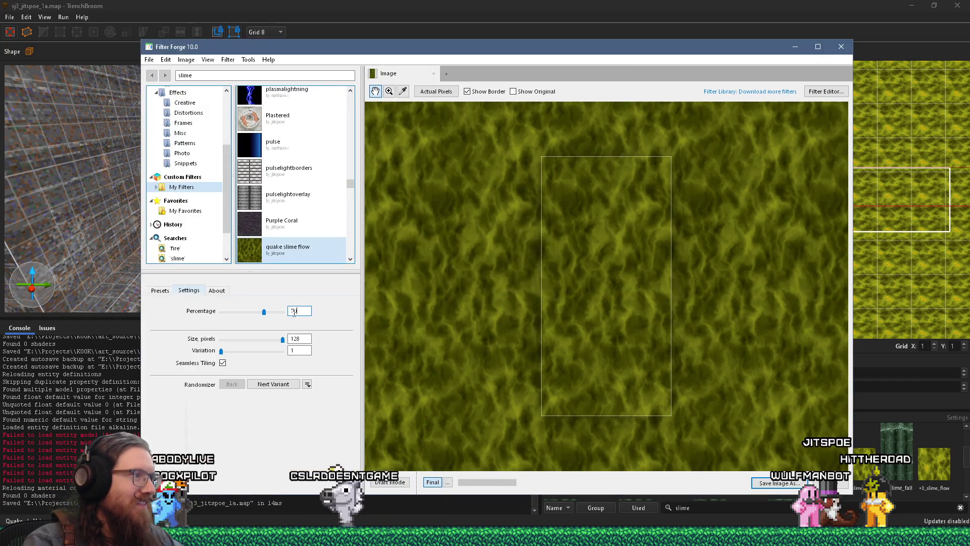
{"action": "left_click", "coordinate": [149, 59]}
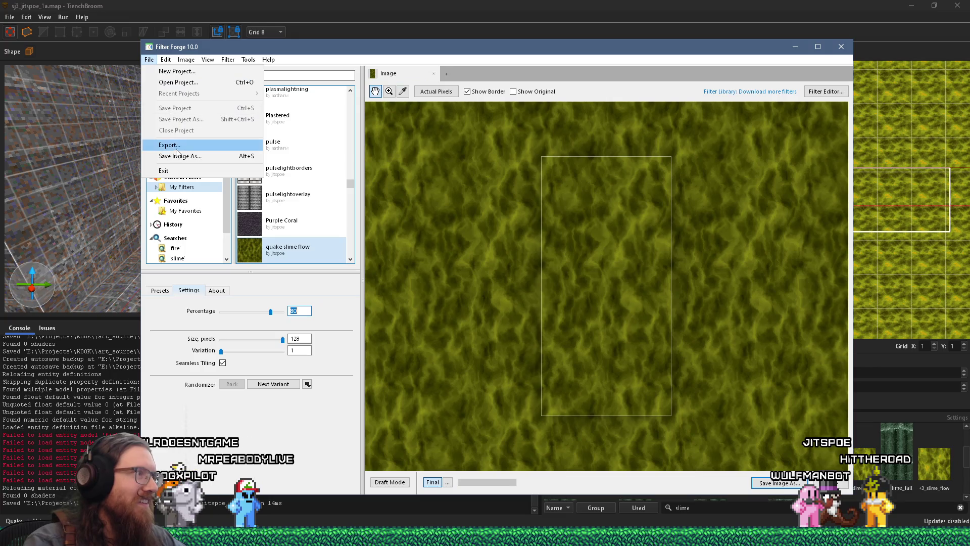
{"action": "left_click", "coordinate": [178, 156]}
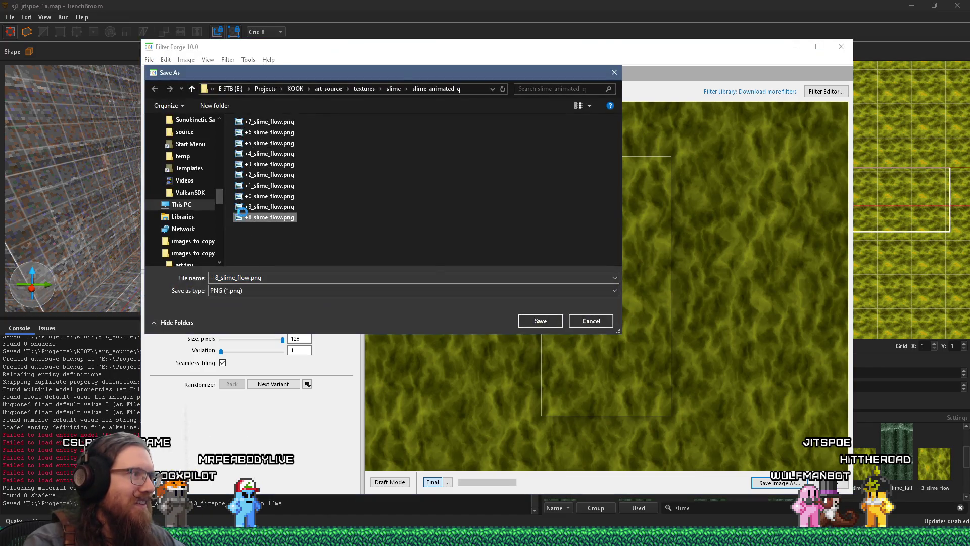
{"action": "double_click", "coordinate": [242, 213]}
{"action": "left_click", "coordinate": [501, 269]}
{"action": "left_click", "coordinate": [496, 290]}
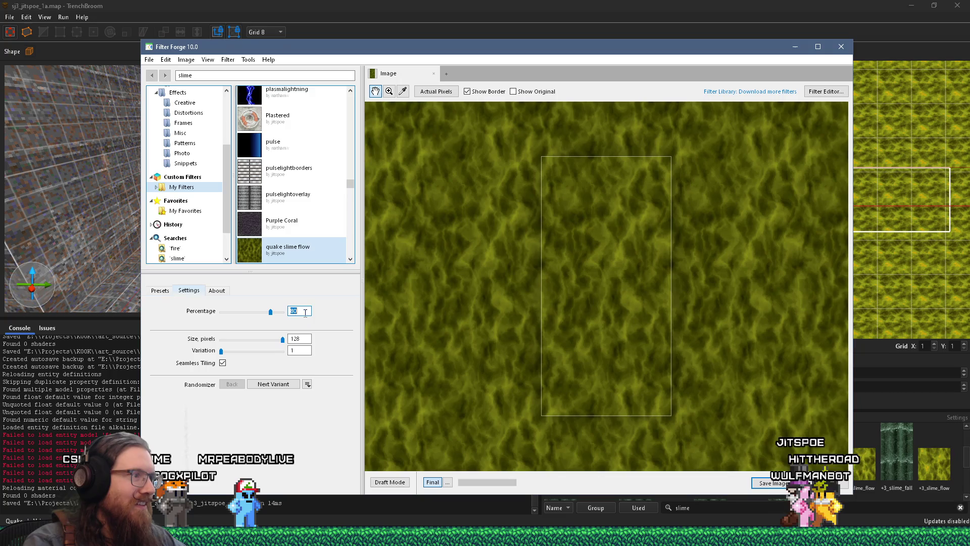
Step: Set Percentage to 90 and export the render over +9_slime_flow.png
{"action": "type", "text": "90"}
{"action": "key", "text": "Return"}
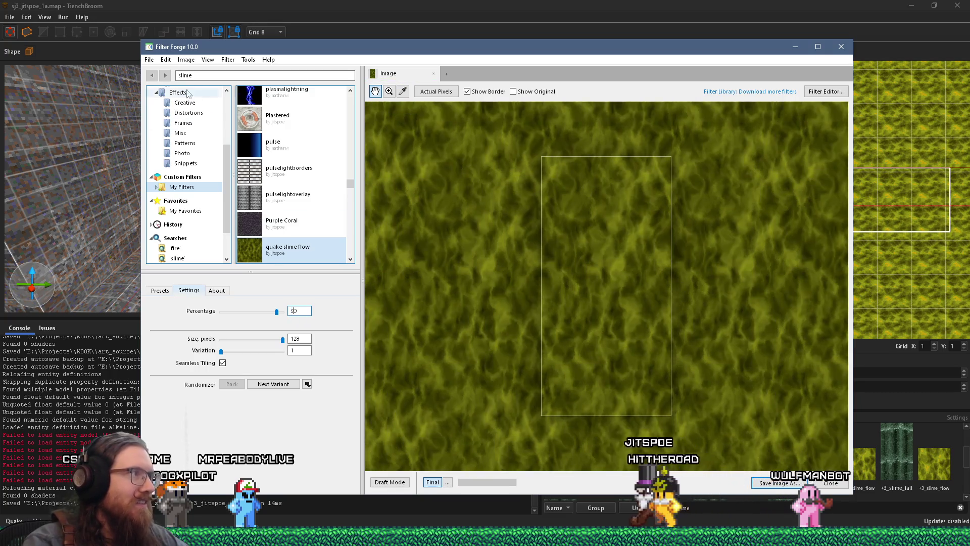
{"action": "left_click", "coordinate": [149, 59]}
{"action": "left_click", "coordinate": [178, 157]}
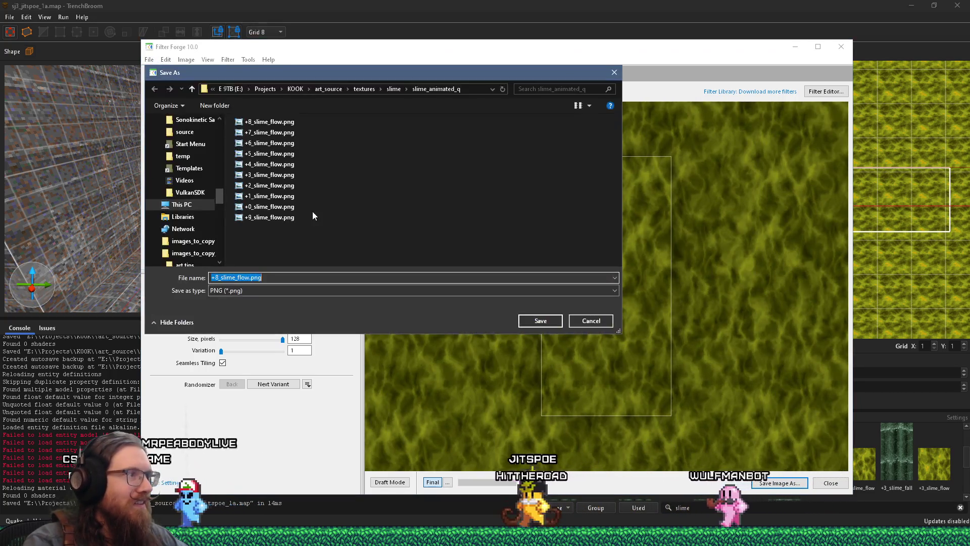
{"action": "double_click", "coordinate": [269, 217]}
{"action": "left_click", "coordinate": [500, 267]}
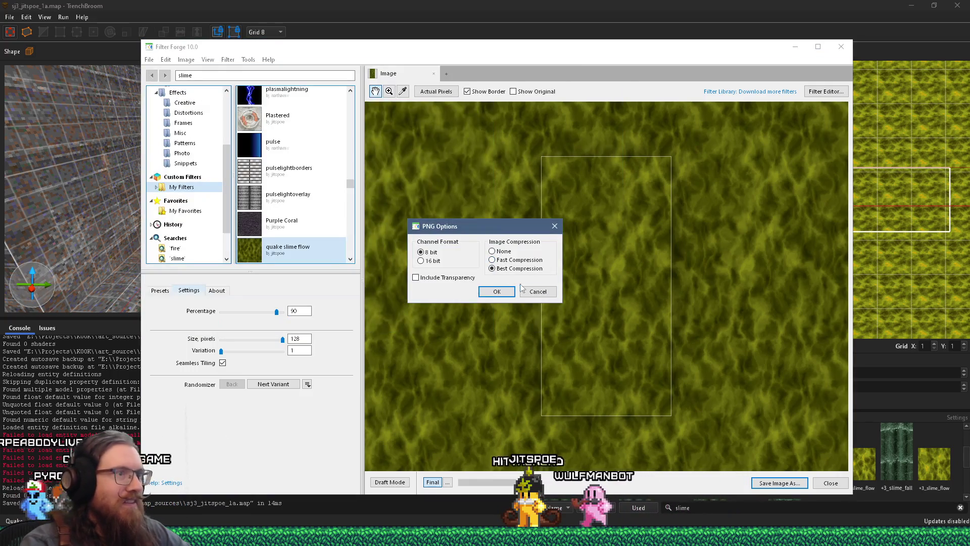
{"action": "left_click", "coordinate": [511, 293]}
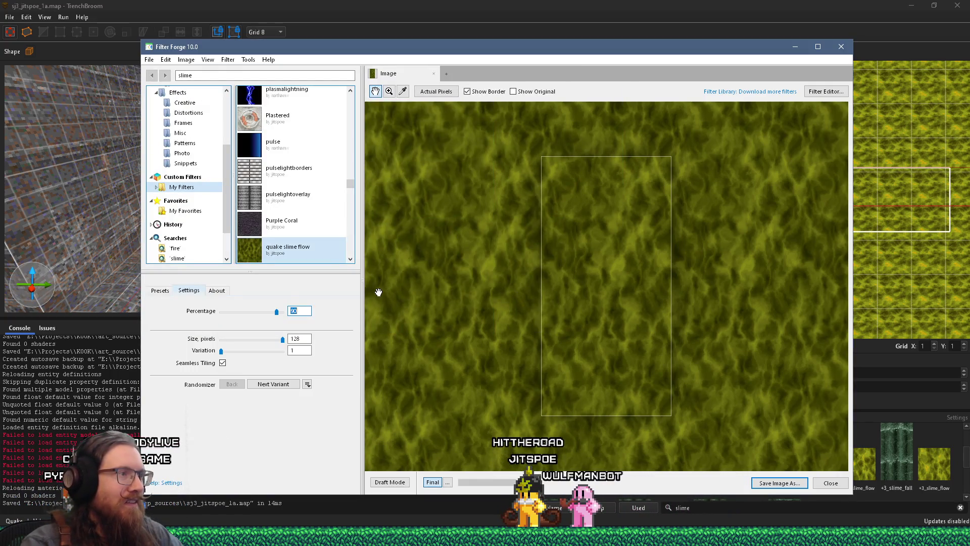
{"action": "key", "text": "alt+Tab"}
{"action": "key", "text": "Tab"}
{"action": "key", "text": "Tab"}
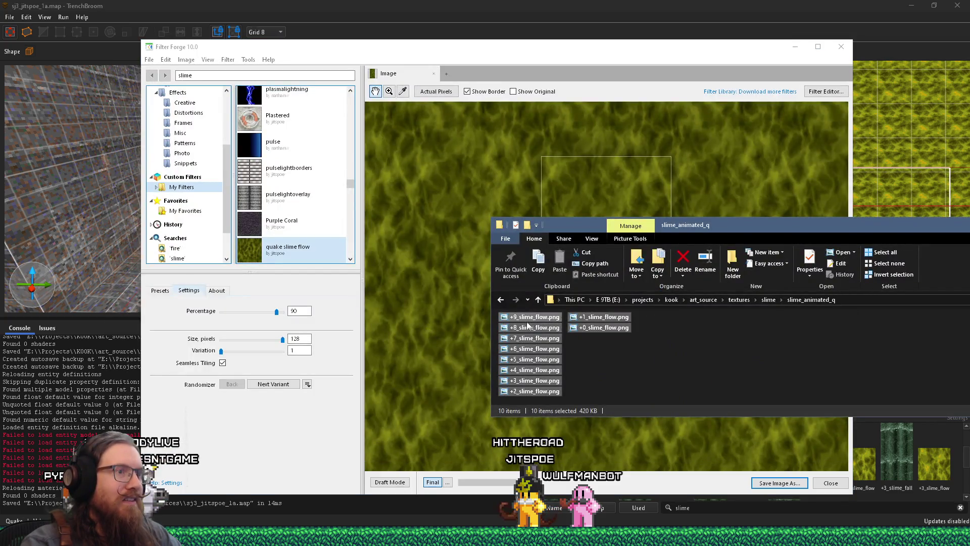
Step: Drop the exported slime_flow PNGs into jitspoe_sewer.wad, replacing every duplicate image
{"action": "mouse_move", "coordinate": [530, 360]}
{"action": "left_mouse_down"}
{"action": "mouse_move", "coordinate": [566, 329]}
{"action": "mouse_move", "coordinate": [476, 236]}
{"action": "left_mouse_up"}
{"action": "key", "text": "alt+Tab"}
{"action": "key", "text": "Tab"}
{"action": "key", "text": "Tab"}
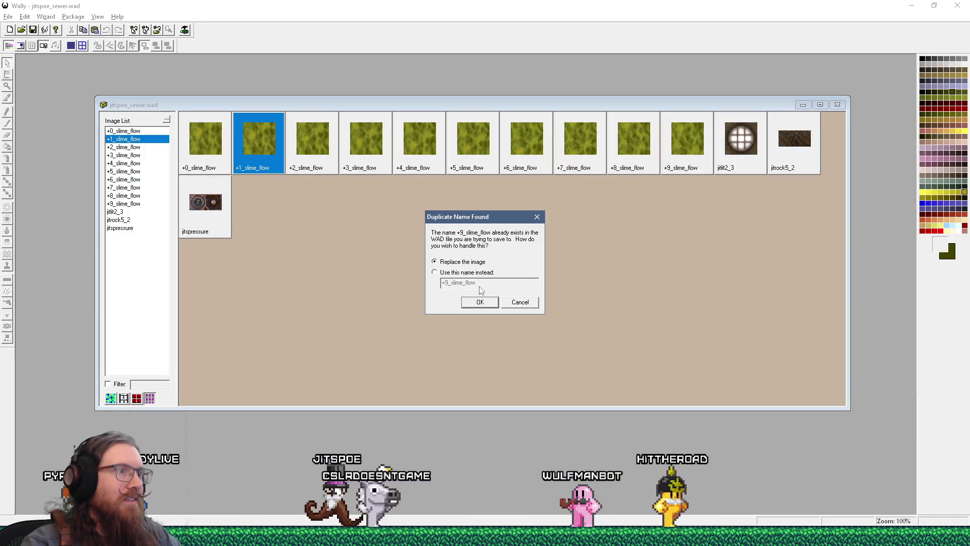
{"action": "left_click", "coordinate": [476, 303]}
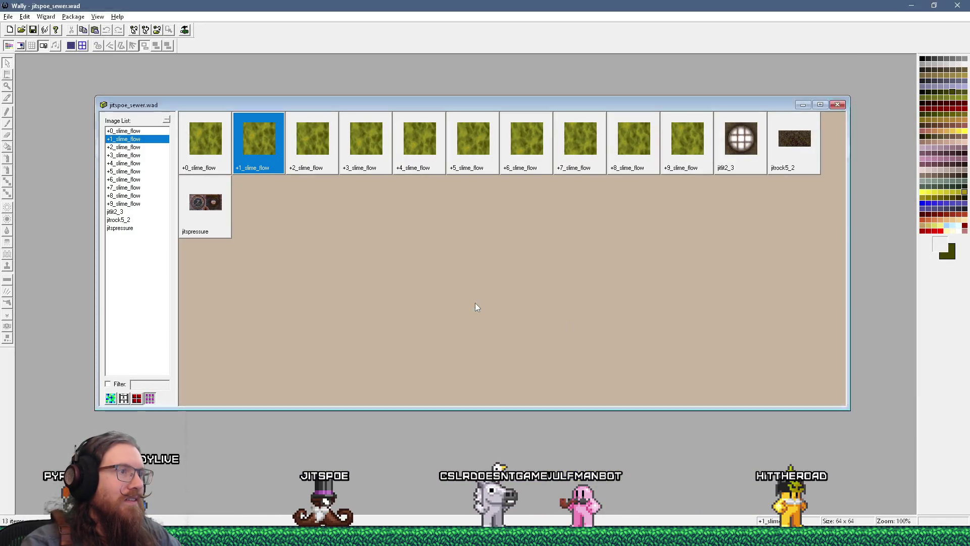
{"action": "left_click", "coordinate": [475, 303]}
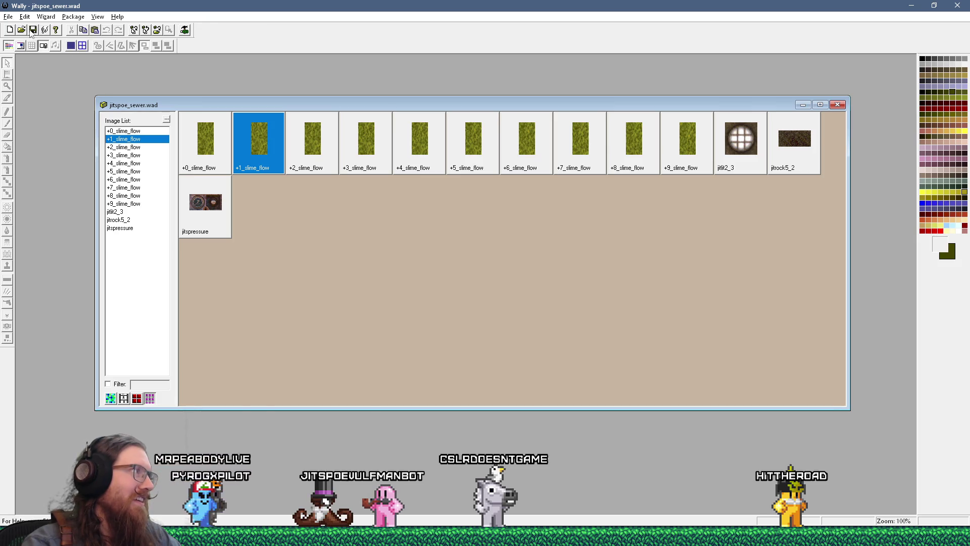
{"action": "key", "text": "alt+Tab"}
{"action": "key", "text": "Tab"}
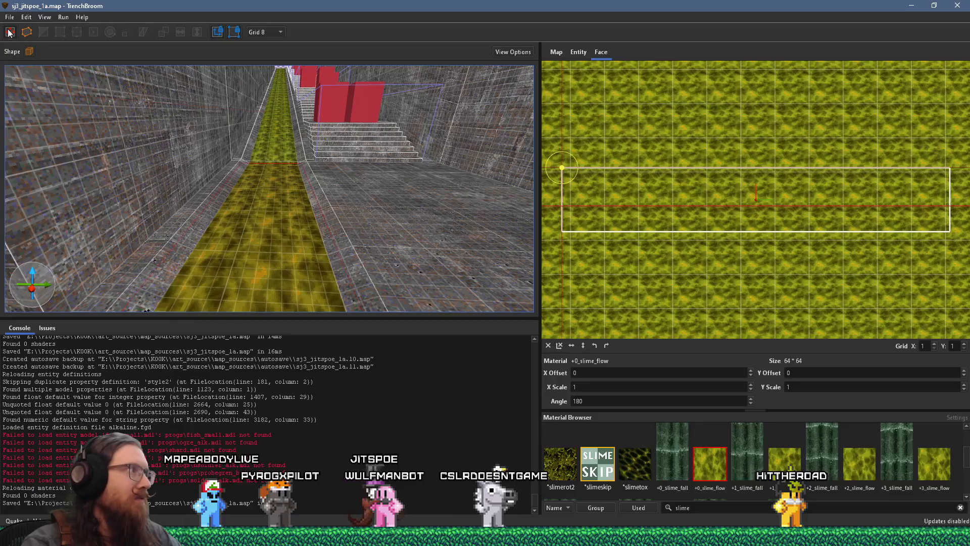
Step: Reload the texture collections so the channel shows the new slime, then save the map
{"action": "left_click", "coordinate": [9, 18]}
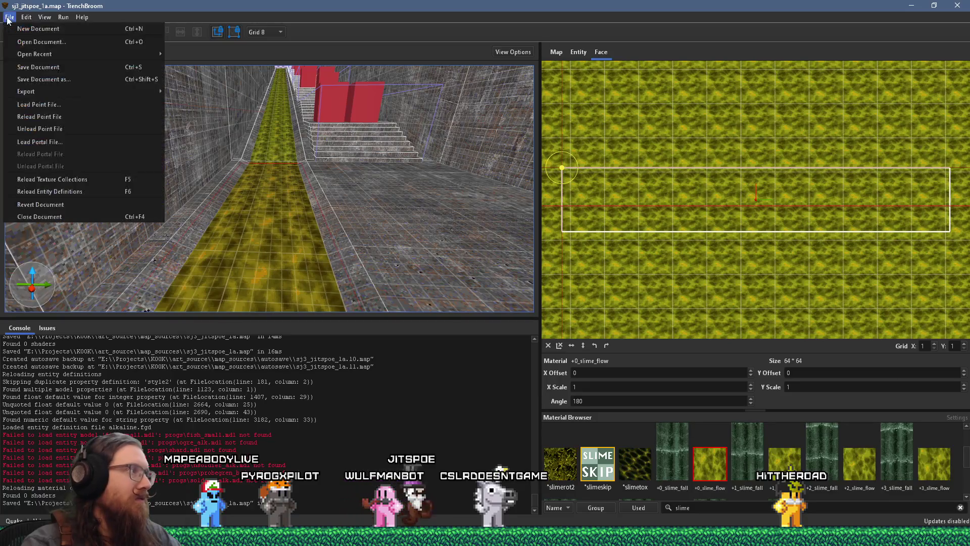
{"action": "left_click", "coordinate": [92, 181]}
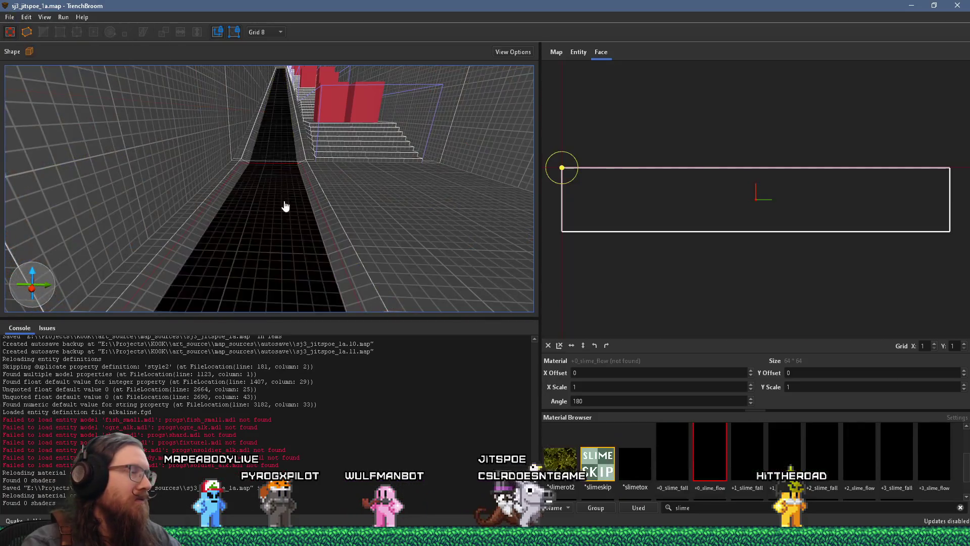
{"action": "scroll", "coordinate": [288, 191], "scroll_direction": "up", "scroll_amount": 5}
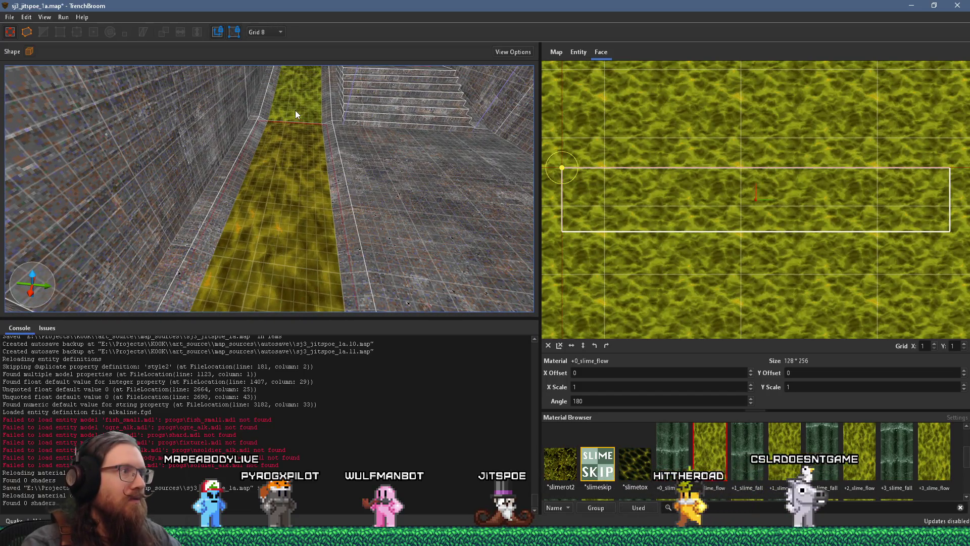
{"action": "scroll", "coordinate": [308, 187], "scroll_direction": "down", "scroll_amount": 5}
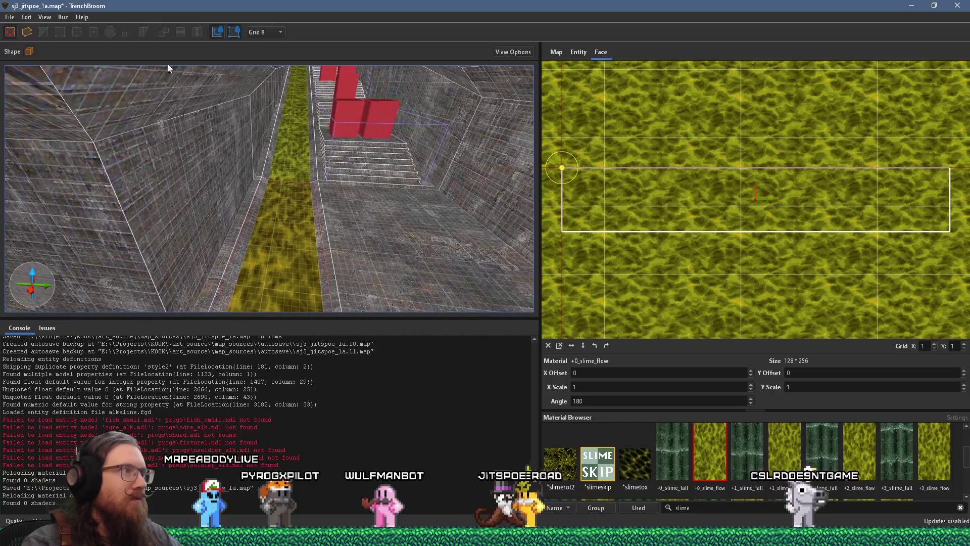
{"action": "left_click", "coordinate": [11, 19]}
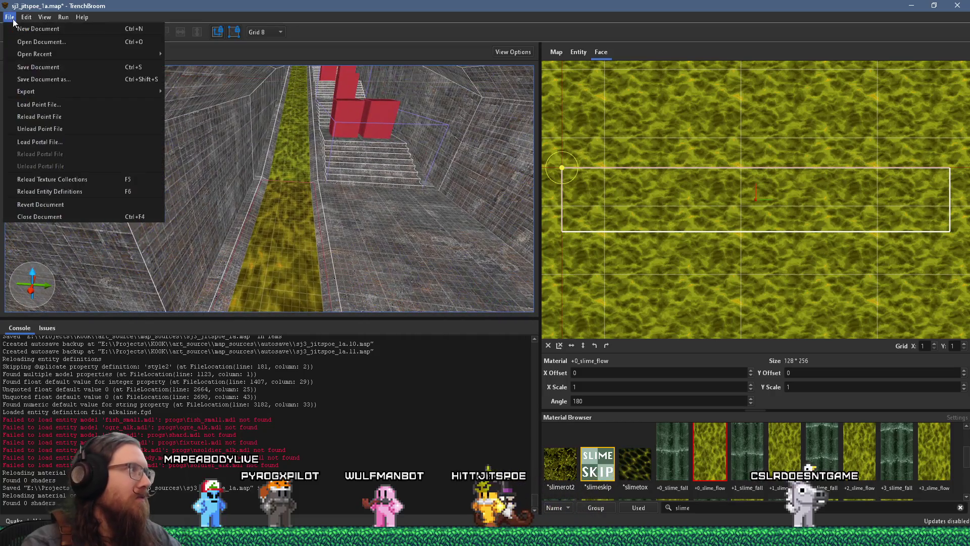
{"action": "left_click", "coordinate": [43, 66]}
Step: Compile the map with the alkaline dev profile and launch it
{"action": "left_click", "coordinate": [61, 18]}
{"action": "left_click", "coordinate": [70, 29]}
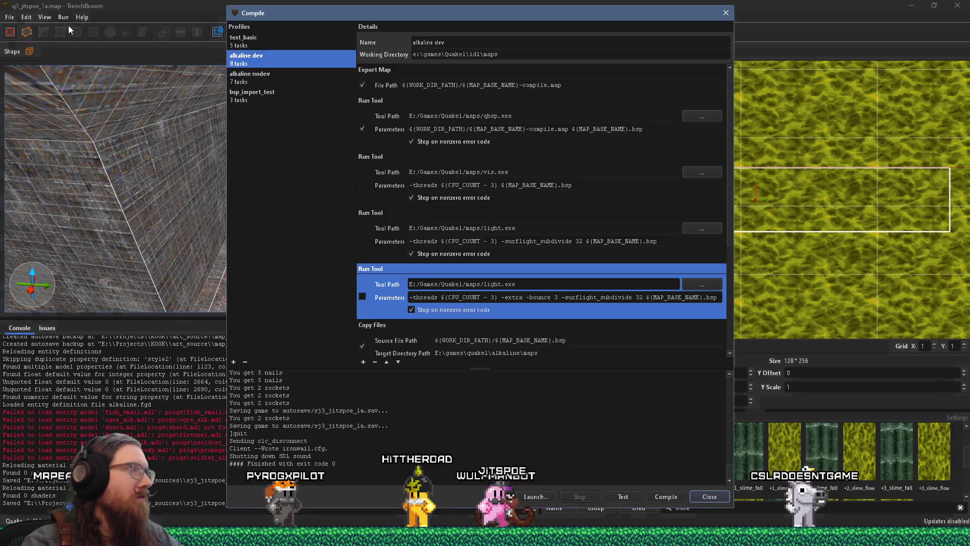
{"action": "left_click", "coordinate": [667, 498]}
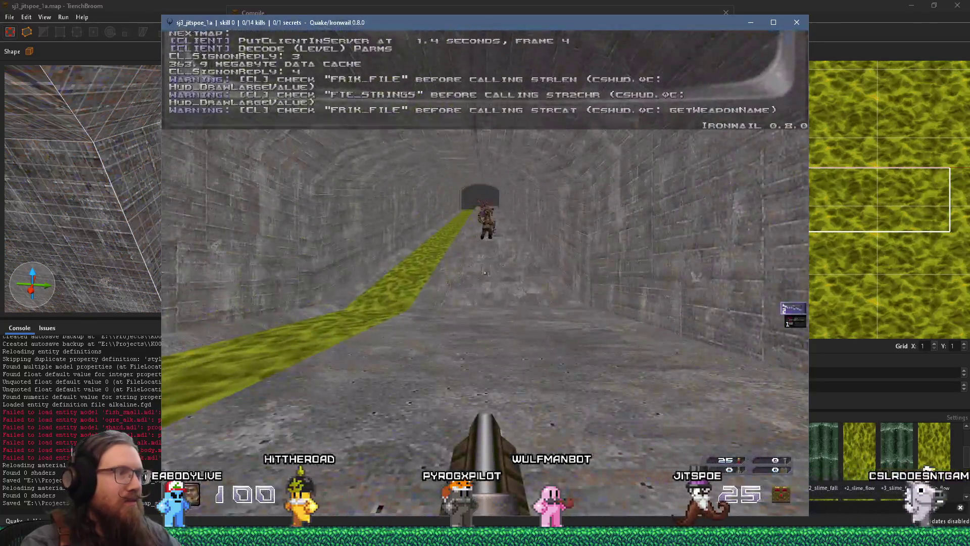
Step: Walk along the slime channel to inspect the new animated slime texture
{"action": "key", "text": "w"}
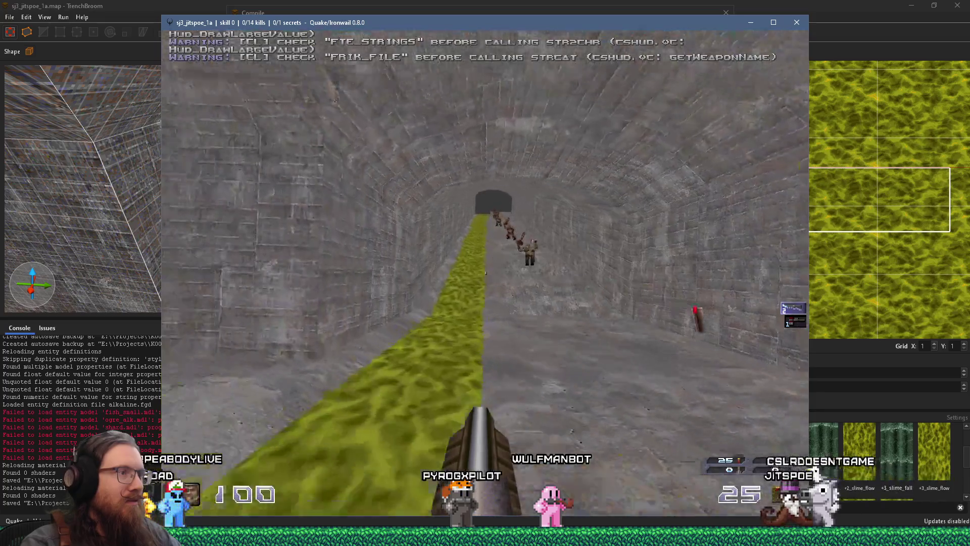
{"action": "key", "text": "w"}
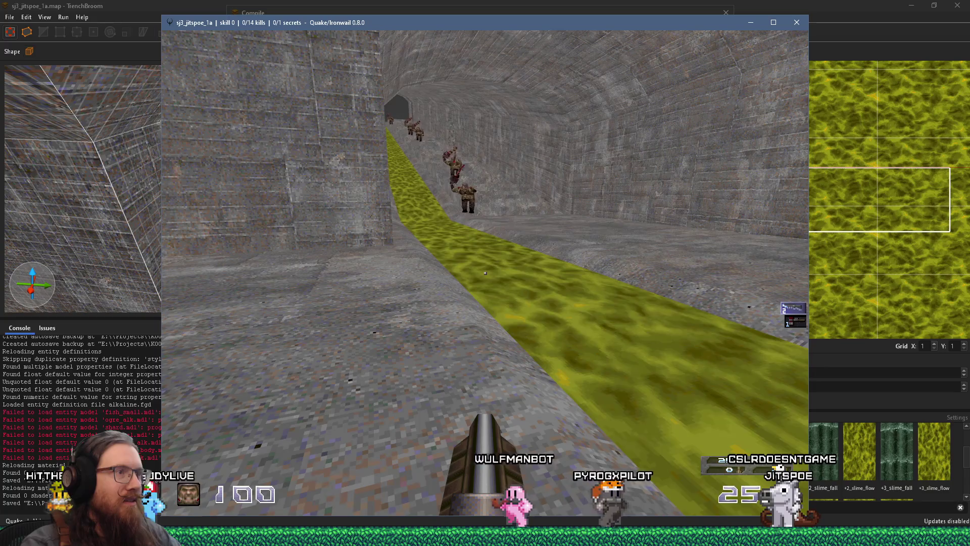
{"action": "key", "text": "w"}
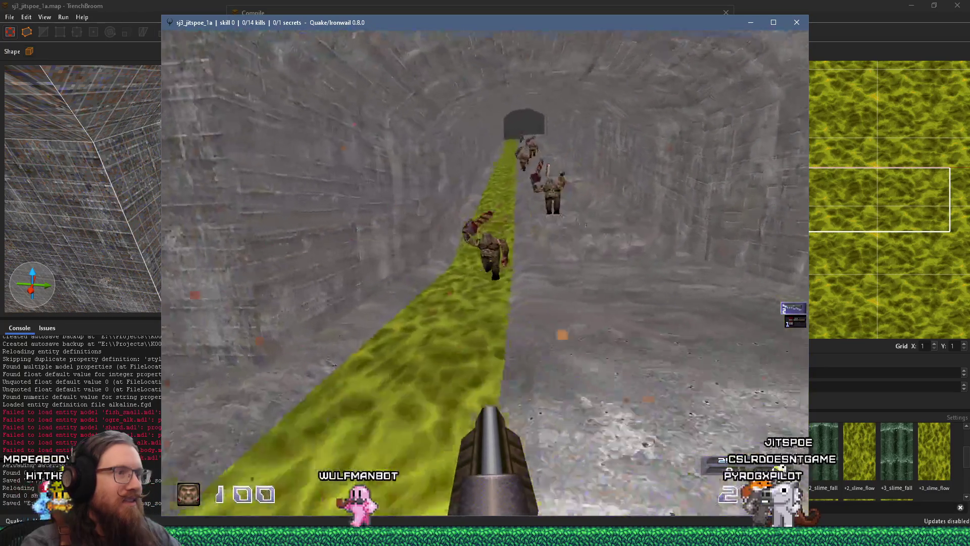
{"action": "key", "text": "w"}
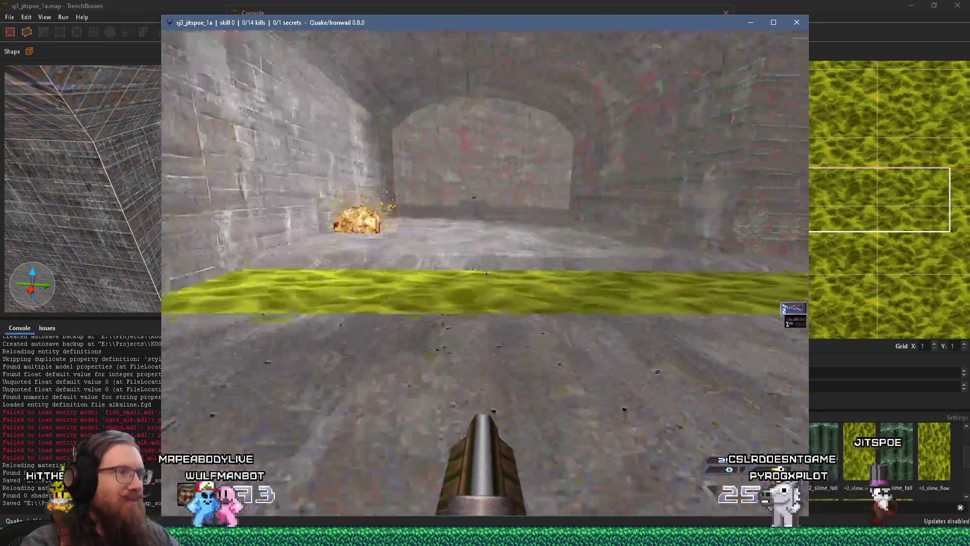
{"action": "key", "text": "w"}
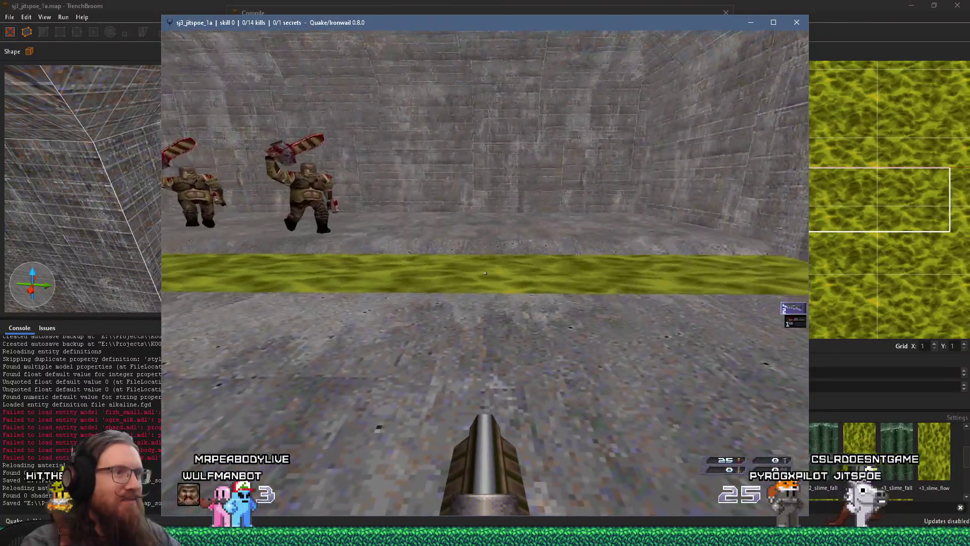
{"action": "key", "text": "s"}
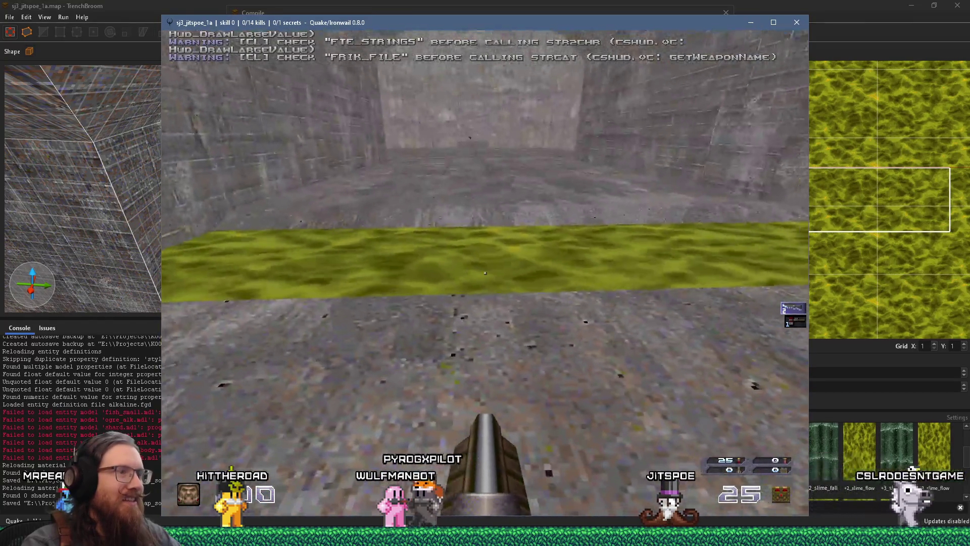
{"action": "key", "text": "a"}
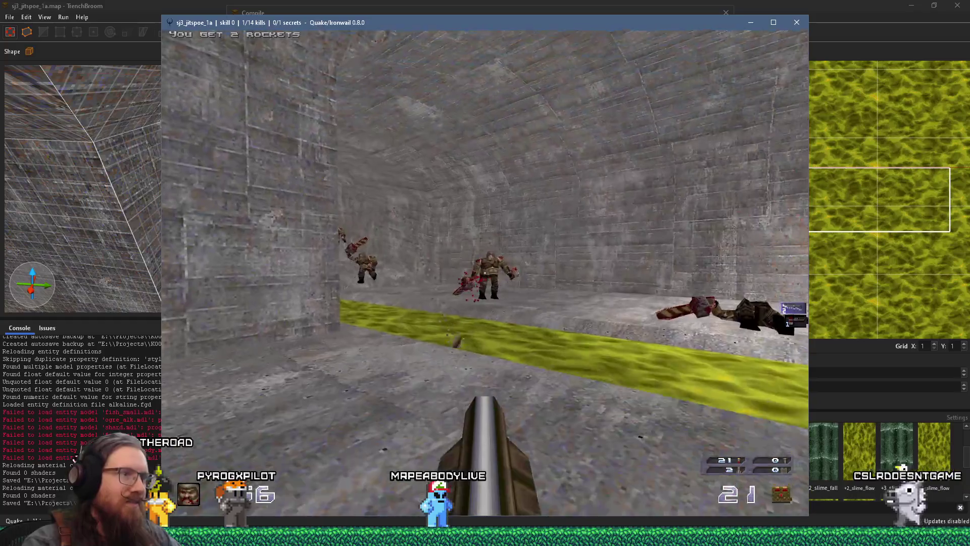
Step: Fight the ogres with the melee weapon until killed, then drop the console
{"action": "key", "text": "w"}
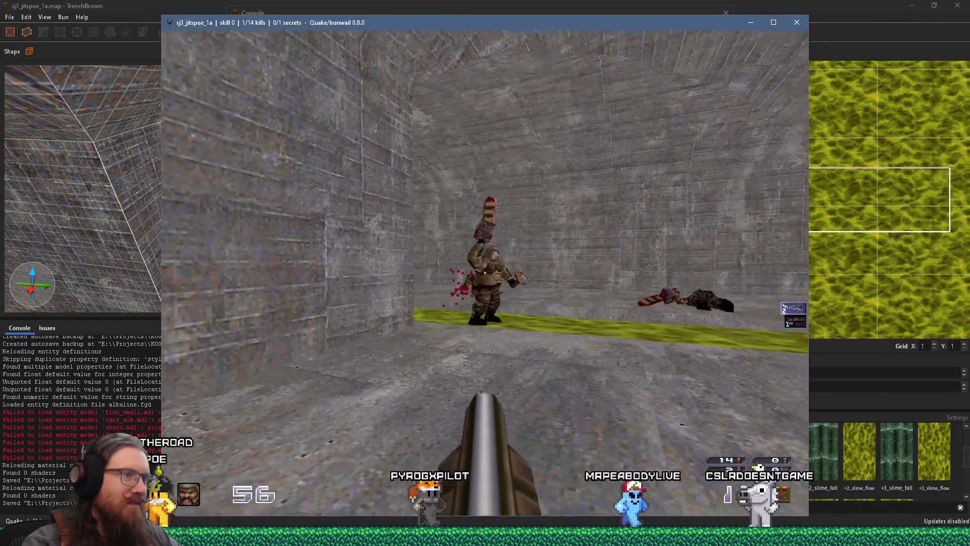
{"action": "key", "text": "1"}
{"action": "key", "text": "w"}
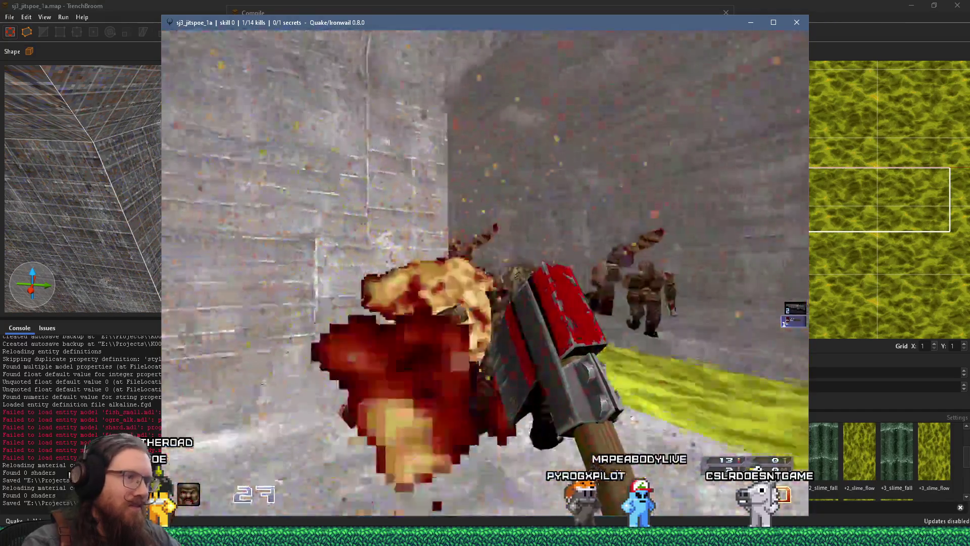
{"action": "key", "text": "w"}
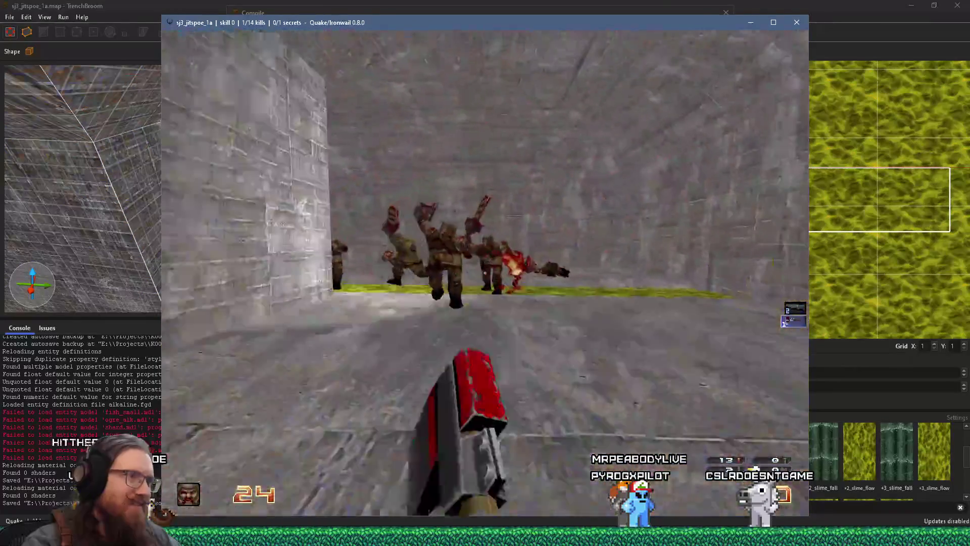
{"action": "key", "text": "w"}
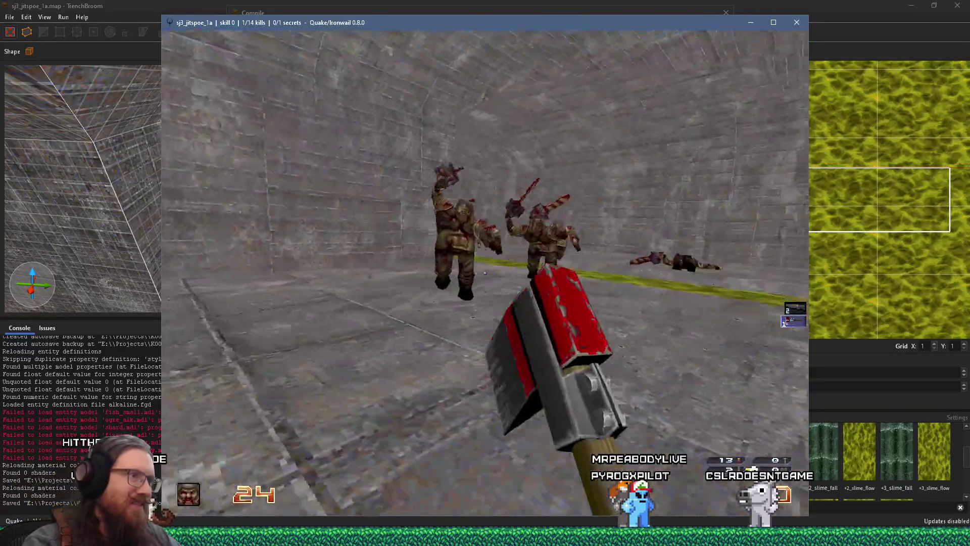
{"action": "key", "text": "w"}
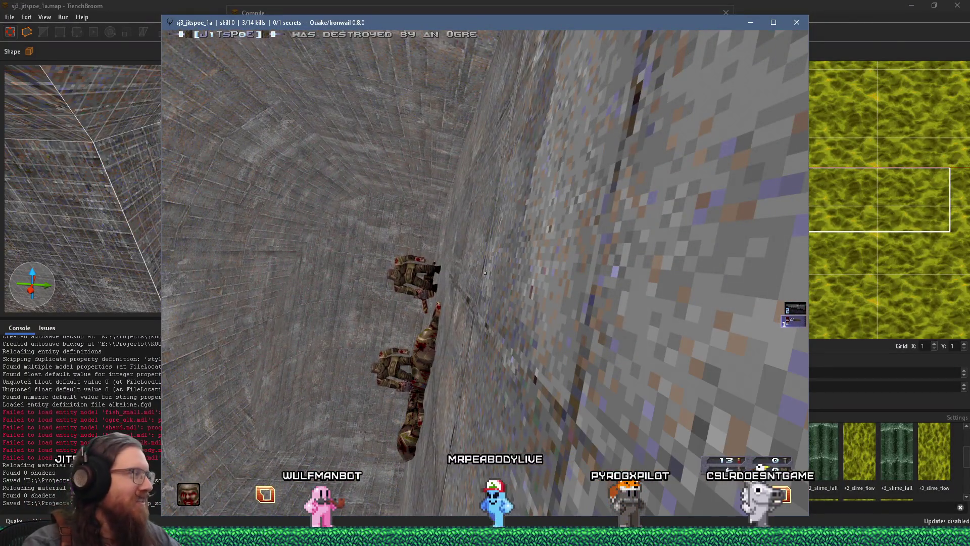
{"action": "key", "text": "grave"}
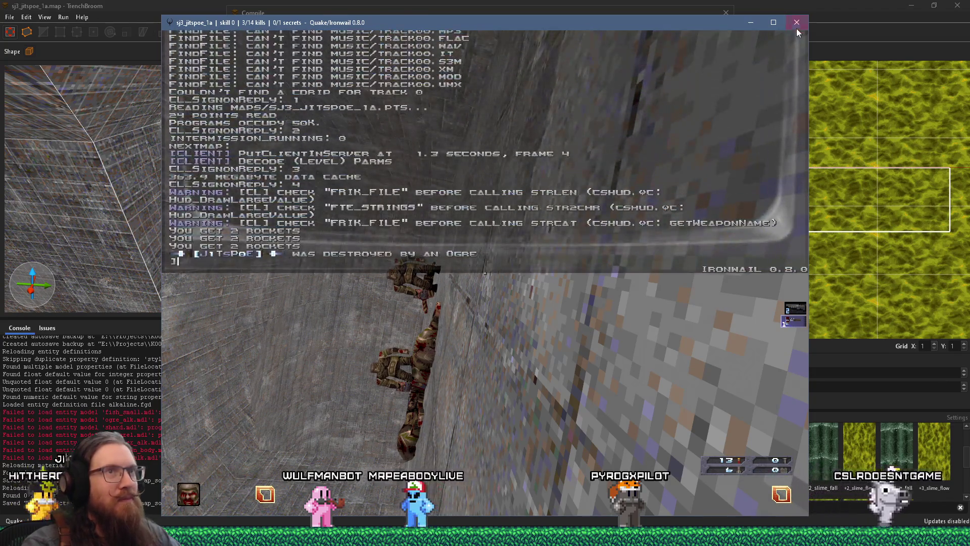
Step: Close the Quake window and bring Filter Forge's slime flow render back to the front
{"action": "left_click", "coordinate": [795, 23]}
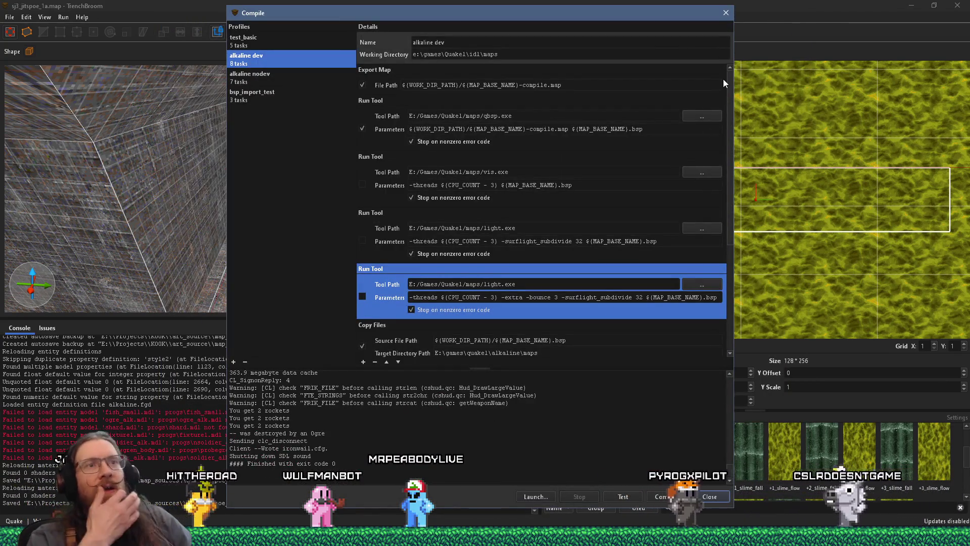
{"action": "key", "text": "alt+Tab"}
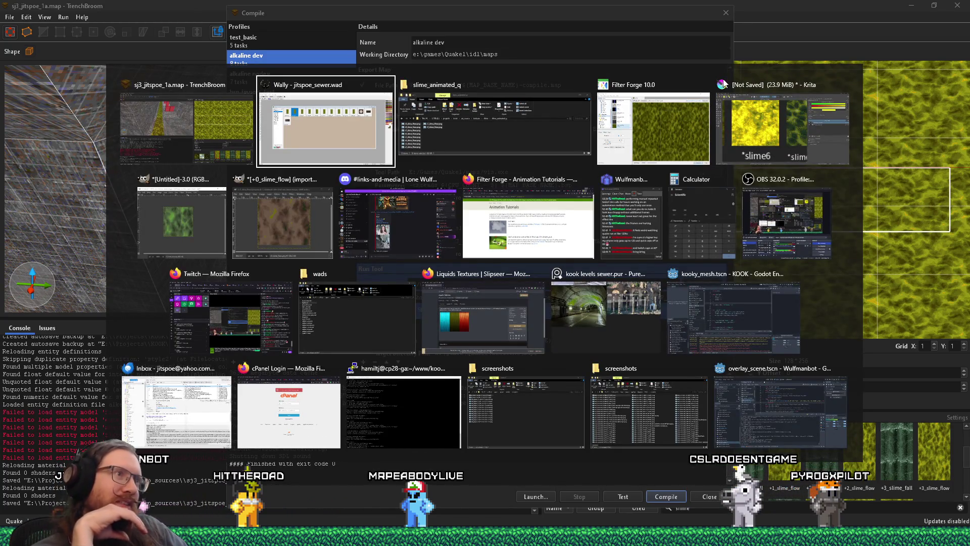
{"action": "key", "text": "alt"}
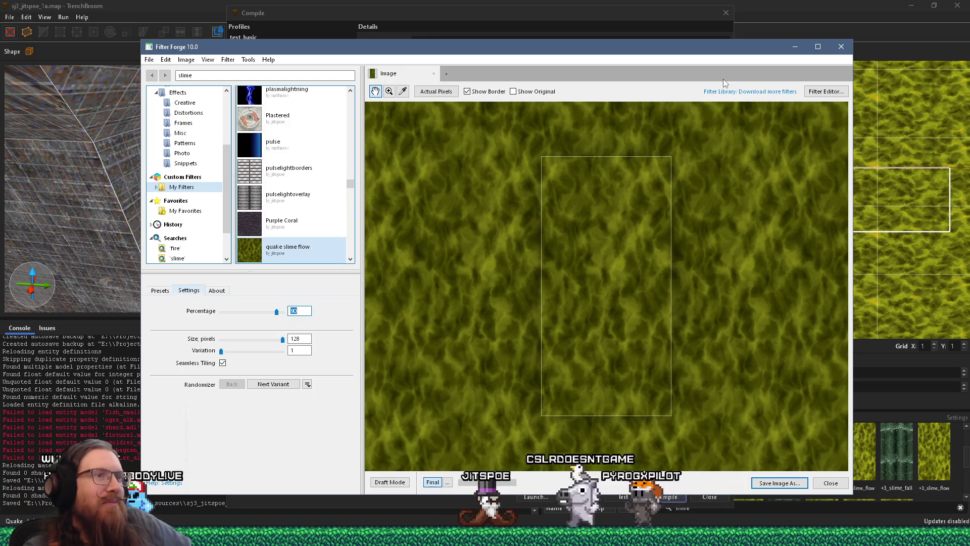
Step: Preview the quake slime flow filter by sweeping Percentage between 0 and 100
{"action": "type", "text": "100"}
{"action": "key", "text": "Return"}
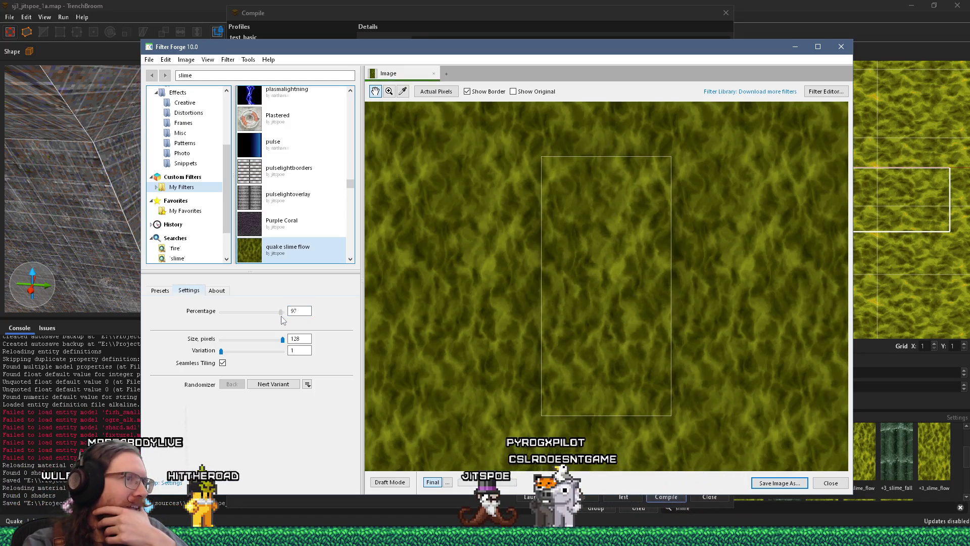
{"action": "left_click", "coordinate": [220, 313]}
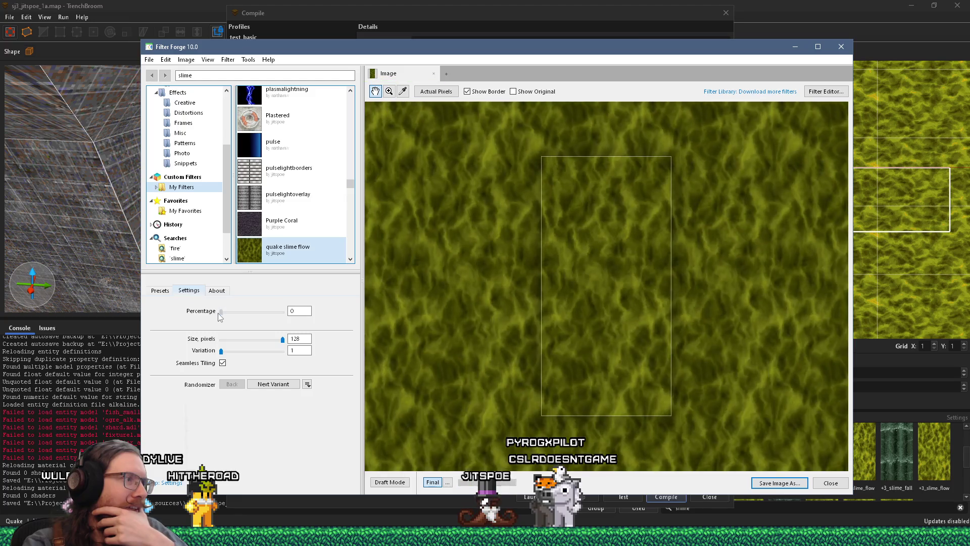
{"action": "mouse_move", "coordinate": [219, 314]}
{"action": "left_mouse_down"}
{"action": "mouse_move", "coordinate": [353, 319]}
{"action": "mouse_move", "coordinate": [154, 311]}
{"action": "left_mouse_up"}
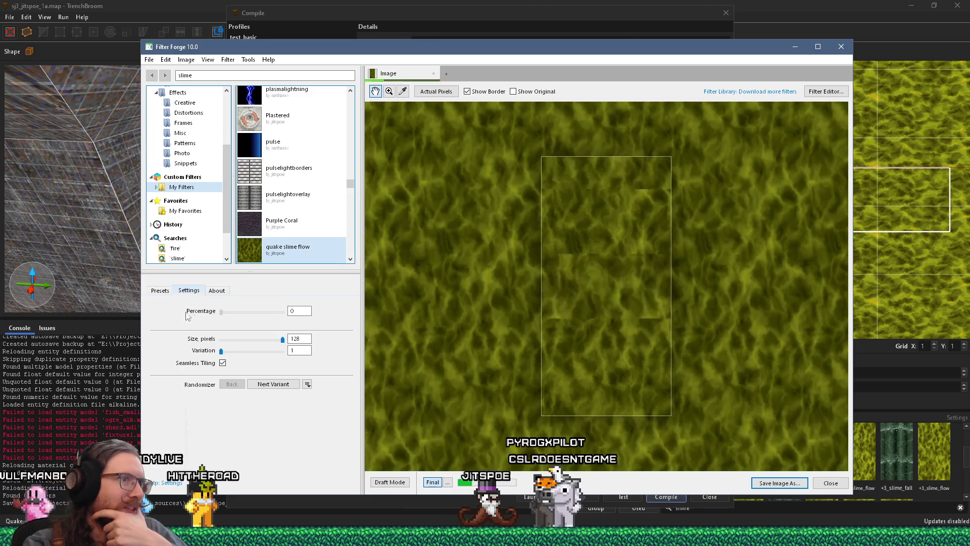
{"action": "left_click_drag", "start_coordinate": [221, 312], "coordinate": [346, 302]}
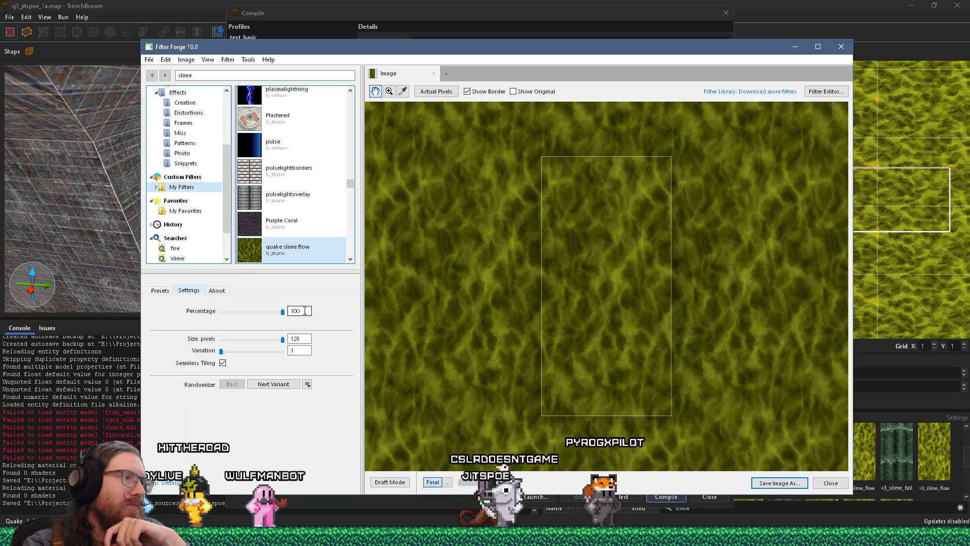
{"action": "key", "text": "Return"}
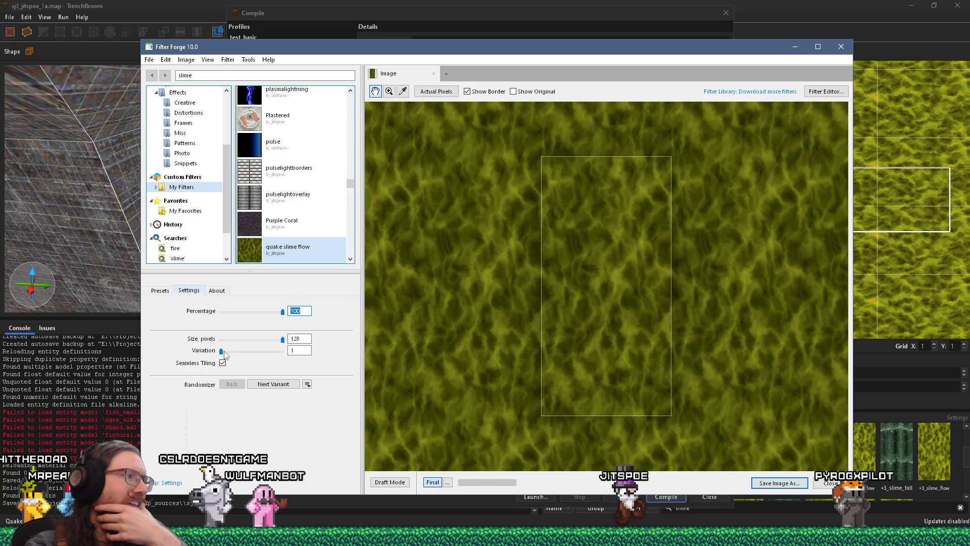
{"action": "mouse_move", "coordinate": [282, 312]}
{"action": "left_mouse_down"}
{"action": "mouse_move", "coordinate": [185, 326]}
{"action": "mouse_move", "coordinate": [291, 313]}
{"action": "mouse_move", "coordinate": [238, 314]}
{"action": "mouse_move", "coordinate": [261, 310]}
{"action": "left_mouse_up"}
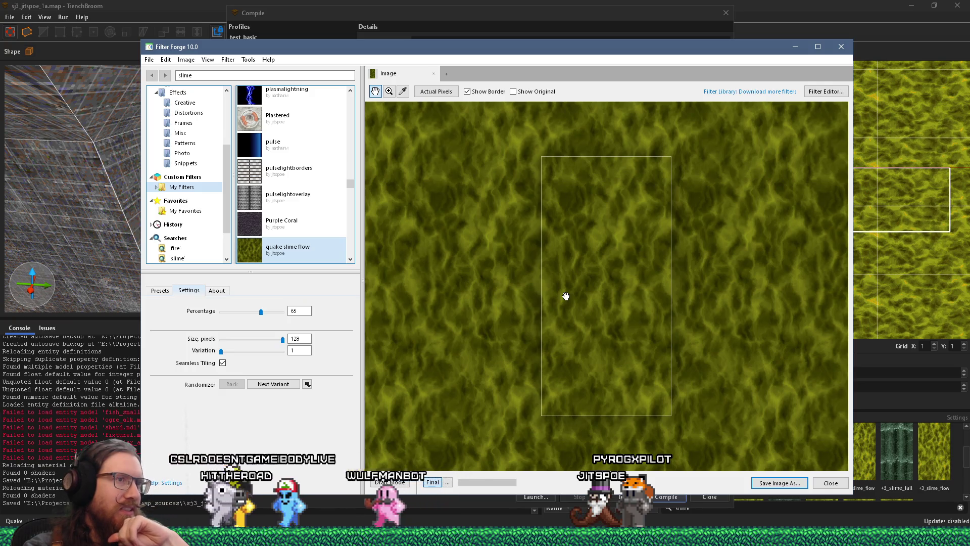
Step: Check the filter's Presets, then return to the Settings tab
{"action": "left_click", "coordinate": [161, 292]}
{"action": "left_click", "coordinate": [189, 291]}
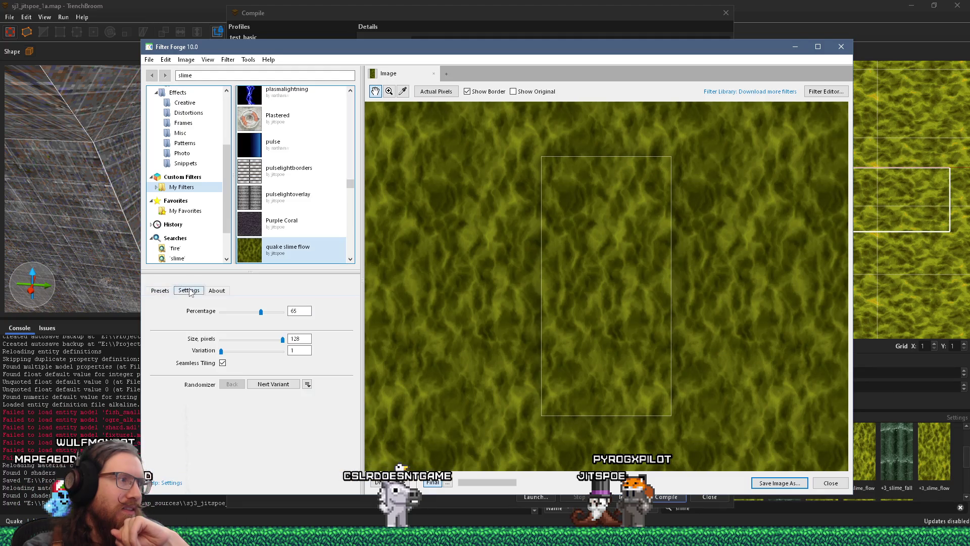
{"action": "left_click", "coordinate": [149, 59]}
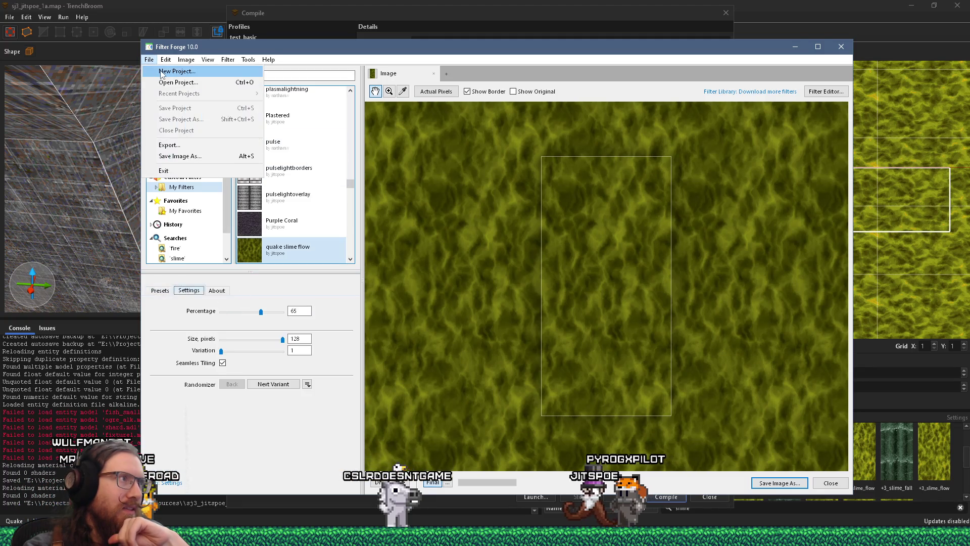
Step: Create a 128×128 blank source image and lower Percentage from 65 to 0
{"action": "left_click", "coordinate": [189, 71]}
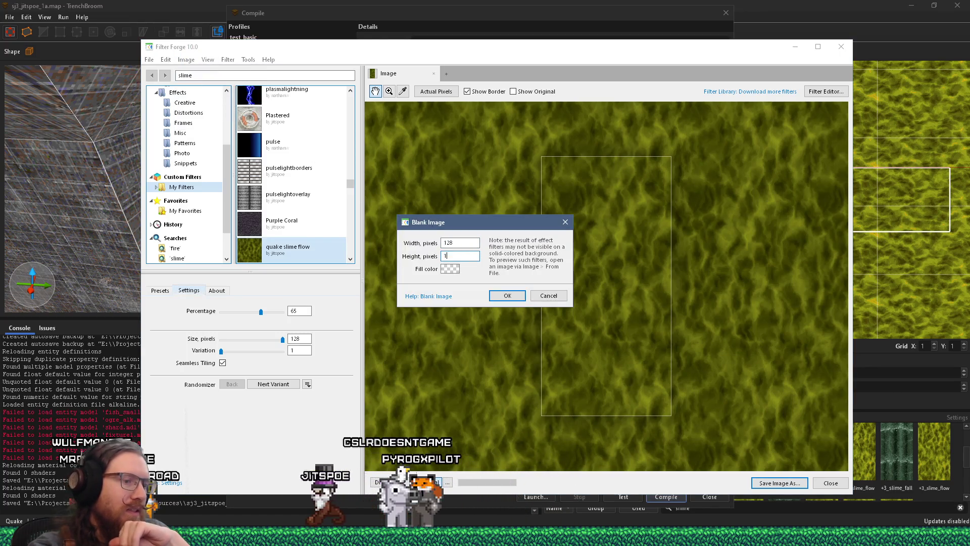
{"action": "left_click", "coordinate": [502, 295]}
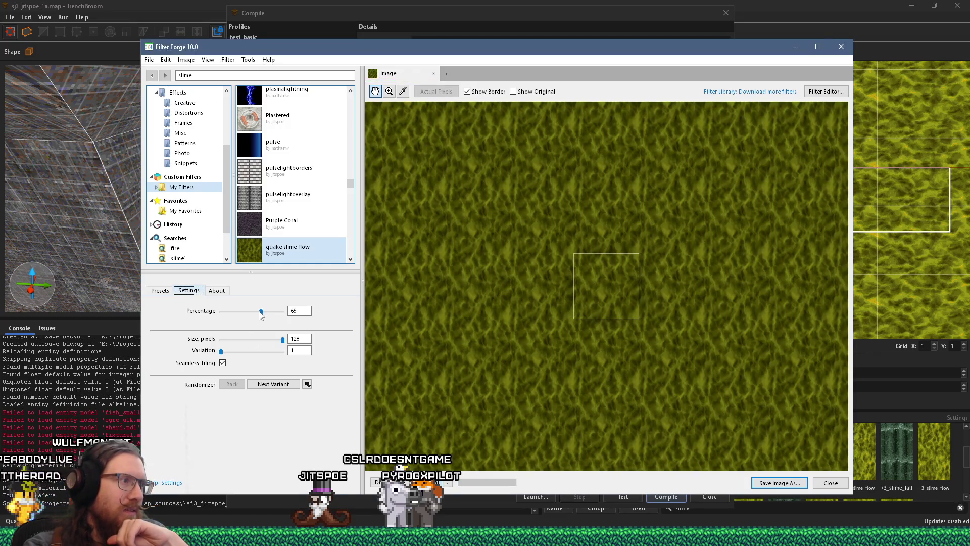
{"action": "mouse_move", "coordinate": [261, 313]}
{"action": "left_mouse_down"}
{"action": "mouse_move", "coordinate": [205, 323]}
{"action": "mouse_move", "coordinate": [275, 317]}
{"action": "mouse_move", "coordinate": [201, 321]}
{"action": "left_mouse_up"}
{"action": "scroll", "coordinate": [484, 356], "scroll_direction": "down", "scroll_amount": 1}
{"action": "left_click", "coordinate": [149, 59]}
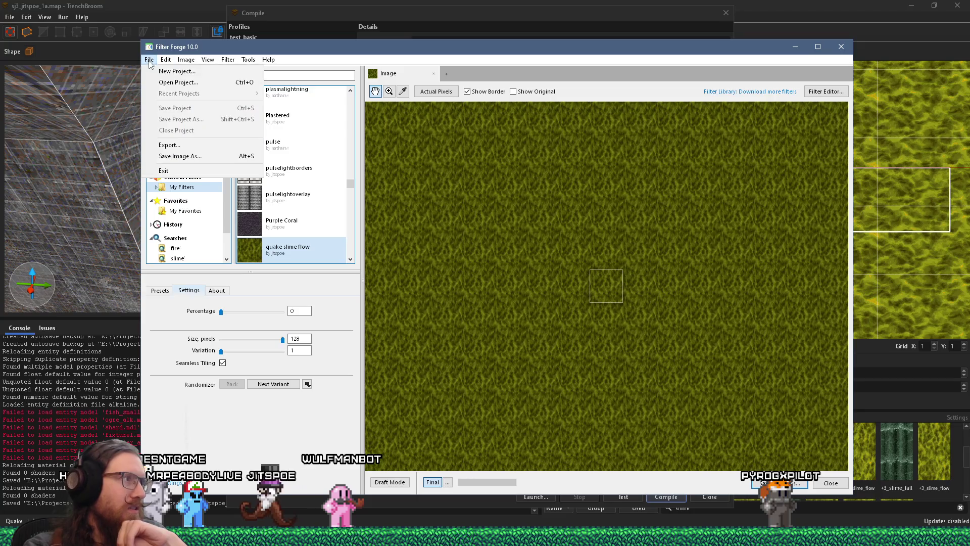
Step: Overwrite +0_slime_flow.png and the next frame PNG, then set Percentage to 20
{"action": "left_click", "coordinate": [182, 156]}
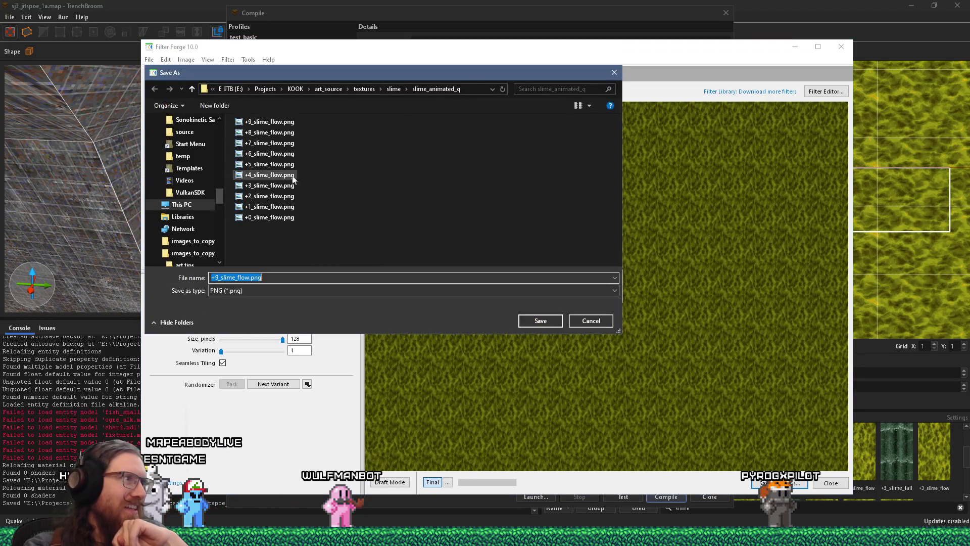
{"action": "double_click", "coordinate": [285, 218]}
{"action": "left_click", "coordinate": [499, 271]}
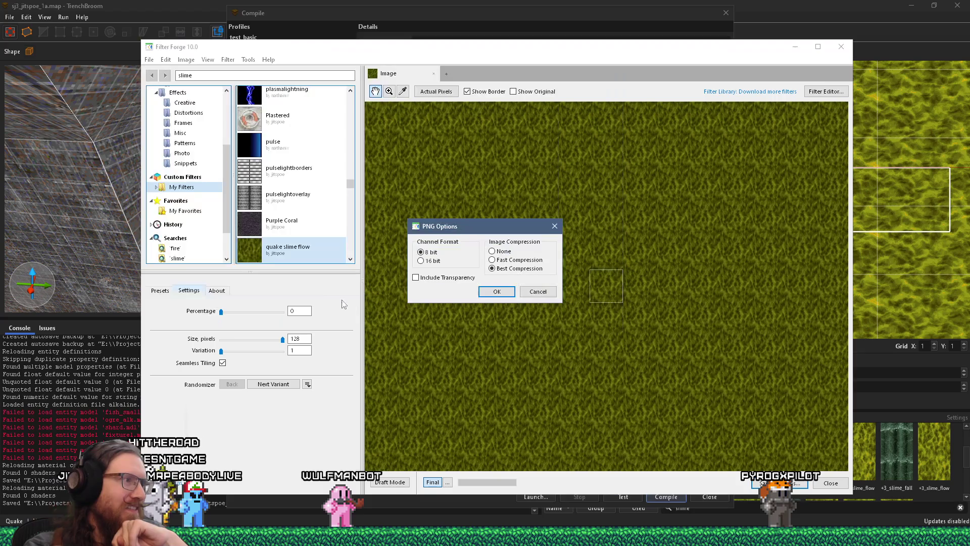
{"action": "key", "text": "Return"}
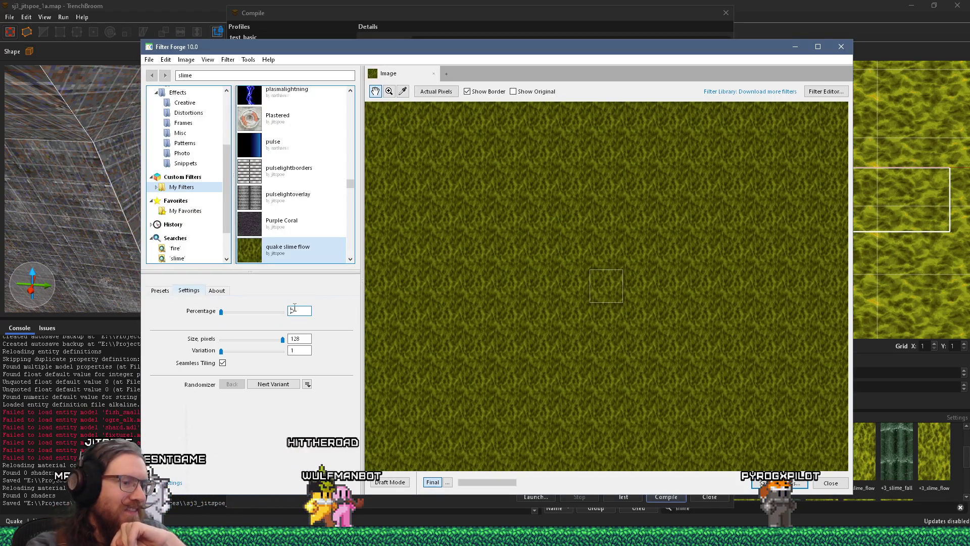
{"action": "type", "text": "0"}
{"action": "left_click", "coordinate": [148, 60]}
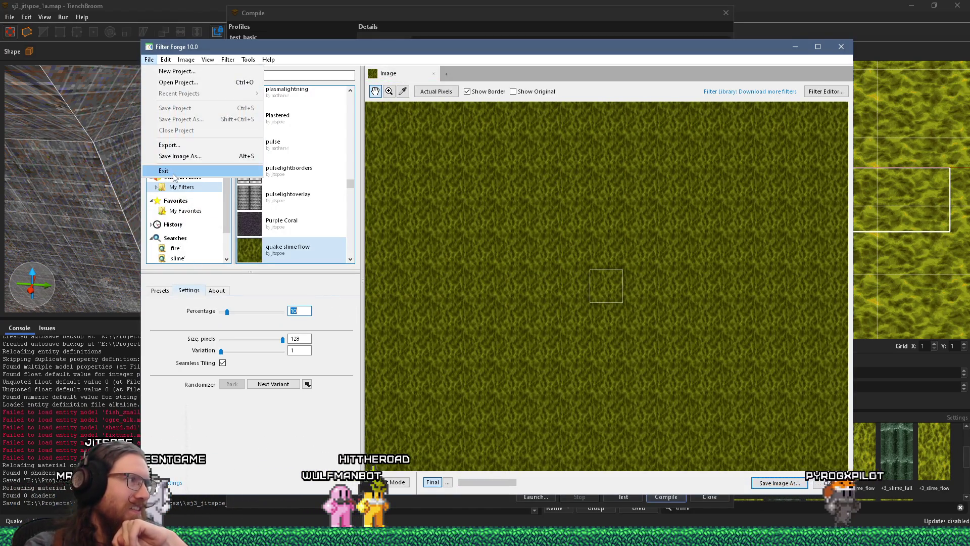
{"action": "left_click", "coordinate": [172, 146]}
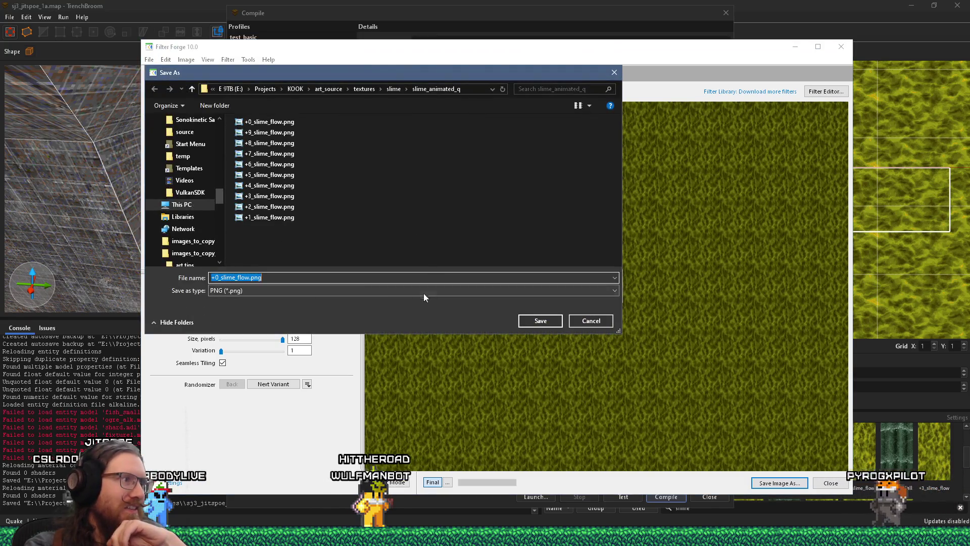
{"action": "left_click", "coordinate": [282, 222]}
{"action": "left_click", "coordinate": [539, 320]}
{"action": "left_click", "coordinate": [518, 280]}
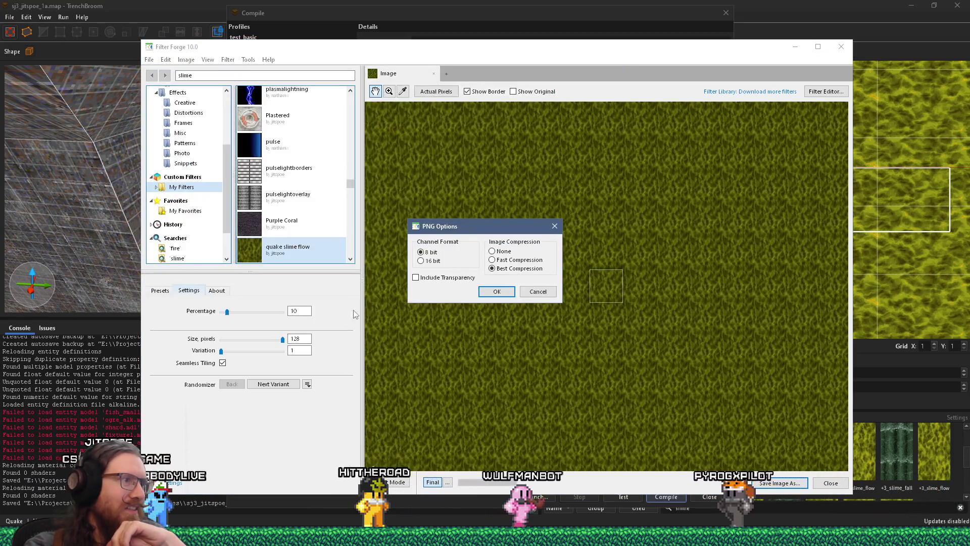
{"action": "left_click", "coordinate": [490, 290]}
{"action": "type", "text": "20"}
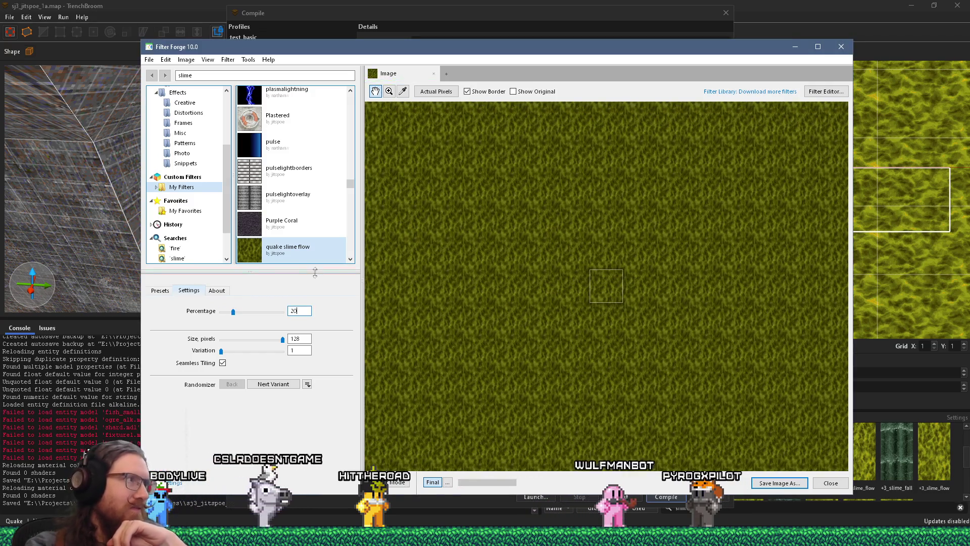
Step: Overwrite the next two frame PNGs up to +3_slime_flow.png, raising Percentage to 30, then 40
{"action": "left_click", "coordinate": [149, 59]}
{"action": "left_click", "coordinate": [167, 145]}
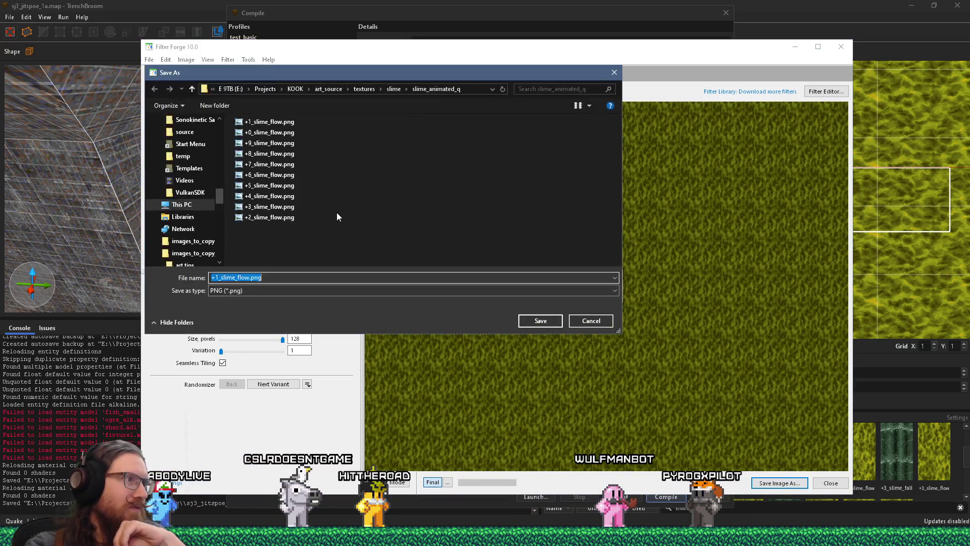
{"action": "key", "text": "Return"}
{"action": "left_click", "coordinate": [514, 267]}
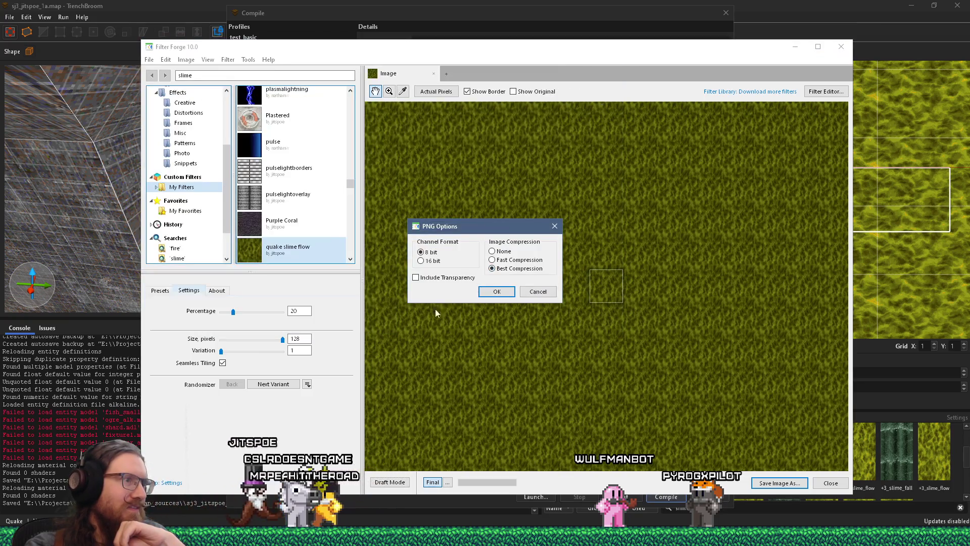
{"action": "key", "text": "Return"}
{"action": "type", "text": "30"}
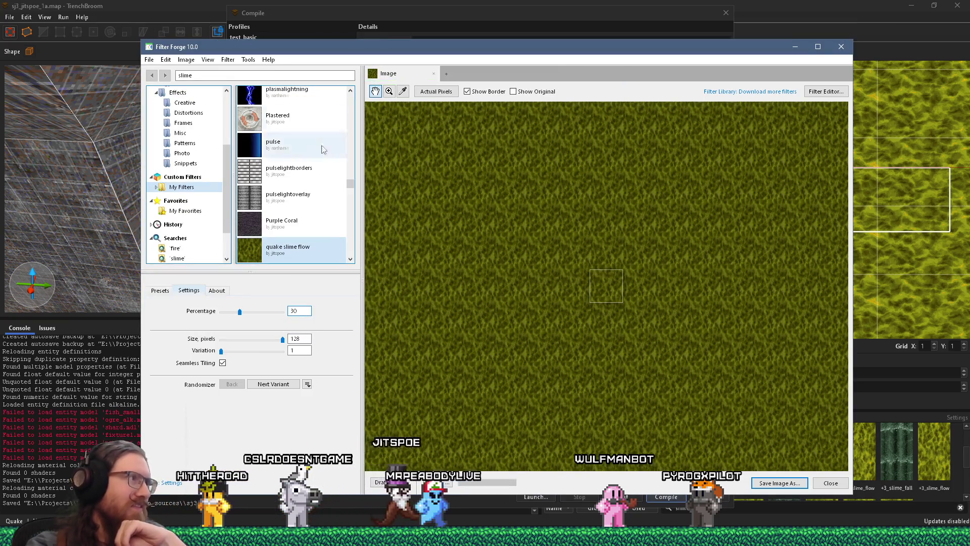
{"action": "left_click", "coordinate": [149, 60]}
{"action": "left_click", "coordinate": [167, 145]}
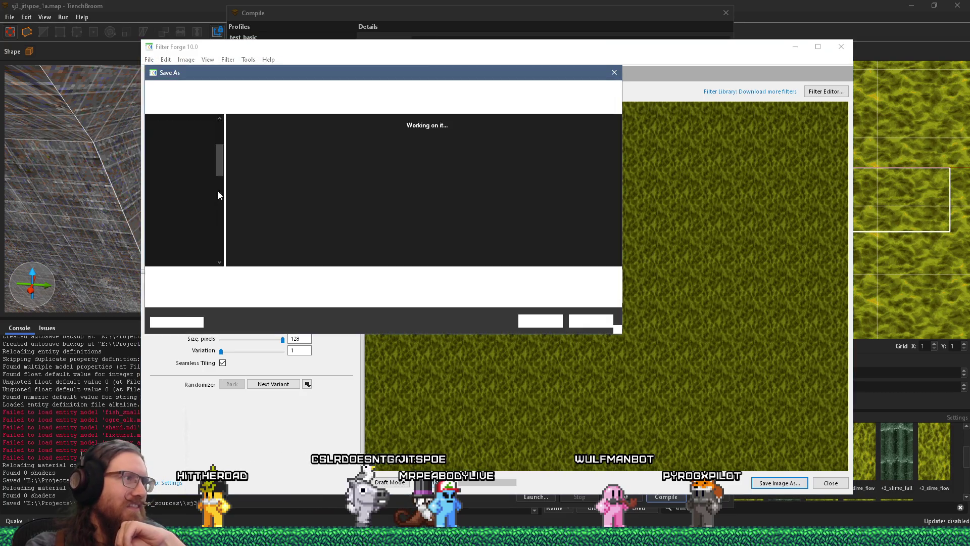
{"action": "double_click", "coordinate": [274, 218]}
{"action": "left_click", "coordinate": [504, 269]}
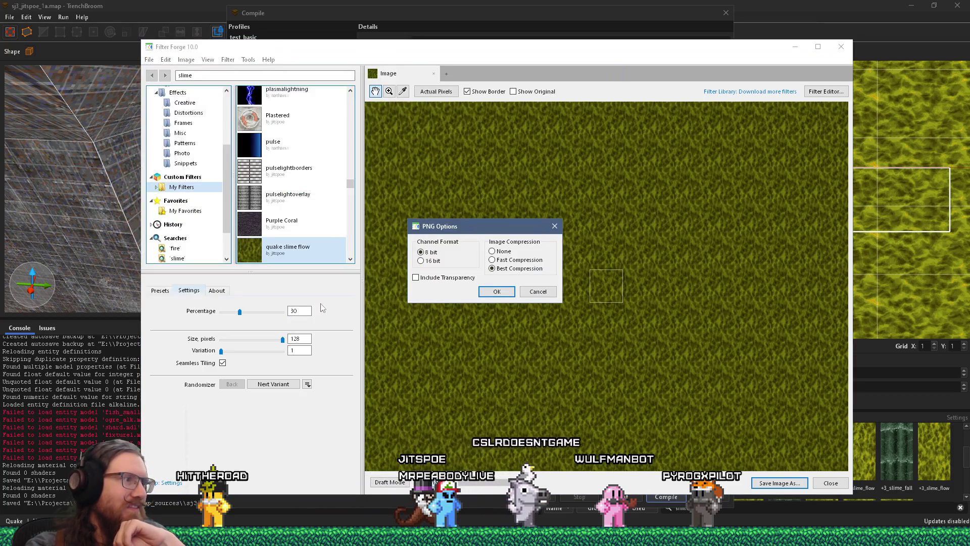
{"action": "left_click", "coordinate": [496, 292]}
{"action": "left_click", "coordinate": [257, 311]}
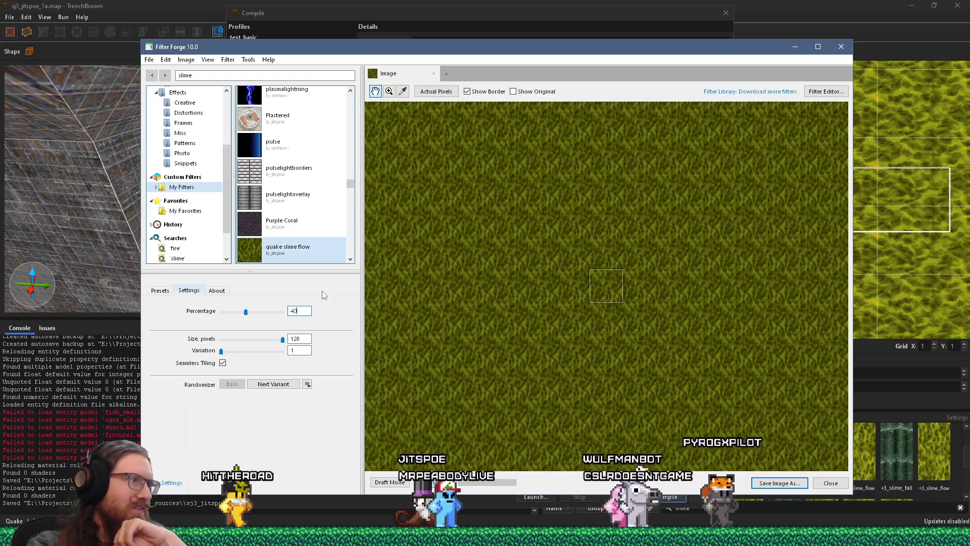
Step: Overwrite +4_slime_flow.png and +5_slime_flow.png, stepping Percentage to 50 and 60
{"action": "left_click", "coordinate": [149, 59]}
{"action": "left_click", "coordinate": [192, 156]}
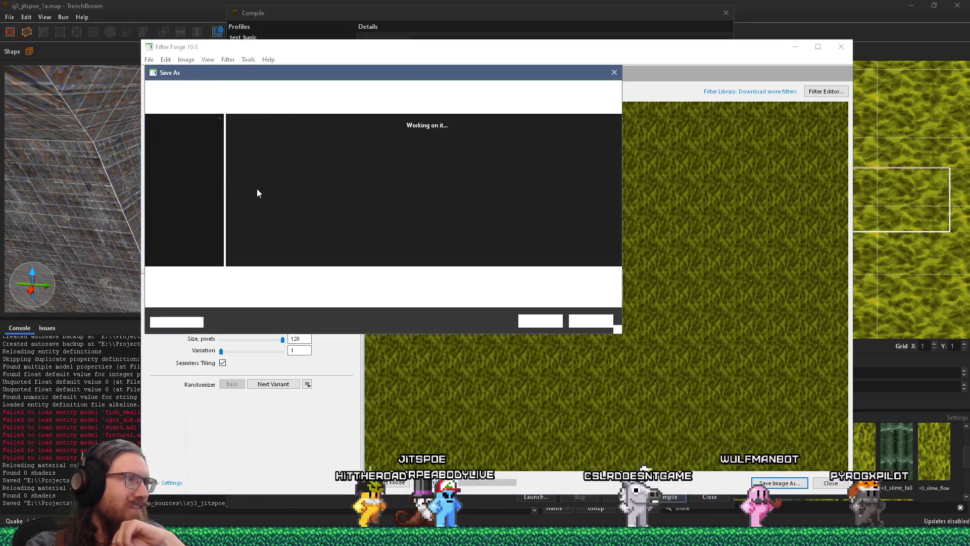
{"action": "double_click", "coordinate": [275, 221]}
{"action": "left_click", "coordinate": [496, 271]}
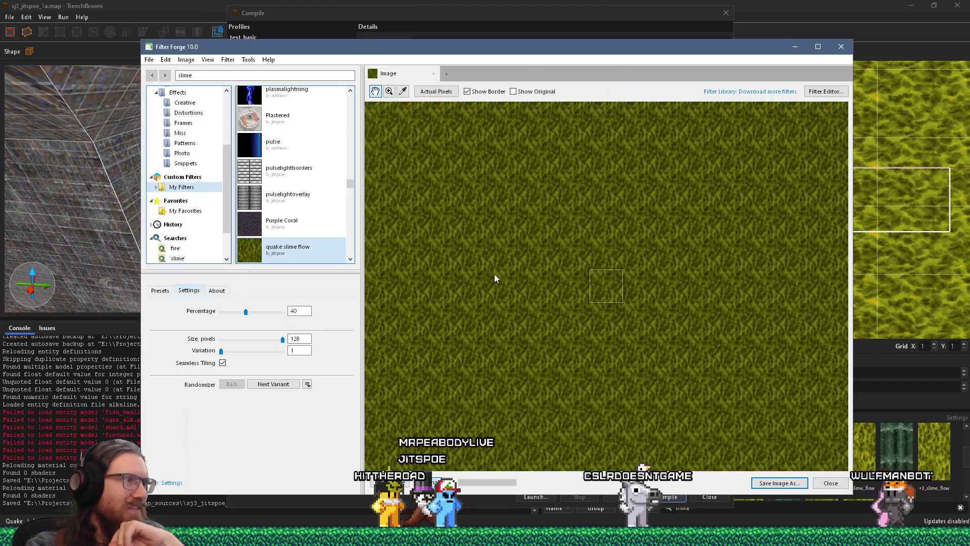
{"action": "left_click", "coordinate": [497, 291]}
{"action": "double_click", "coordinate": [300, 311]}
{"action": "type", "text": "50"}
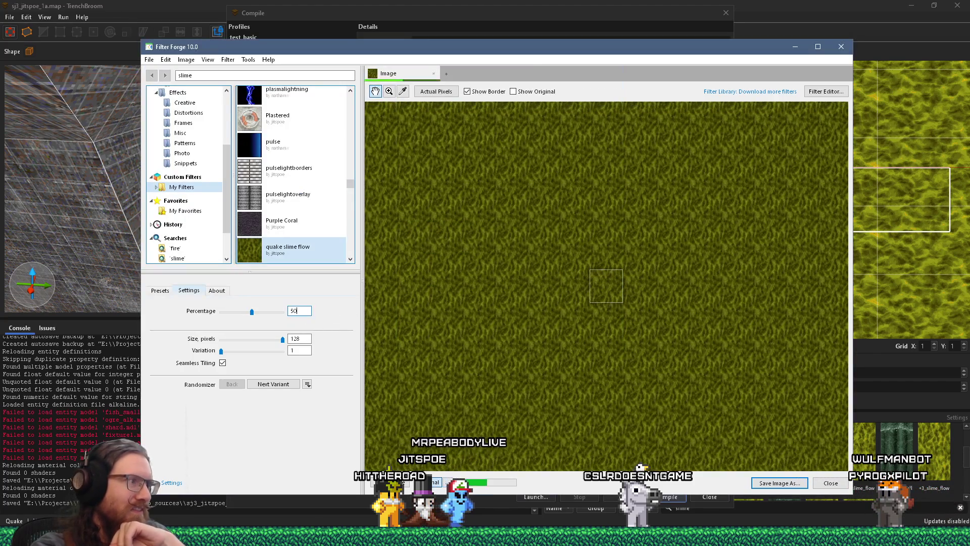
{"action": "left_click", "coordinate": [149, 59]}
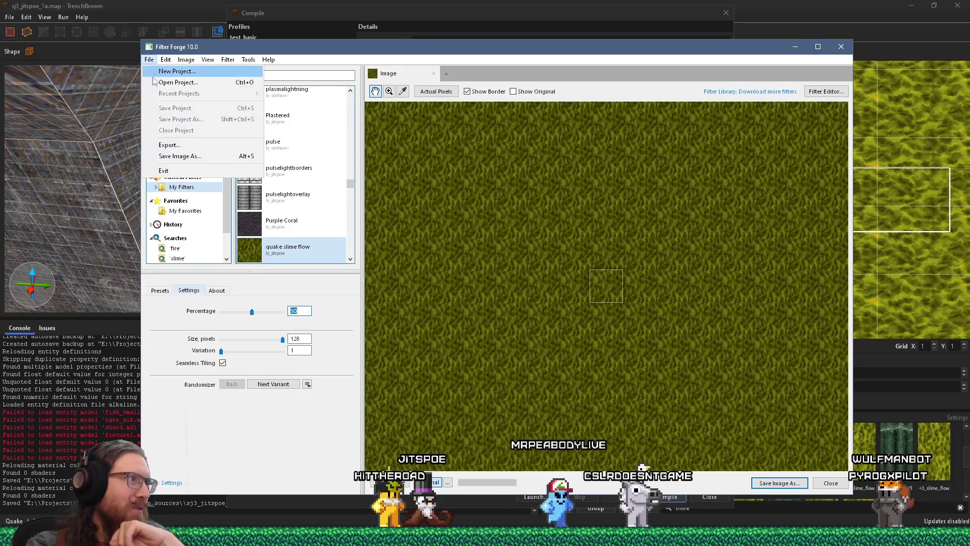
{"action": "left_click", "coordinate": [192, 156]}
{"action": "double_click", "coordinate": [269, 217]}
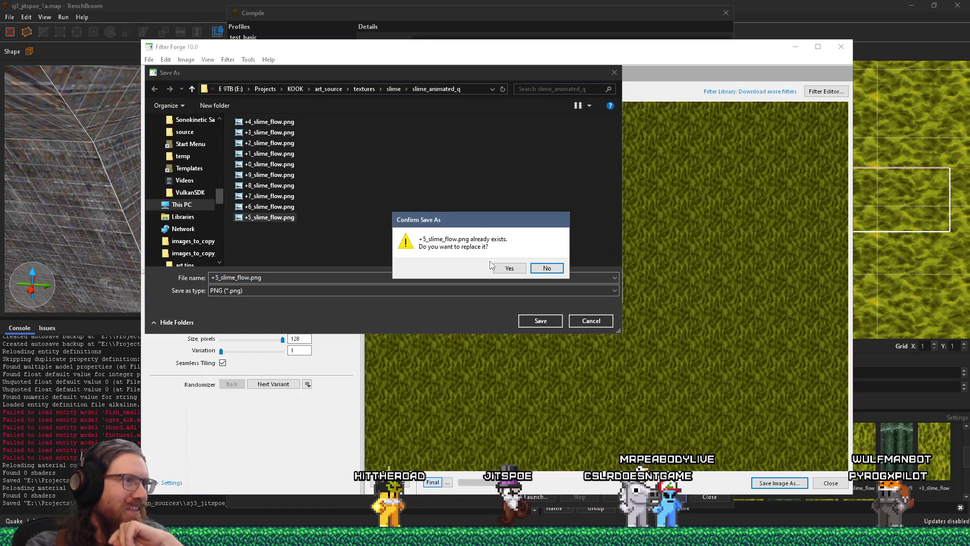
{"action": "left_click", "coordinate": [496, 266]}
{"action": "left_click", "coordinate": [495, 291]}
{"action": "double_click", "coordinate": [299, 310]}
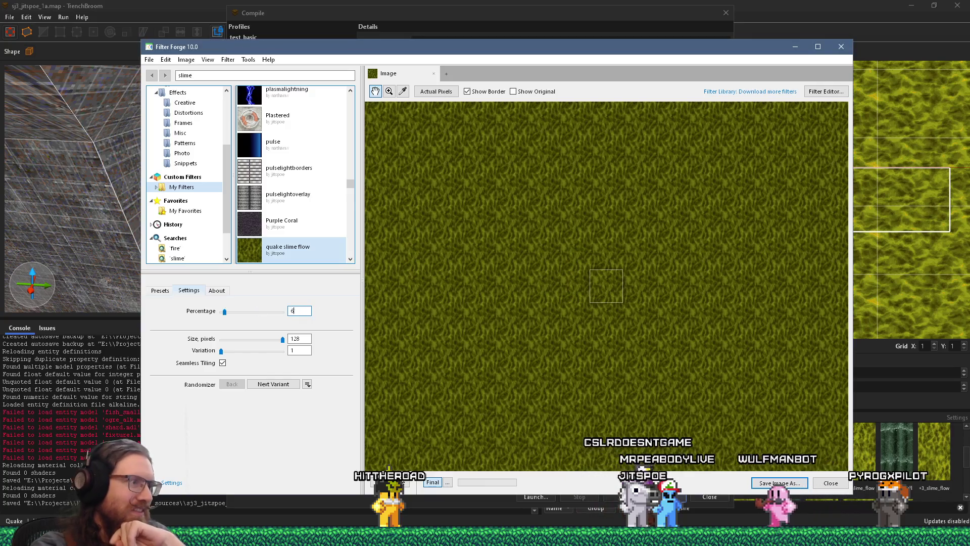
{"action": "type", "text": "60"}
Step: Overwrite +6_slime_flow.png and +7_slime_flow.png, stepping Percentage to 70 and 80
{"action": "left_click", "coordinate": [149, 59]}
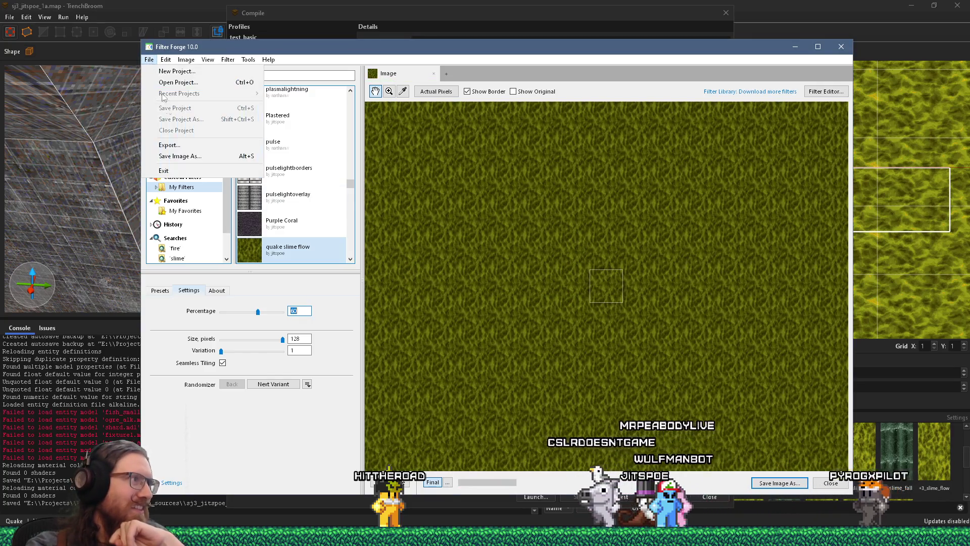
{"action": "left_click", "coordinate": [192, 157]}
{"action": "double_click", "coordinate": [275, 218]}
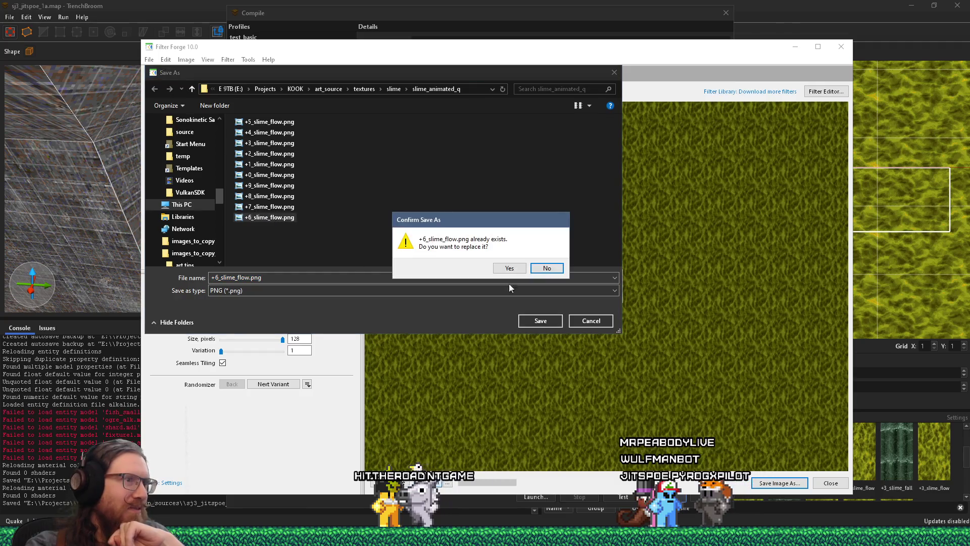
{"action": "left_click", "coordinate": [497, 267]}
{"action": "key", "text": "Return"}
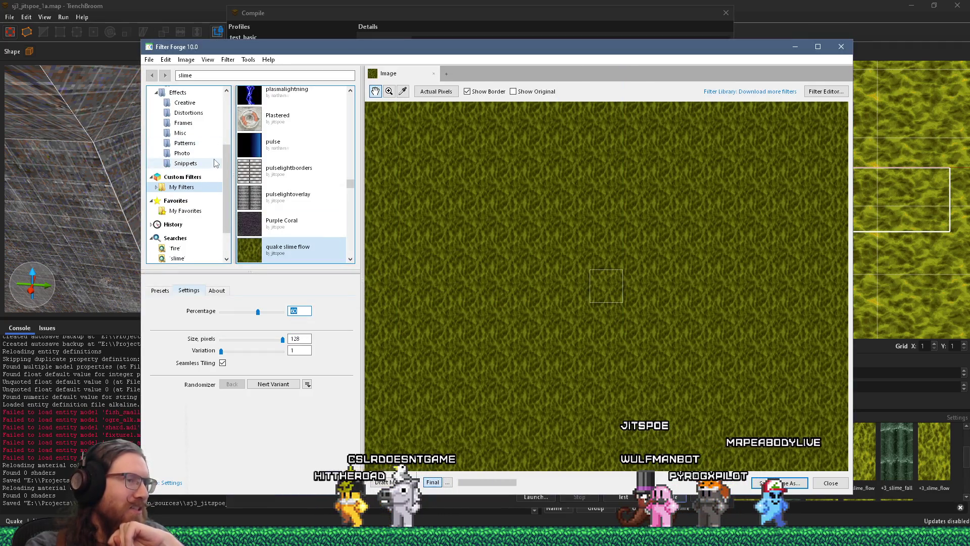
{"action": "type", "text": "70"}
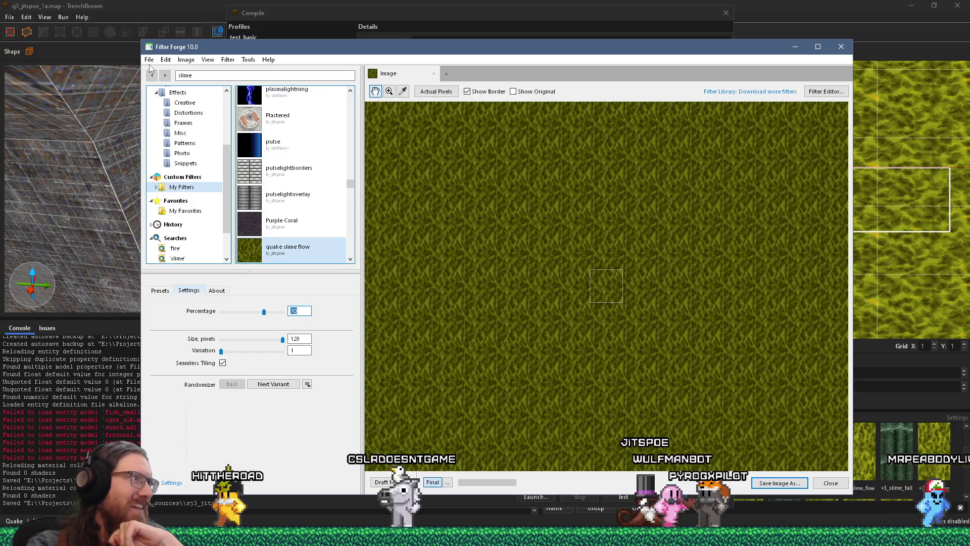
{"action": "left_click", "coordinate": [149, 59]}
{"action": "left_click", "coordinate": [178, 156]}
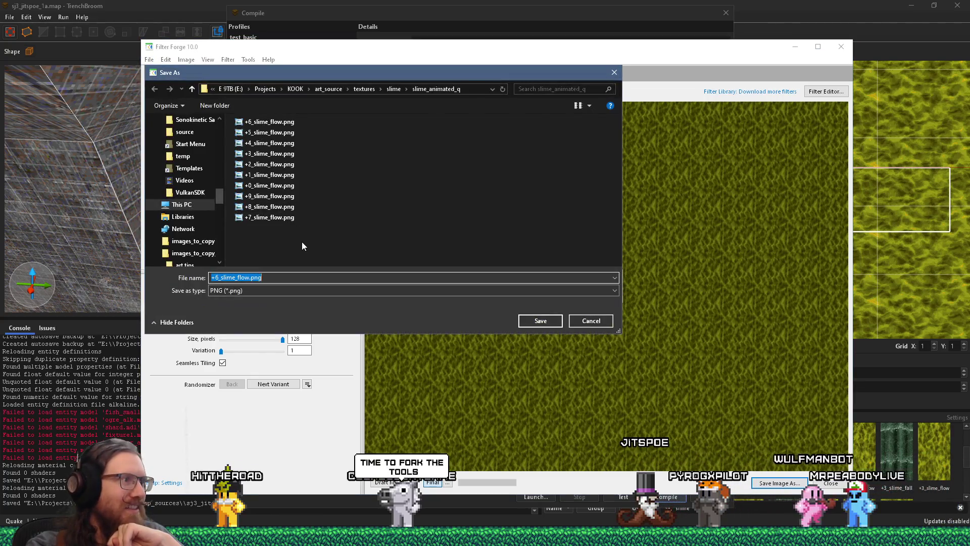
{"action": "left_click", "coordinate": [274, 219]}
{"action": "double_click", "coordinate": [273, 220]}
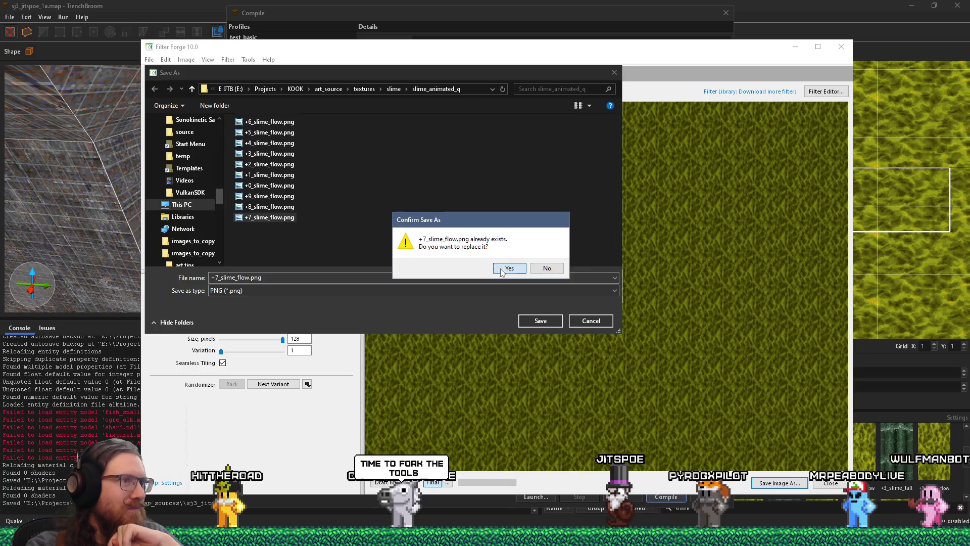
{"action": "left_click", "coordinate": [510, 268]}
{"action": "left_click", "coordinate": [494, 288]}
{"action": "type", "text": "80"}
{"action": "key", "text": "Return"}
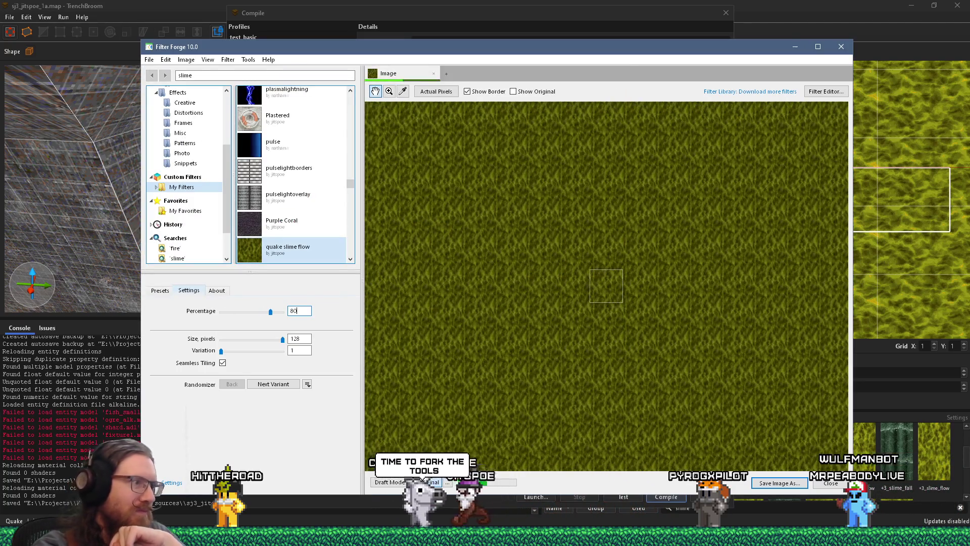
Step: Overwrite +8_slime_flow.png, set Percentage to 90, and save the final +9_slime_flow.png
{"action": "left_click", "coordinate": [149, 59]}
{"action": "left_click", "coordinate": [168, 145]}
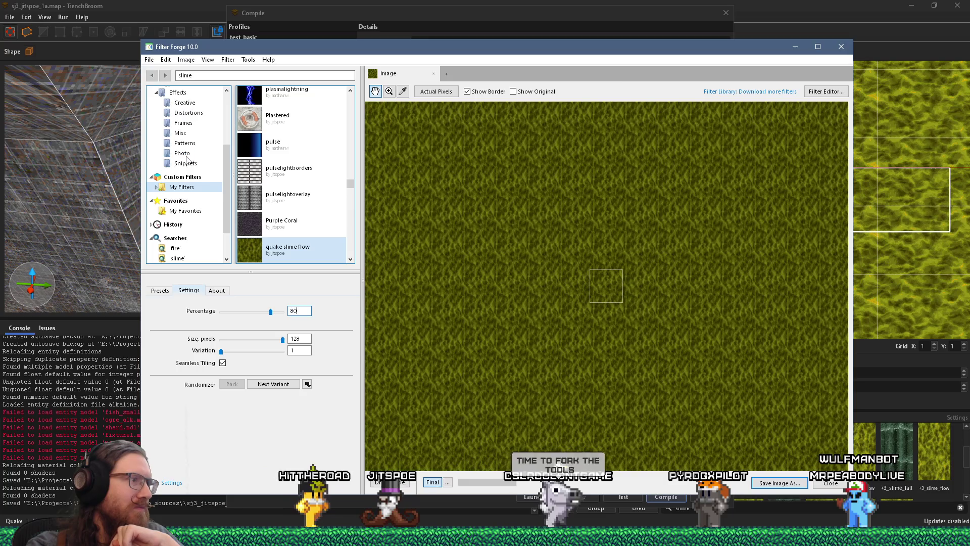
{"action": "key", "text": "Return"}
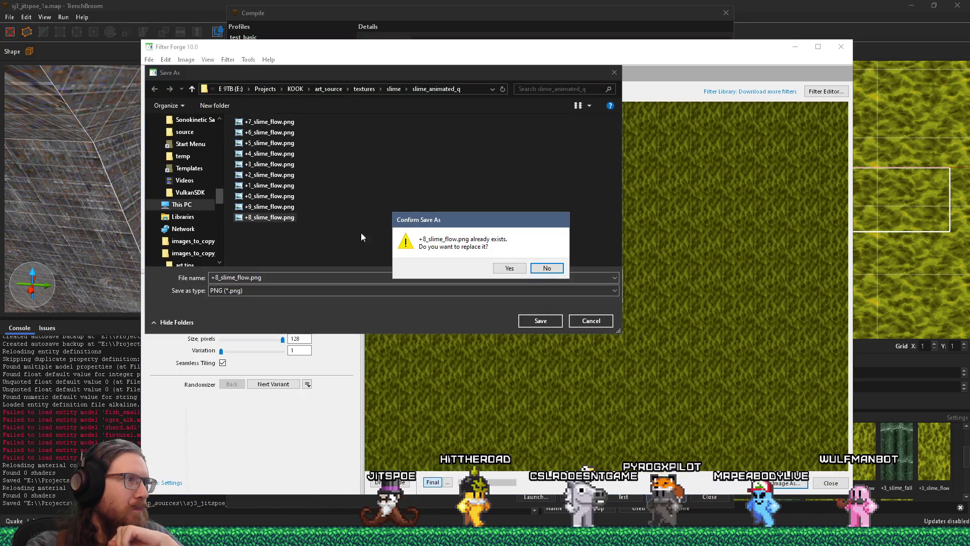
{"action": "left_click", "coordinate": [505, 269]}
{"action": "left_click", "coordinate": [493, 289]}
{"action": "type", "text": "90"}
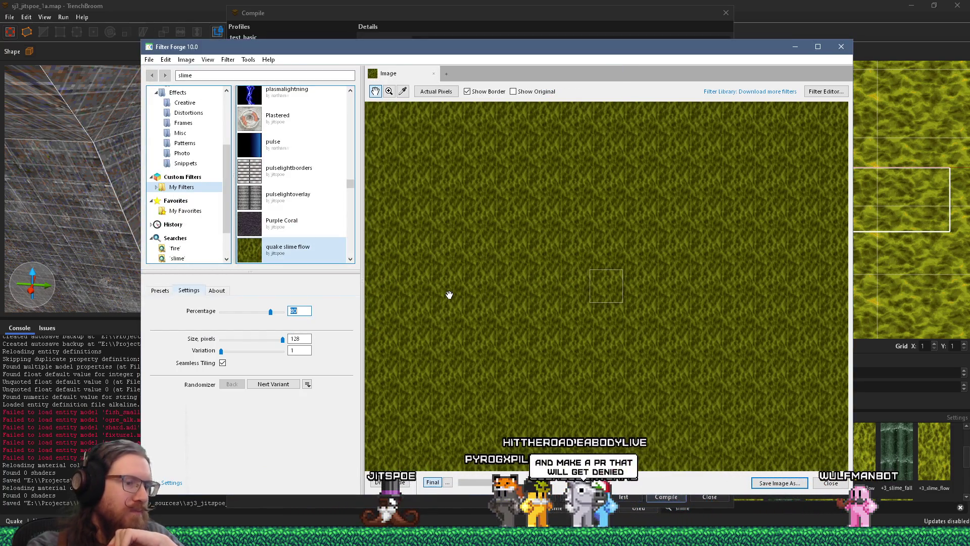
{"action": "key", "text": "Return"}
{"action": "left_click", "coordinate": [149, 59]}
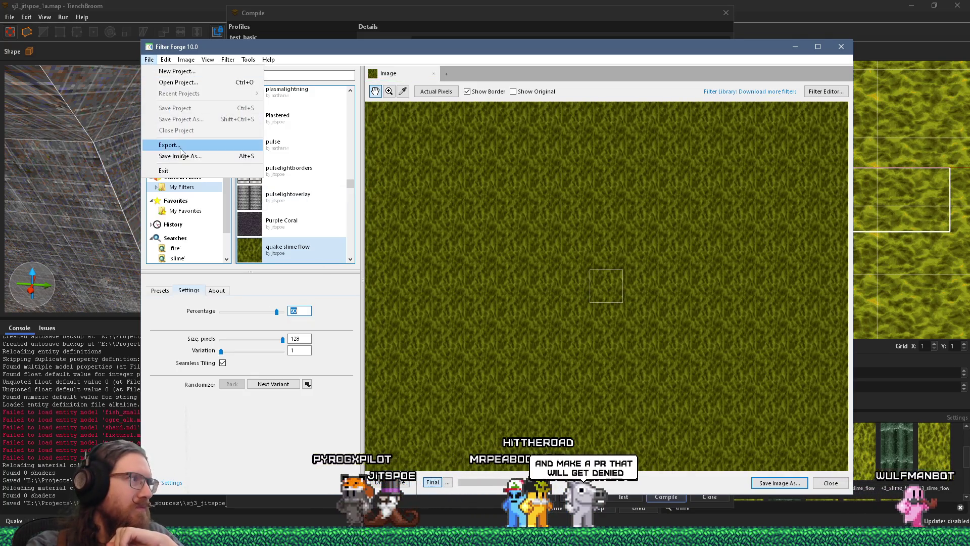
{"action": "left_click", "coordinate": [168, 145]}
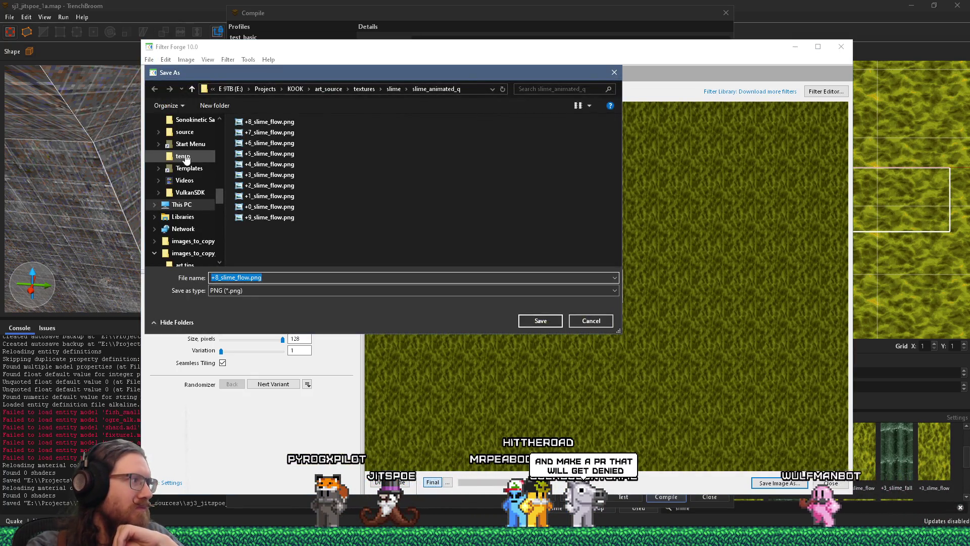
{"action": "key", "text": "Return"}
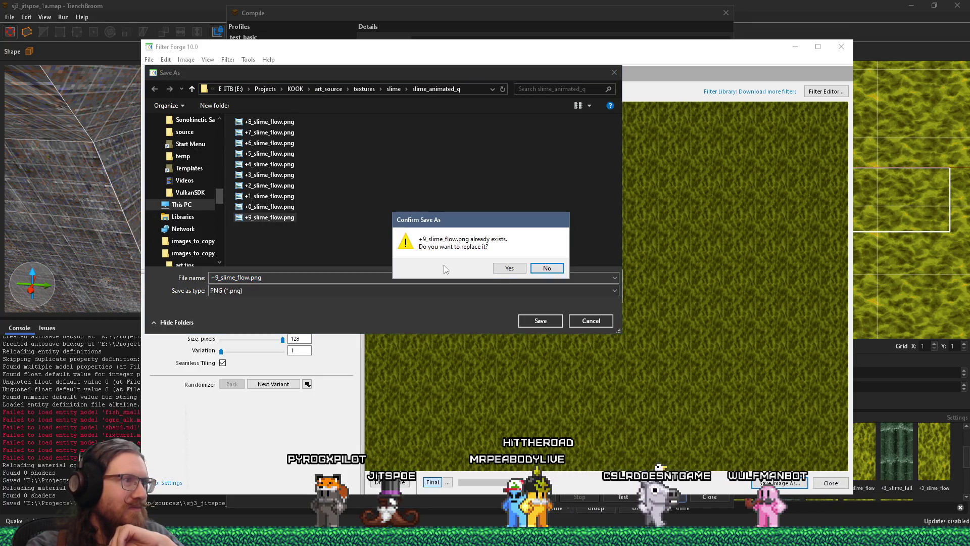
{"action": "left_click", "coordinate": [504, 269]}
{"action": "left_click", "coordinate": [494, 289]}
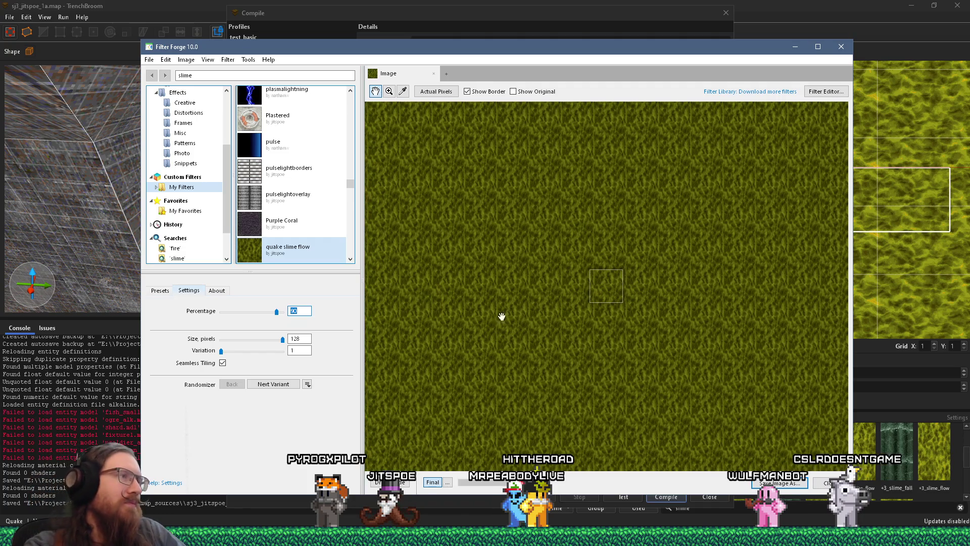
{"action": "scroll", "coordinate": [573, 314], "scroll_direction": "up", "scroll_amount": 3}
{"action": "key", "text": "alt+Tab"}
{"action": "key", "text": "alt+Tab"}
{"action": "key", "text": "alt+Tab"}
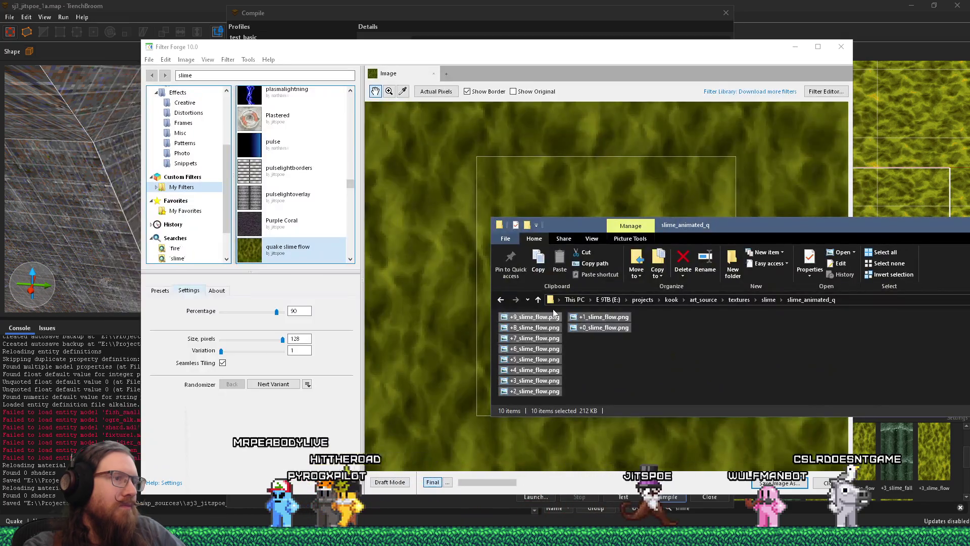
Step: Drop the ten slime_flow PNGs into jitspoe_sewer.wad in Wally, replacing the same-named images
{"action": "left_click_drag", "start_coordinate": [554, 319], "coordinate": [489, 252]}
{"action": "key", "text": "alt+Tab"}
{"action": "key", "text": "alt+Tab"}
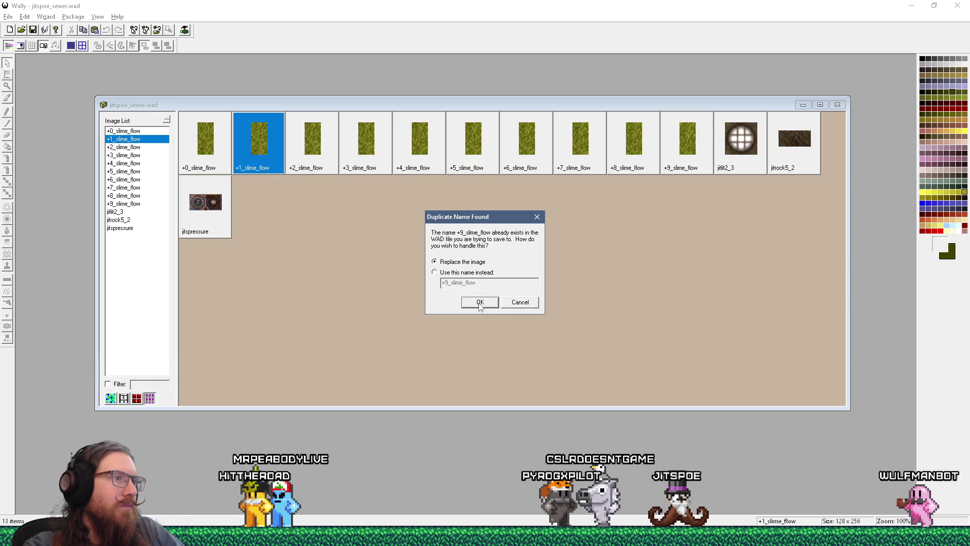
{"action": "left_click", "coordinate": [479, 303]}
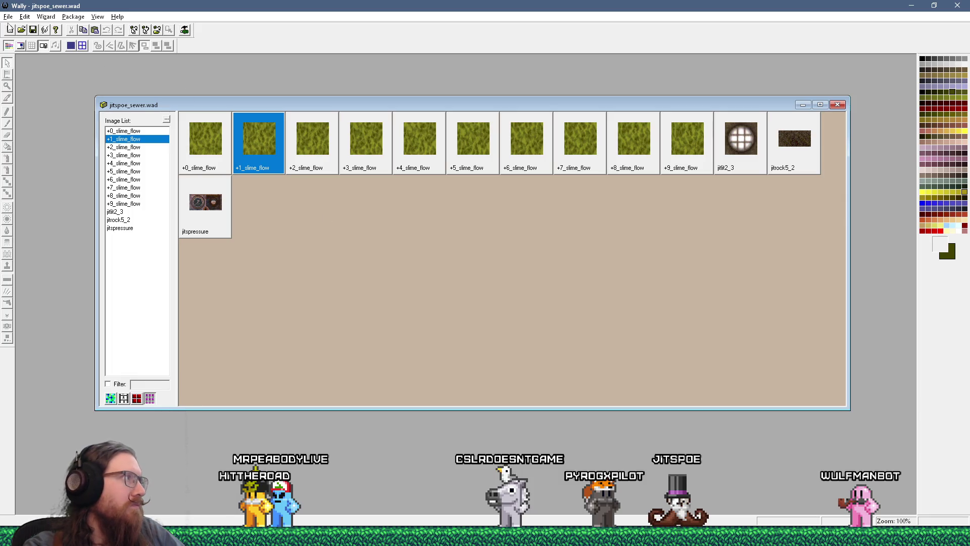
{"action": "key", "text": "alt+Tab"}
{"action": "key", "text": "alt+Tab"}
{"action": "key", "text": "alt+Tab"}
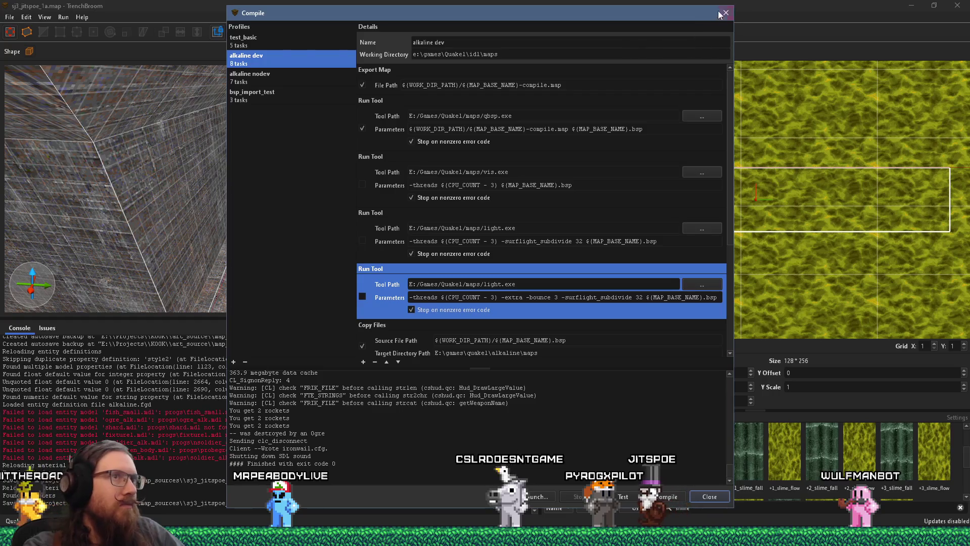
Step: Reload the material collections so the new 128×128 slime_flow texture shows on the channel floor
{"action": "left_click", "coordinate": [724, 13]}
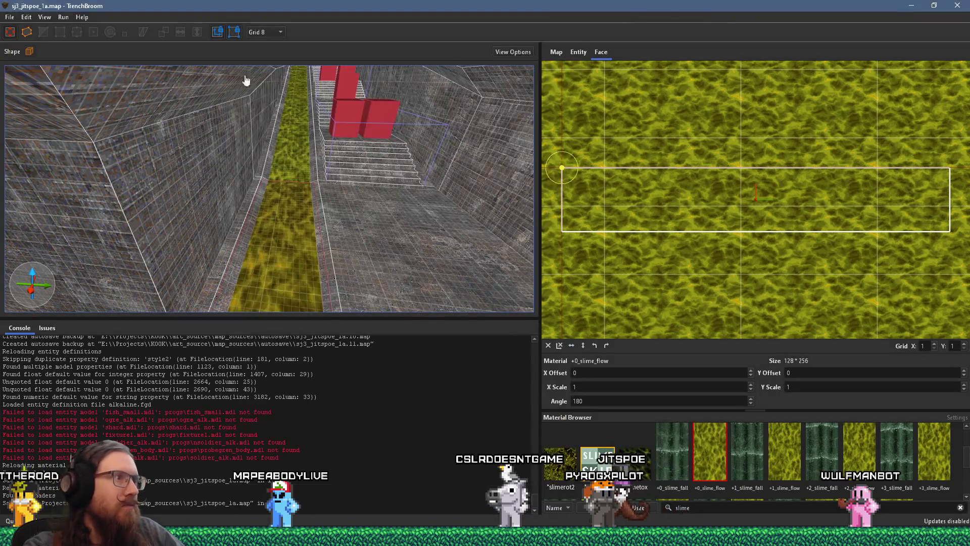
{"action": "left_click", "coordinate": [9, 17]}
{"action": "left_click", "coordinate": [81, 177]}
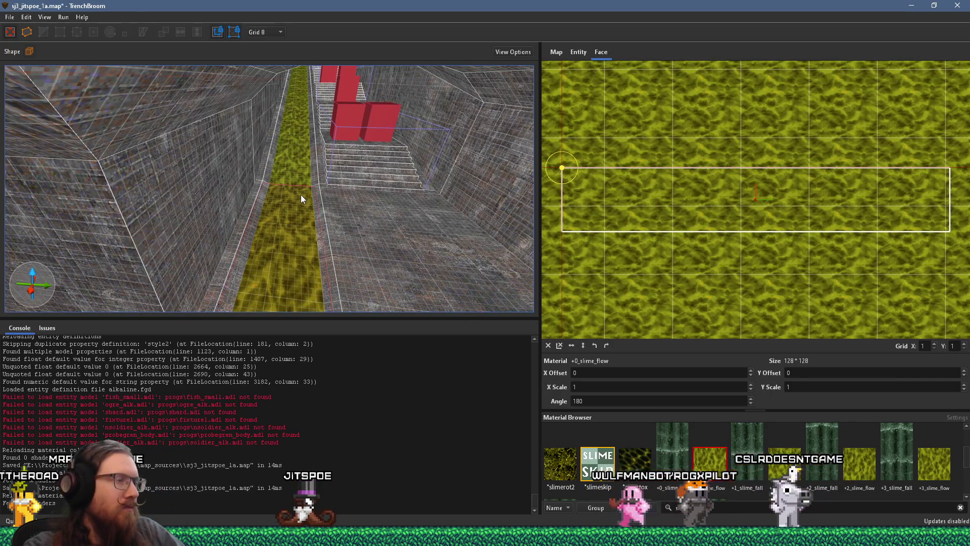
{"action": "scroll", "coordinate": [314, 153], "scroll_direction": "up", "scroll_amount": 3}
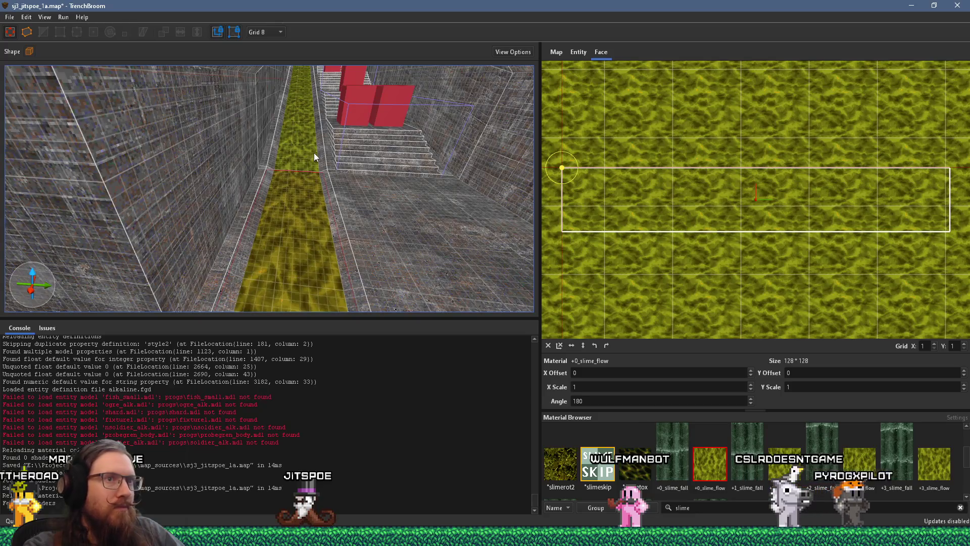
{"action": "scroll", "coordinate": [313, 155], "scroll_direction": "up", "scroll_amount": 3}
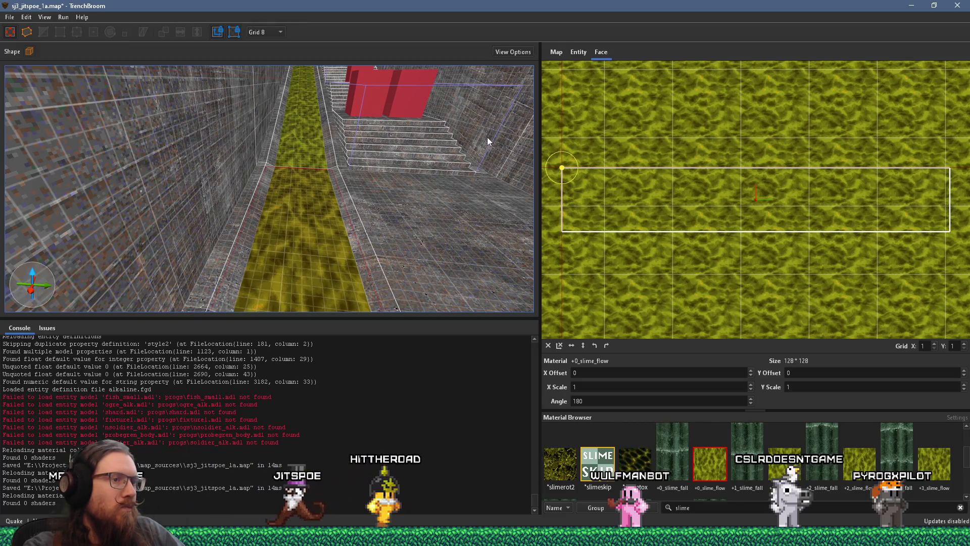
{"action": "scroll", "coordinate": [757, 436], "scroll_direction": "up", "scroll_amount": 1}
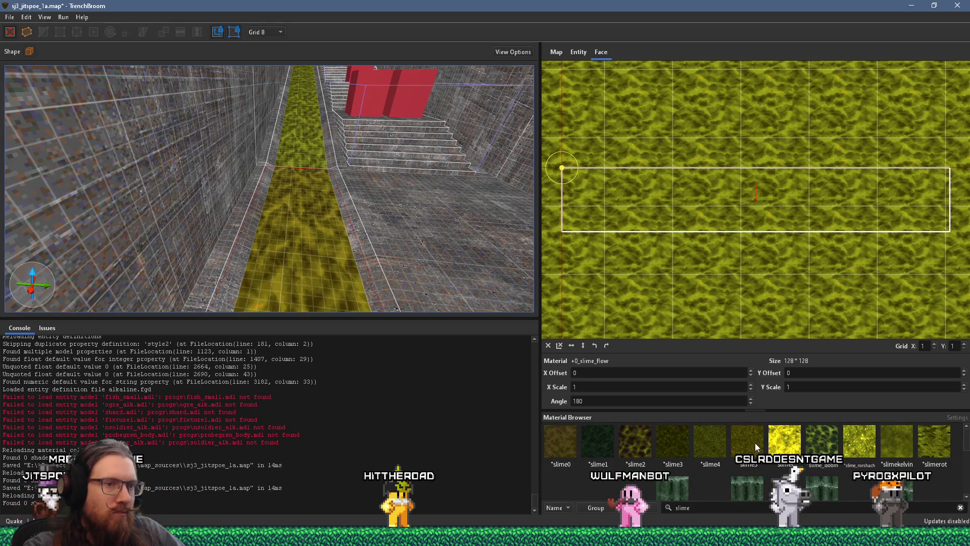
{"action": "scroll", "coordinate": [755, 443], "scroll_direction": "down", "scroll_amount": 1}
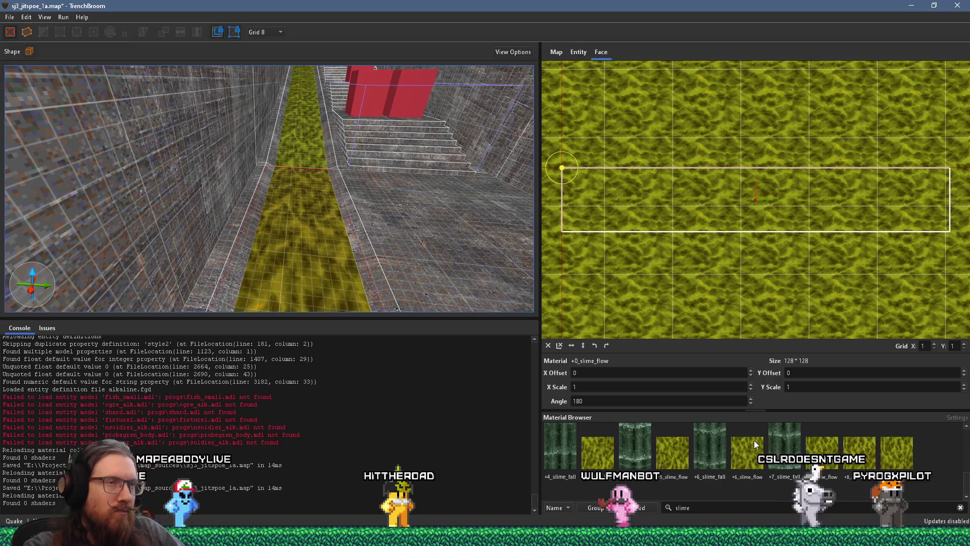
Step: Save the map with Ctrl+S
{"action": "left_click", "coordinate": [67, 29]}
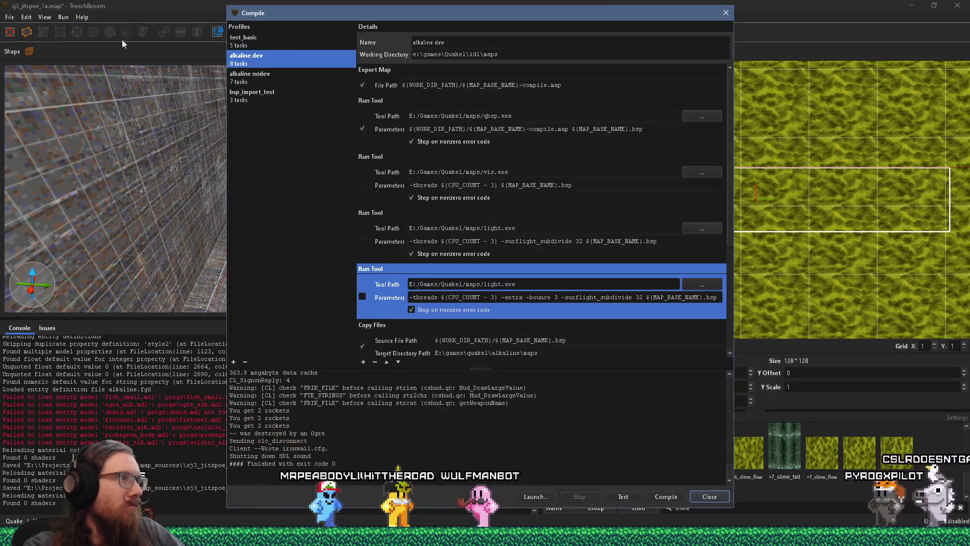
{"action": "key", "text": "Escape"}
{"action": "key", "text": "ctrl+s"}
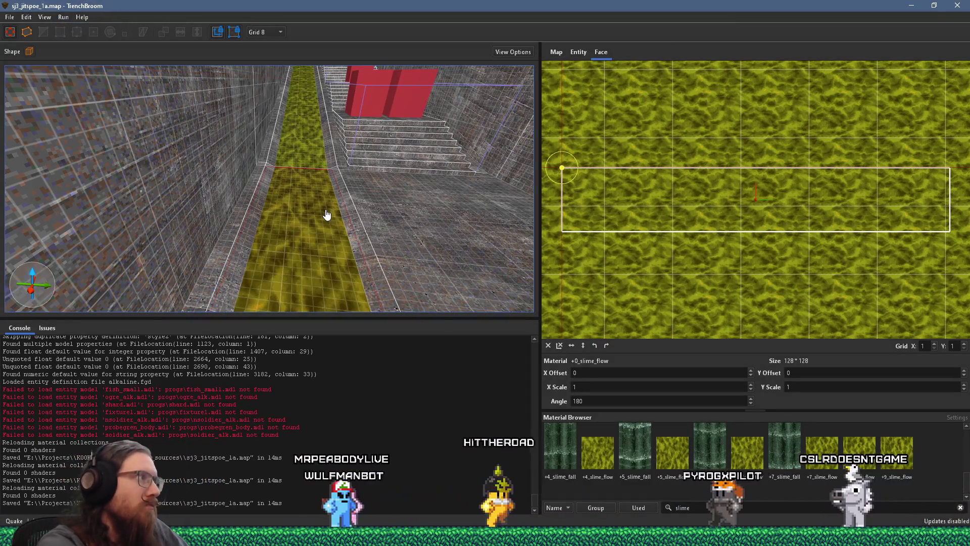
{"action": "left_click", "coordinate": [63, 17]}
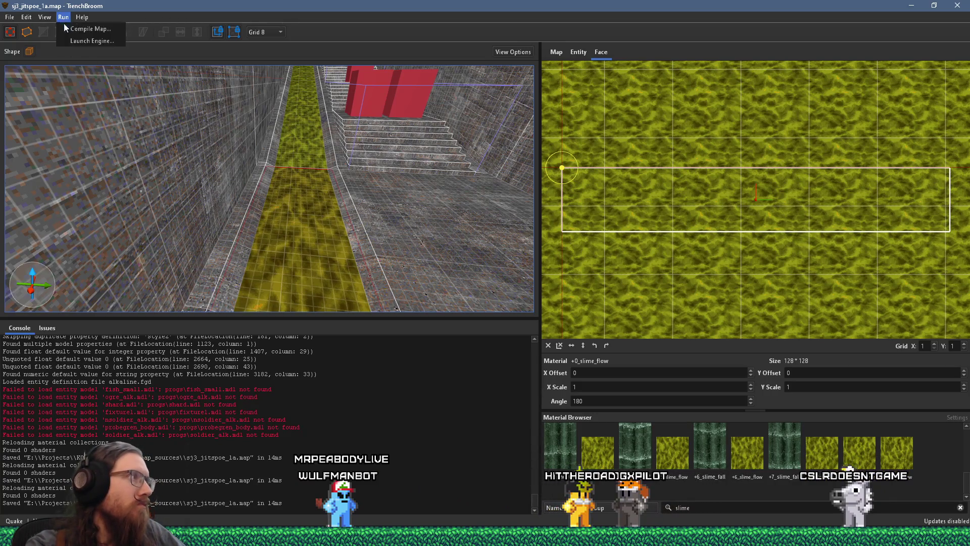
Step: Start the playtest, shoot the soldiers by the archway, and follow the slime channel through the tunnel
{"action": "left_click", "coordinate": [67, 28]}
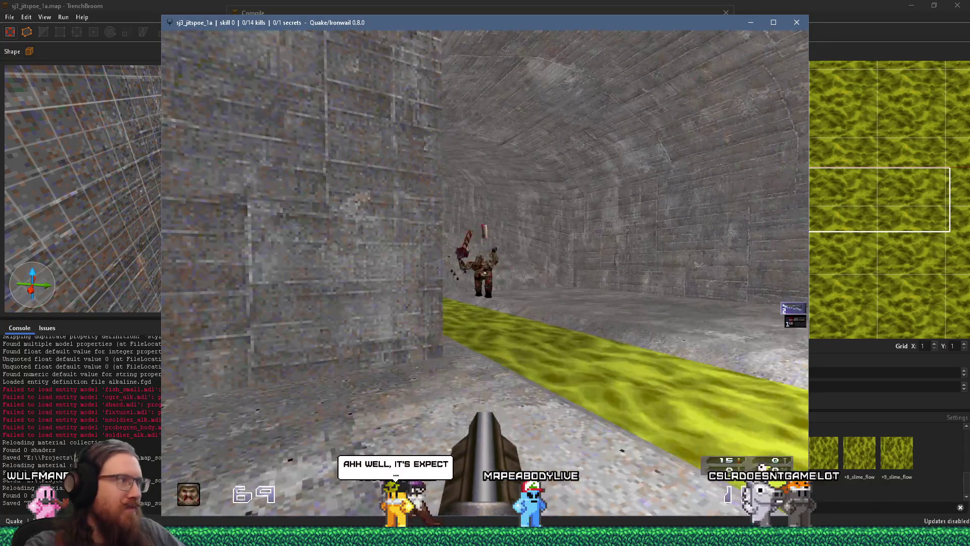
{"action": "key", "text": "w"}
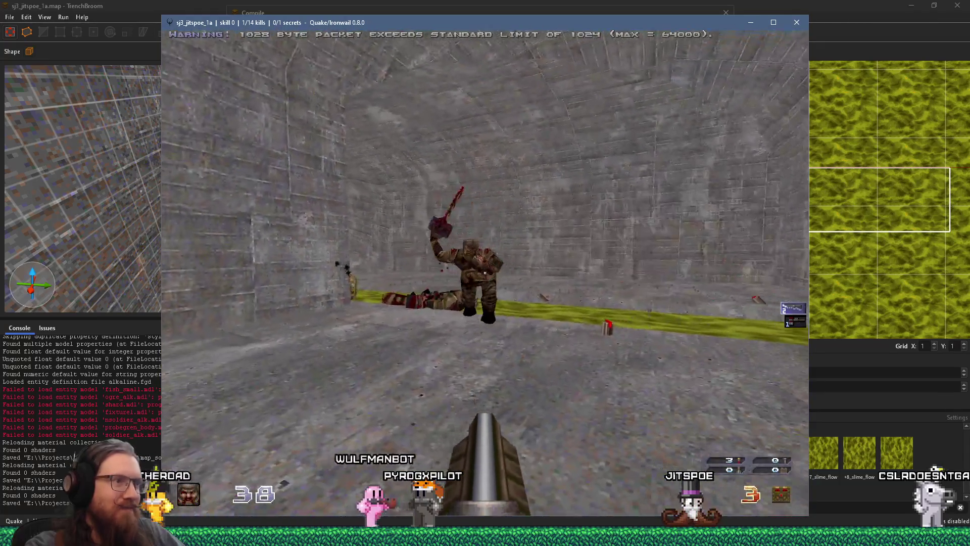
{"action": "key", "text": "w"}
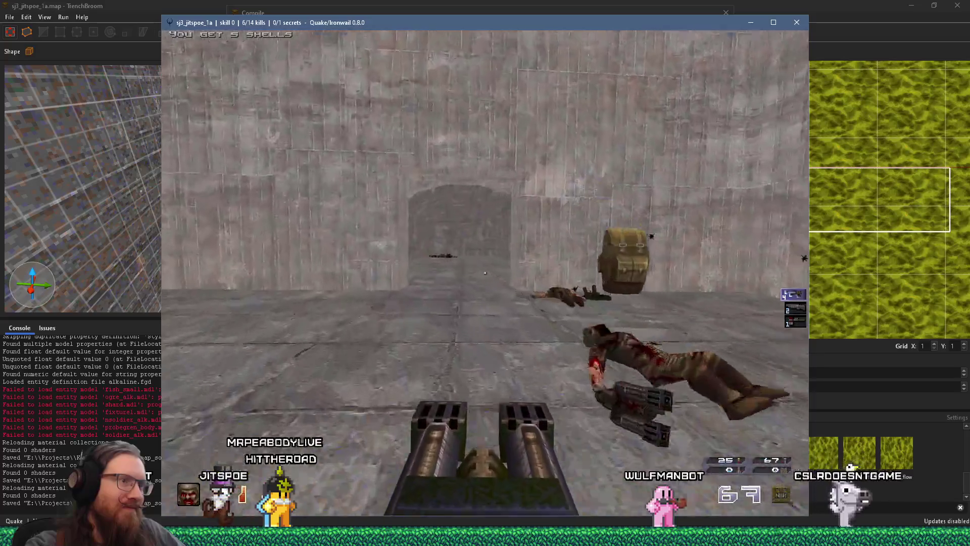
{"action": "key", "text": "w"}
{"action": "key", "text": "ctrl"}
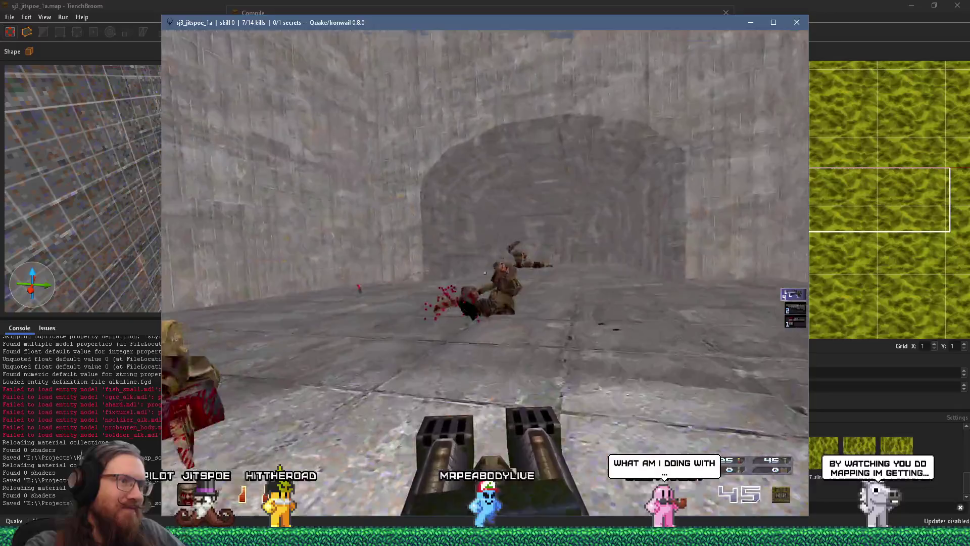
{"action": "key", "text": "ctrl"}
{"action": "key", "text": "w"}
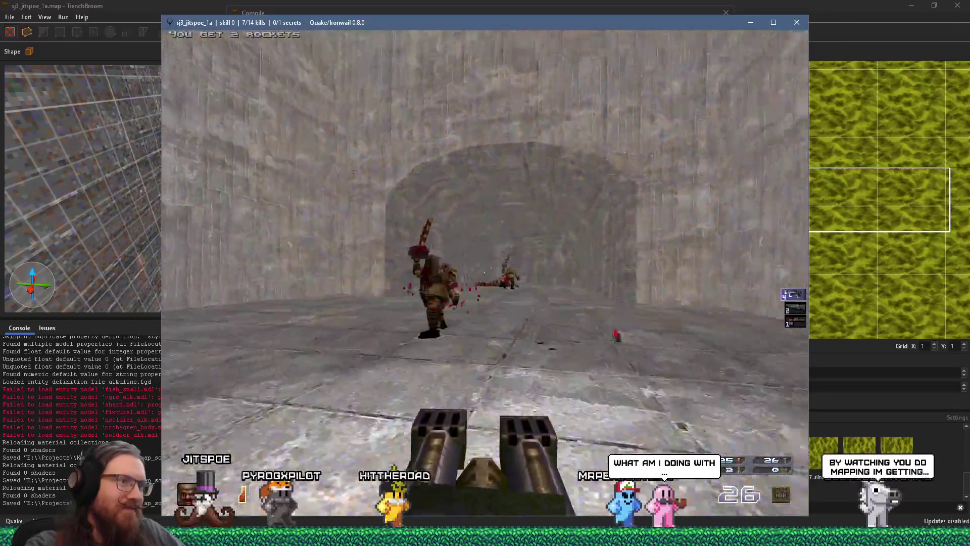
{"action": "key", "text": "ctrl"}
{"action": "key", "text": "w"}
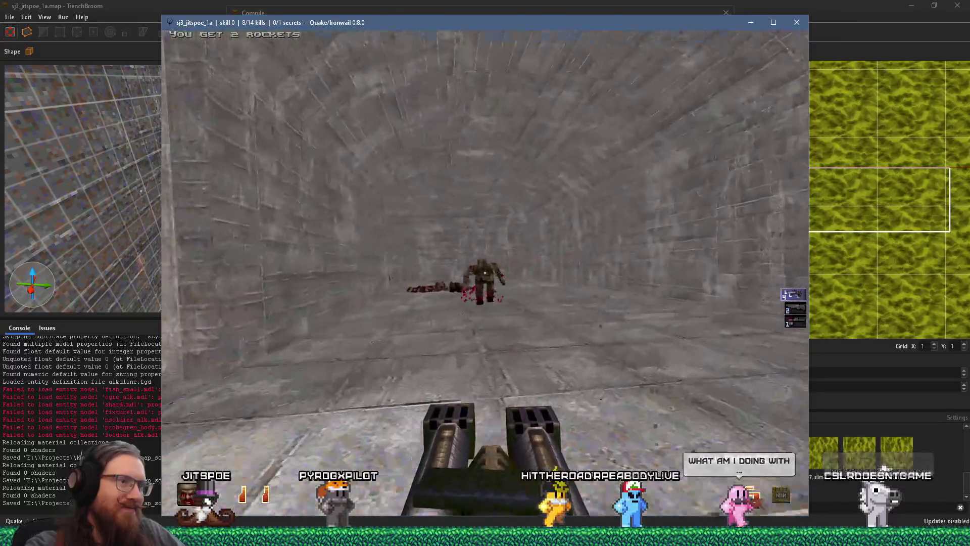
{"action": "key", "text": "w"}
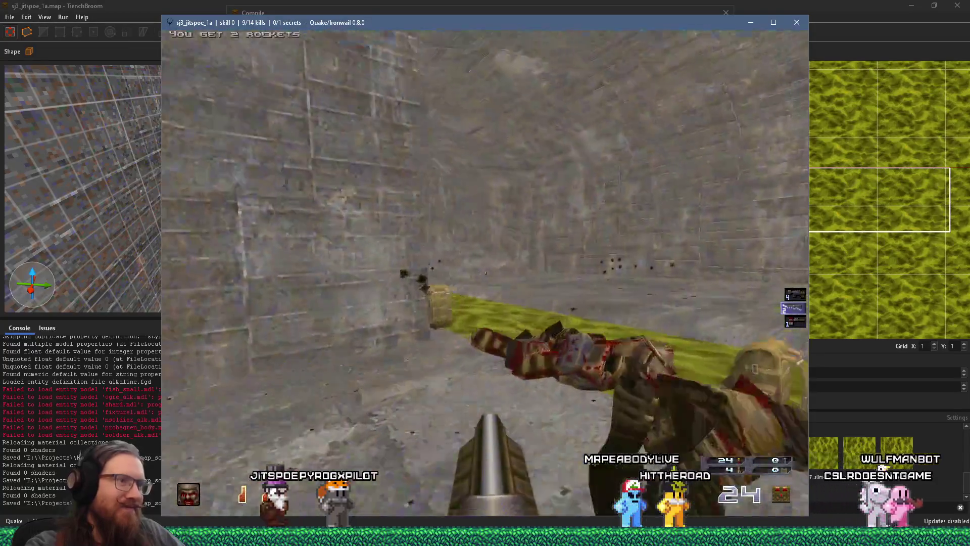
{"action": "key", "text": "w"}
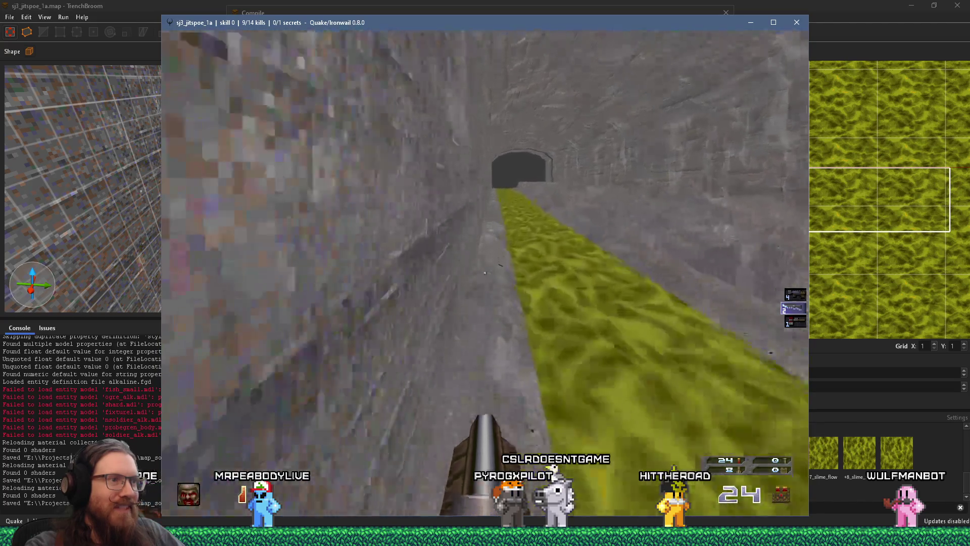
{"action": "key", "text": "w"}
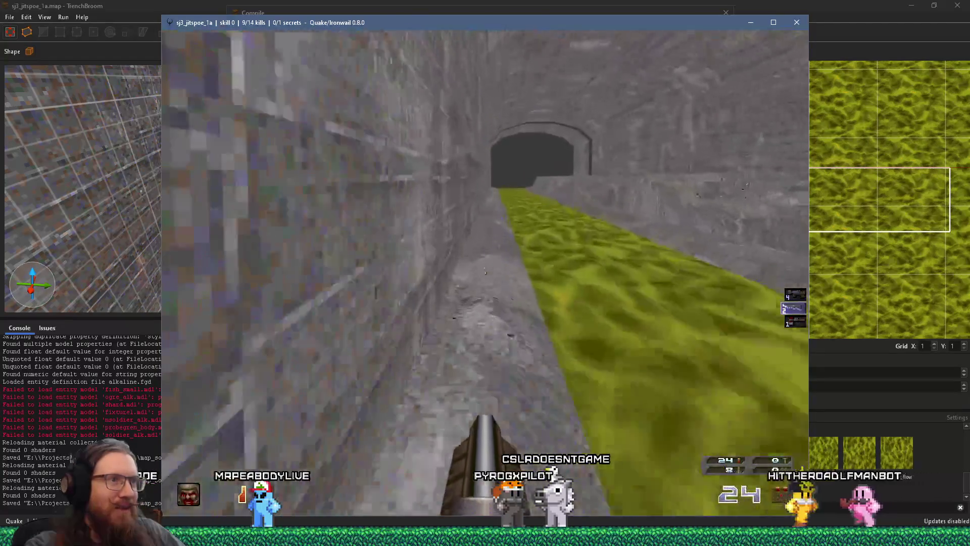
{"action": "key", "text": "w"}
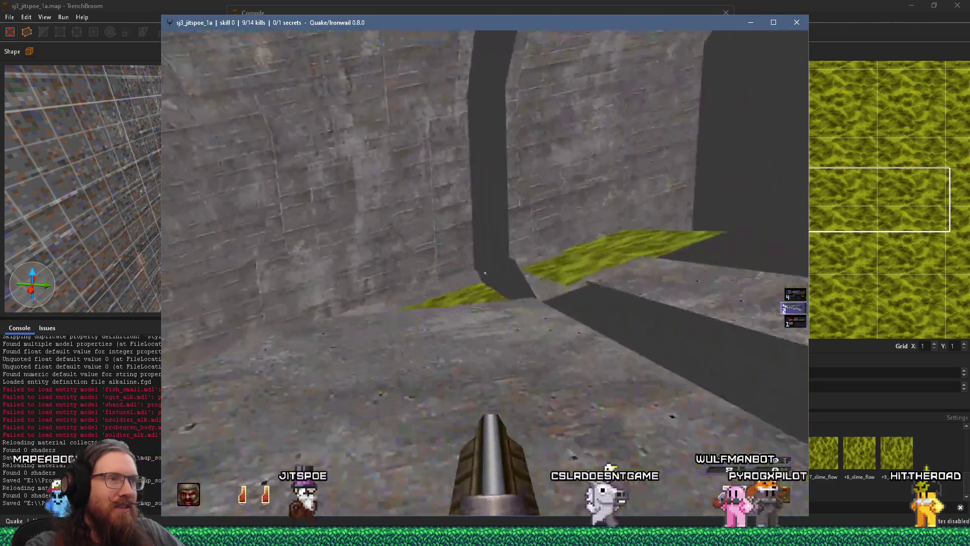
{"action": "key", "text": "w"}
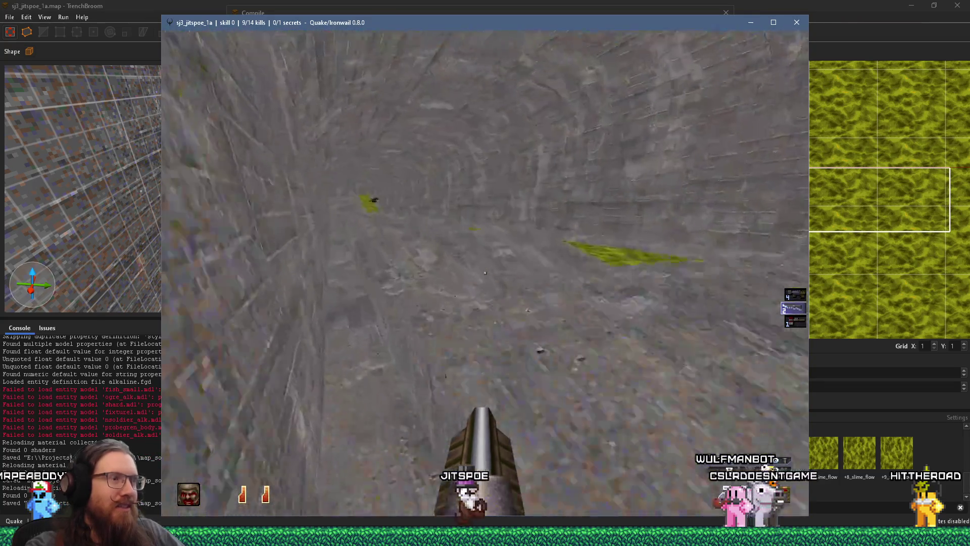
{"action": "key", "text": "w"}
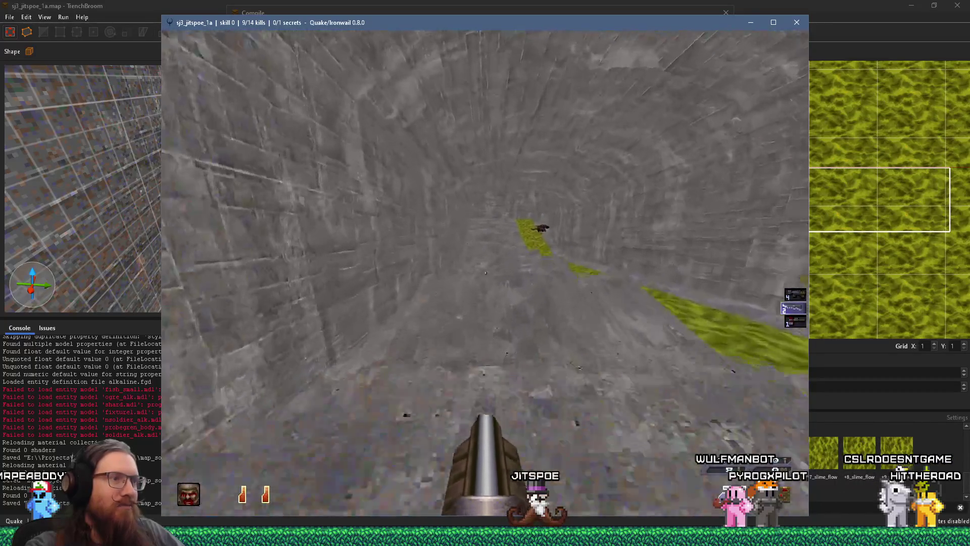
{"action": "key", "text": "w"}
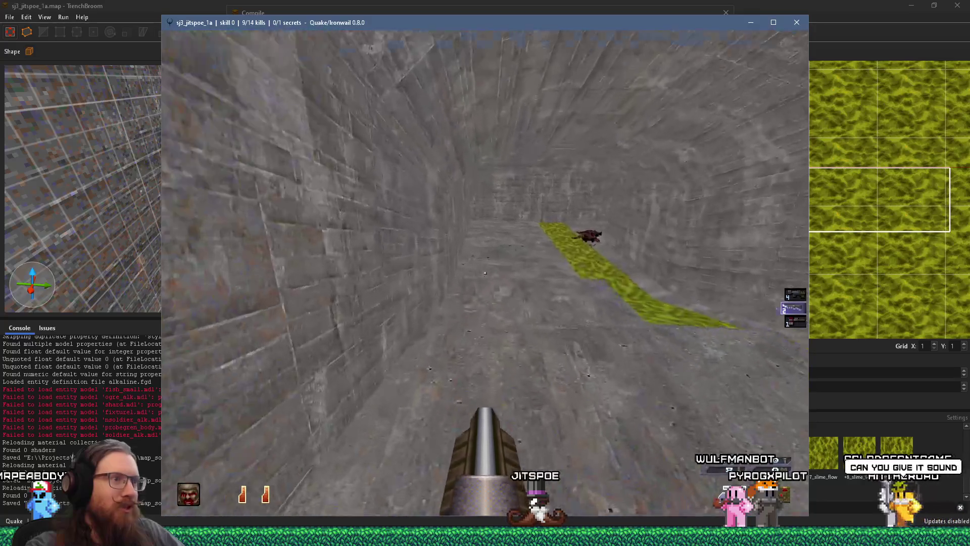
{"action": "key", "text": "w"}
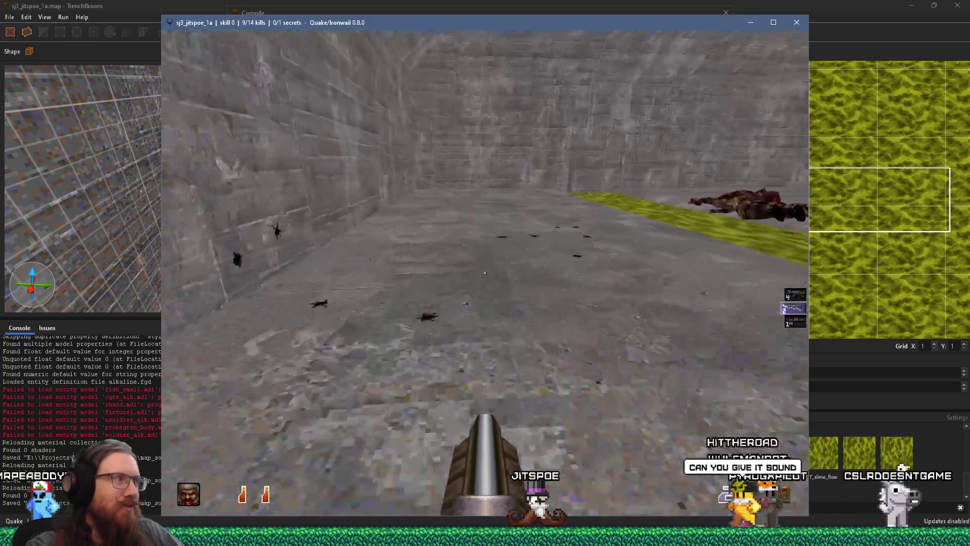
Step: Inspect the slime texture up close, then walk through the mossy doorway into the mud-floored room
{"action": "key", "text": "Right"}
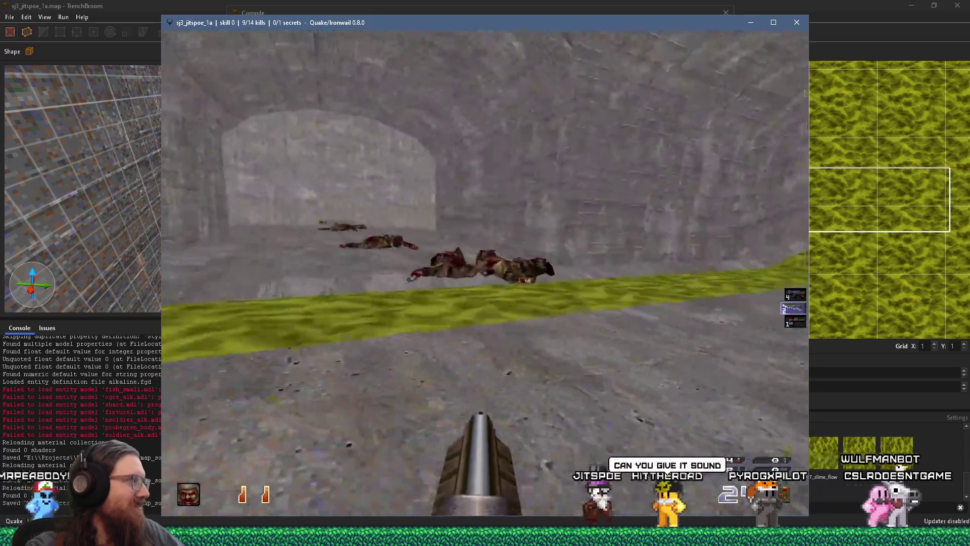
{"action": "key", "text": "w"}
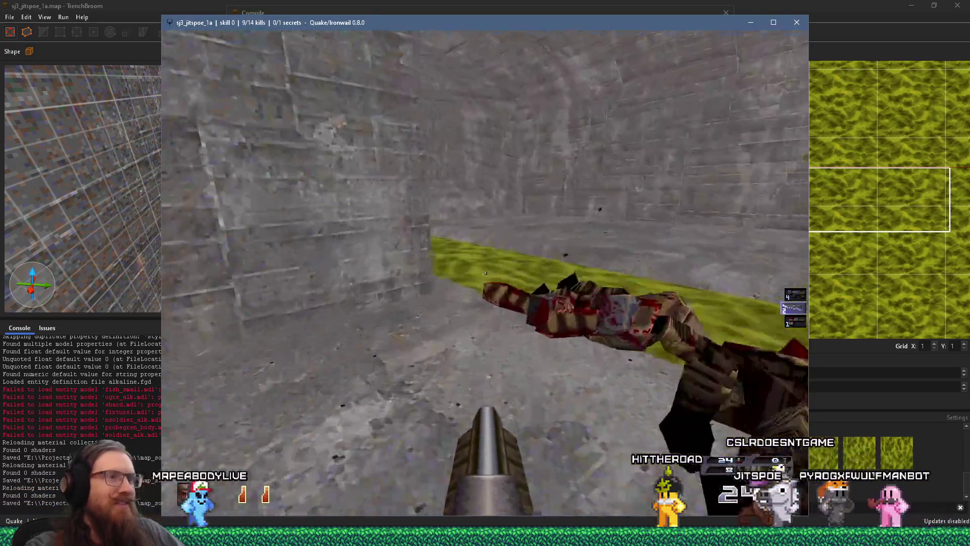
{"action": "key", "text": "Left"}
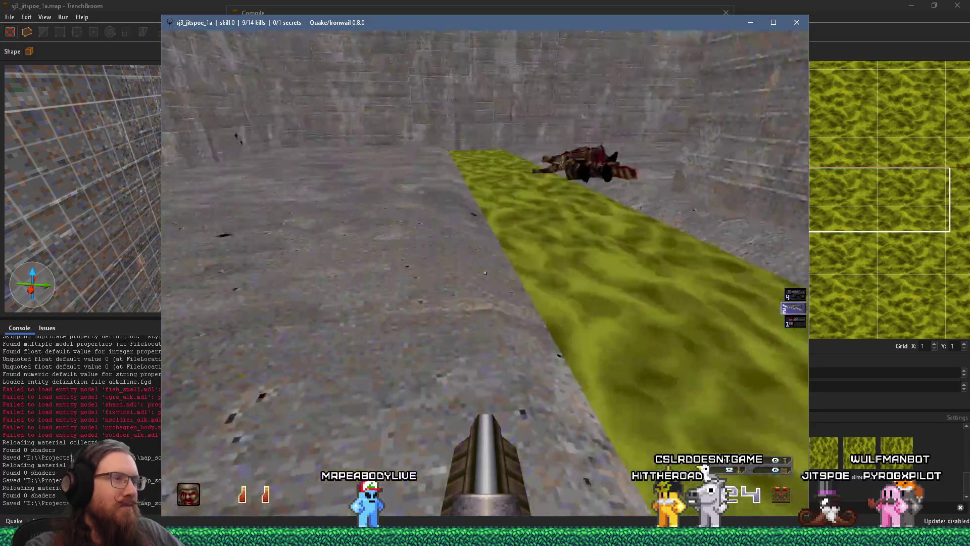
{"action": "key", "text": "Right"}
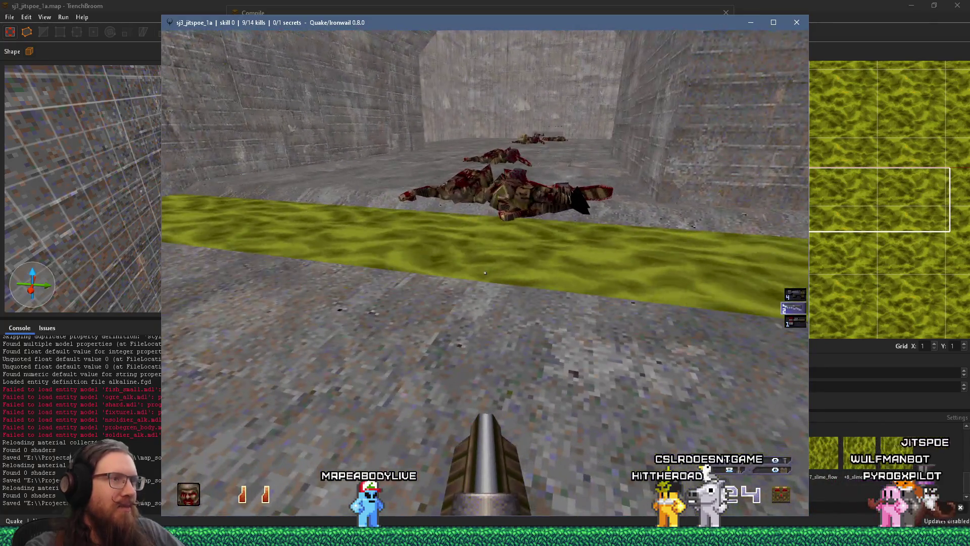
{"action": "key", "text": "w"}
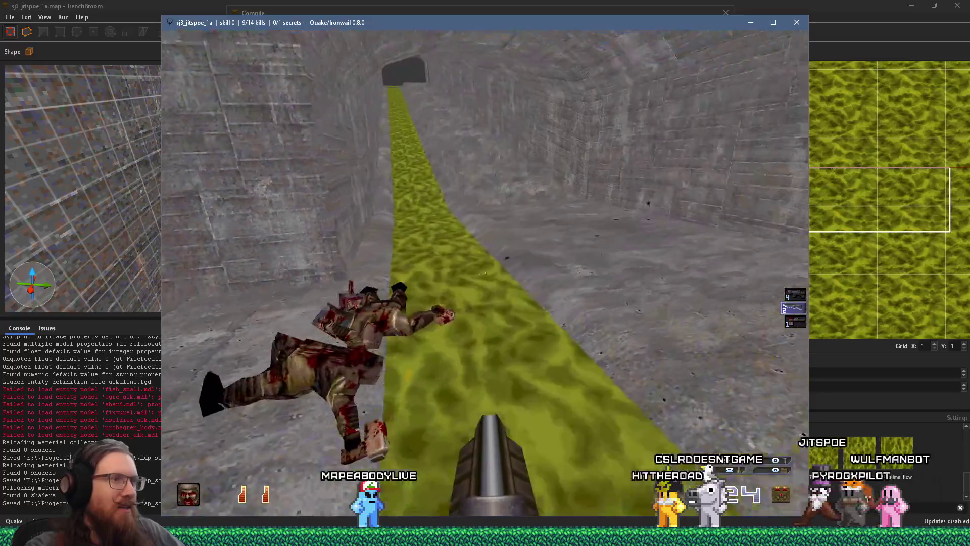
{"action": "key", "text": "s"}
{"action": "key", "text": "Left"}
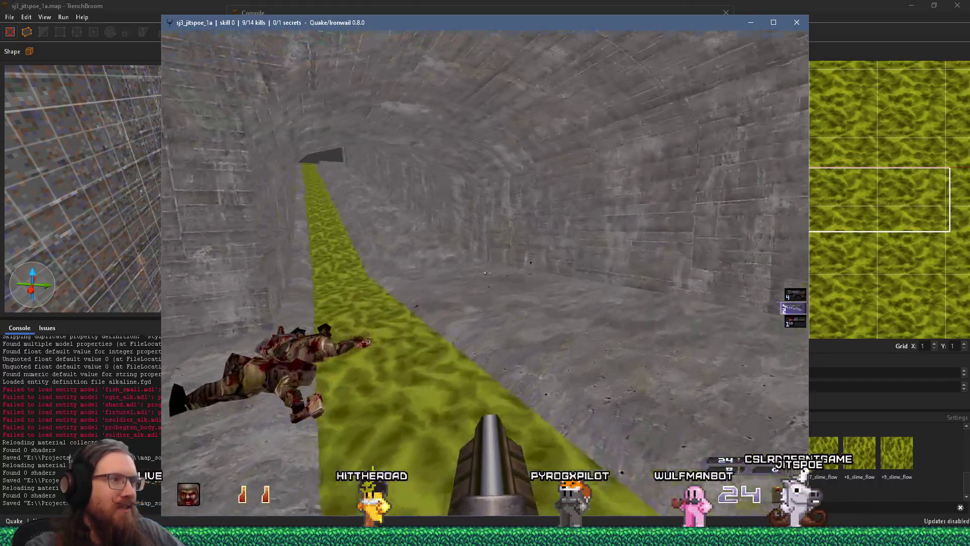
{"action": "key", "text": "Right"}
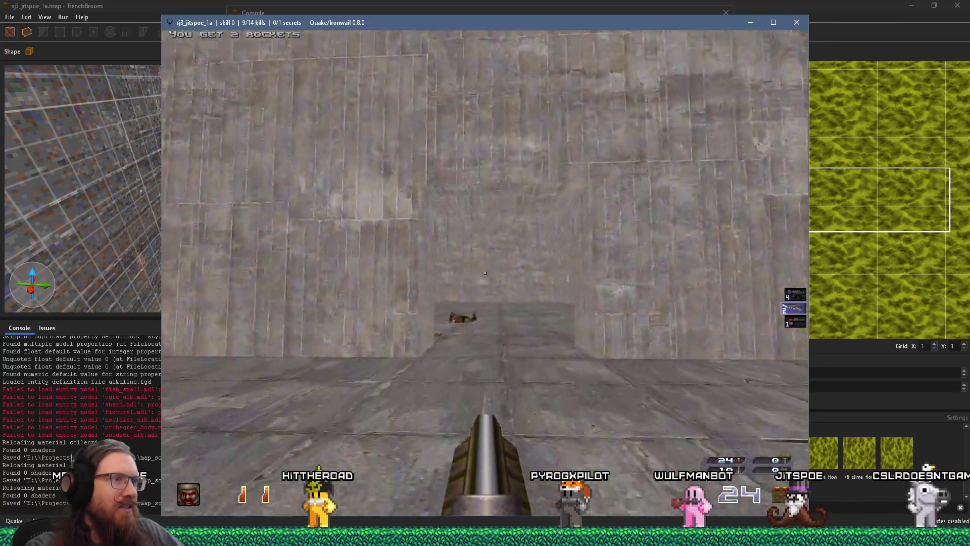
{"action": "key", "text": "w"}
{"action": "key", "text": "Left"}
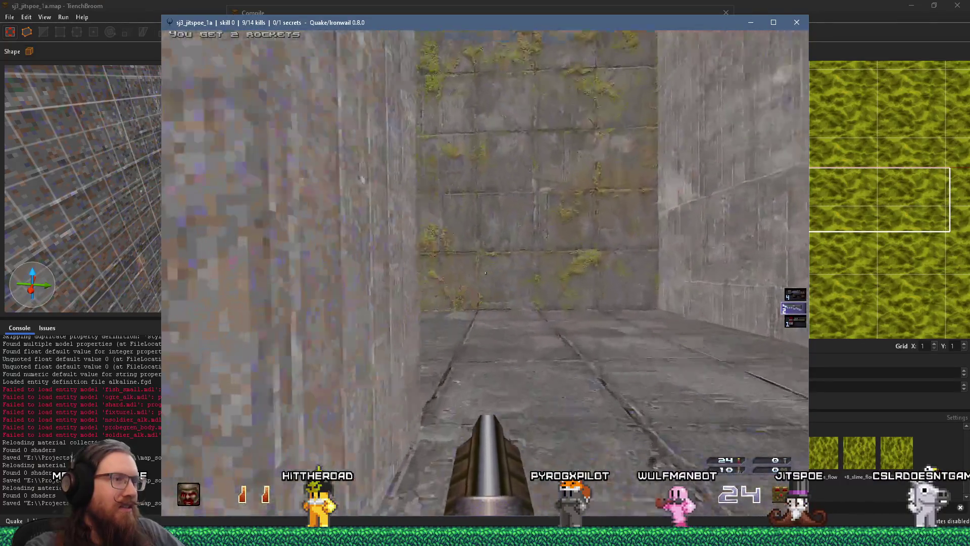
{"action": "key", "text": "Right"}
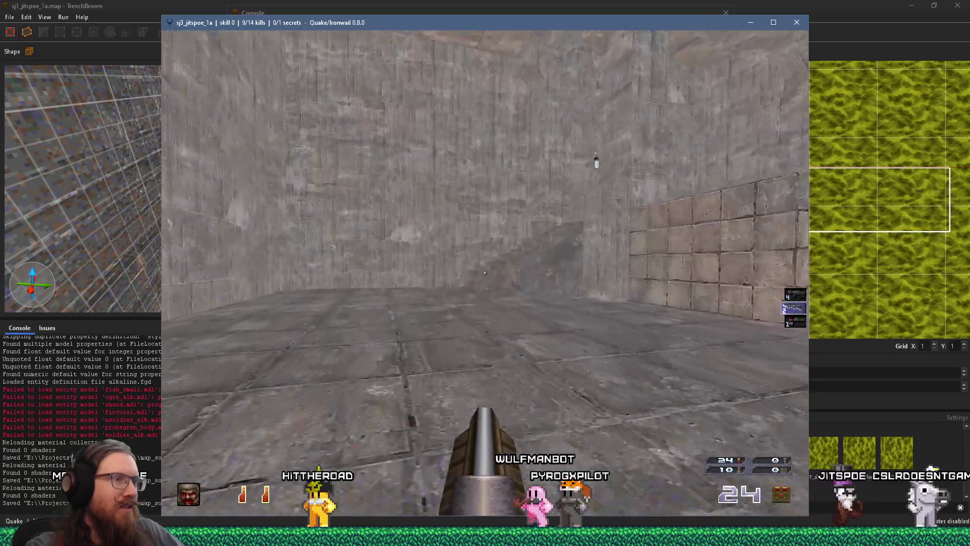
{"action": "key", "text": "w"}
{"action": "key", "text": "Left"}
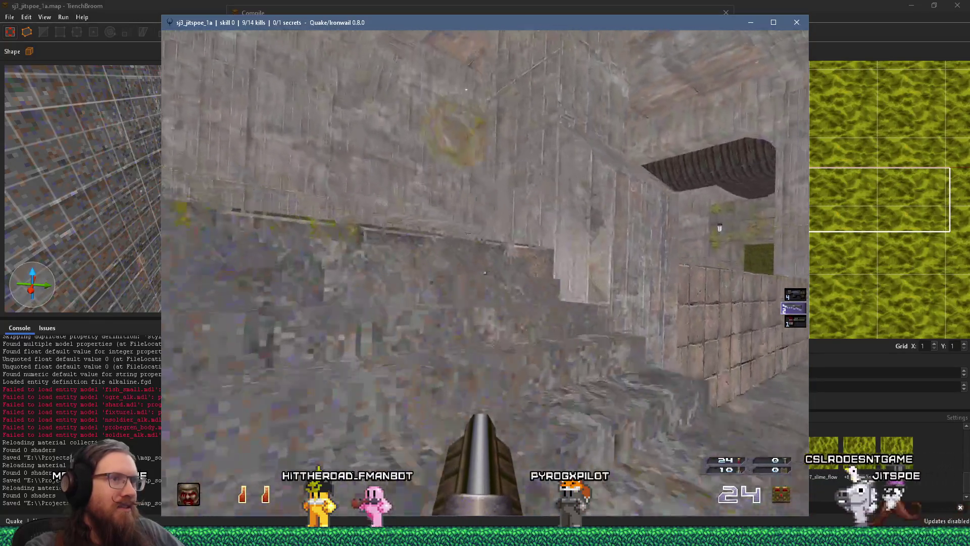
{"action": "key", "text": "Left"}
{"action": "key", "text": "w"}
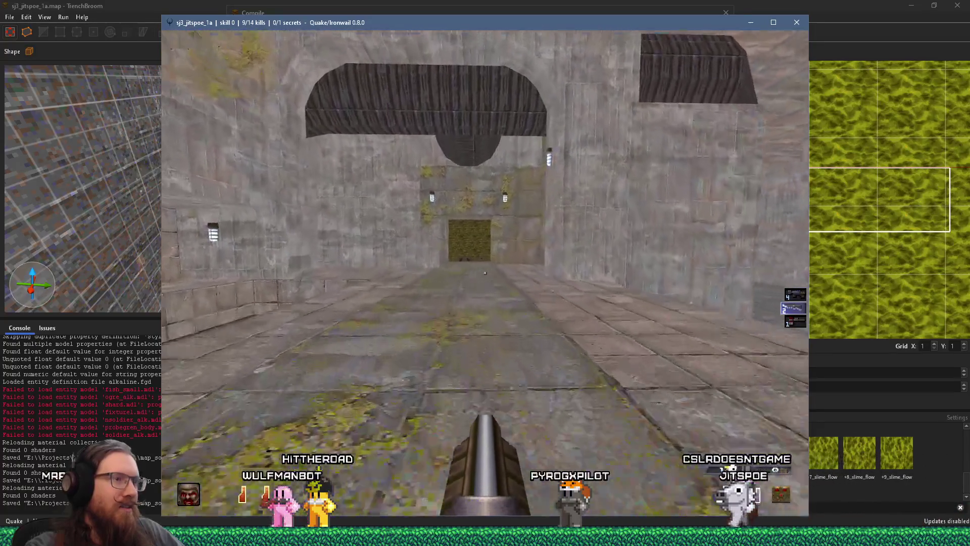
{"action": "key", "text": "w"}
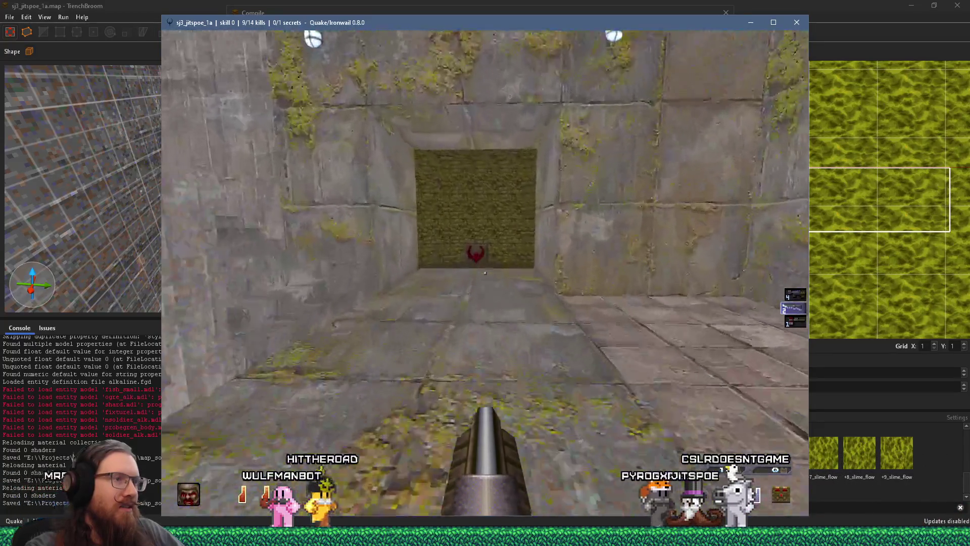
{"action": "key", "text": "w"}
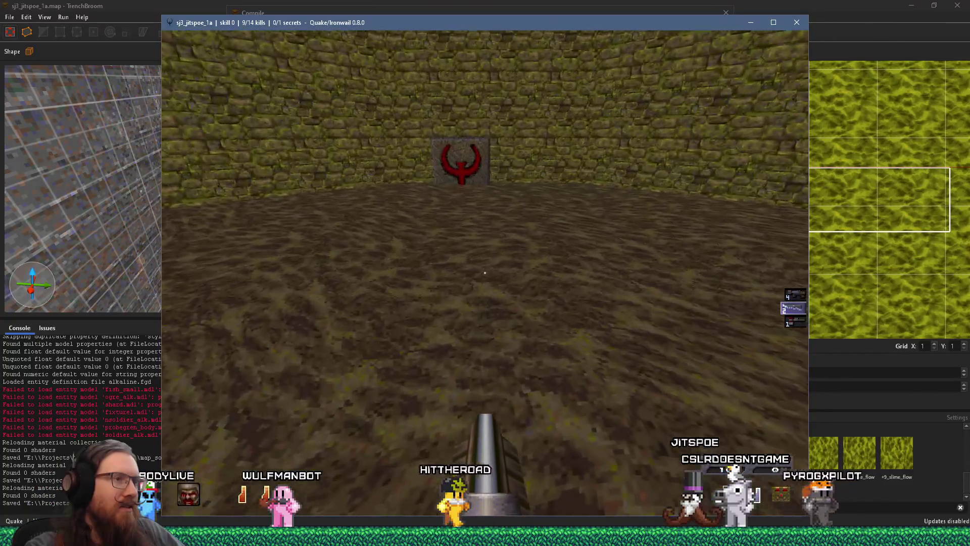
{"action": "key", "text": "Left"}
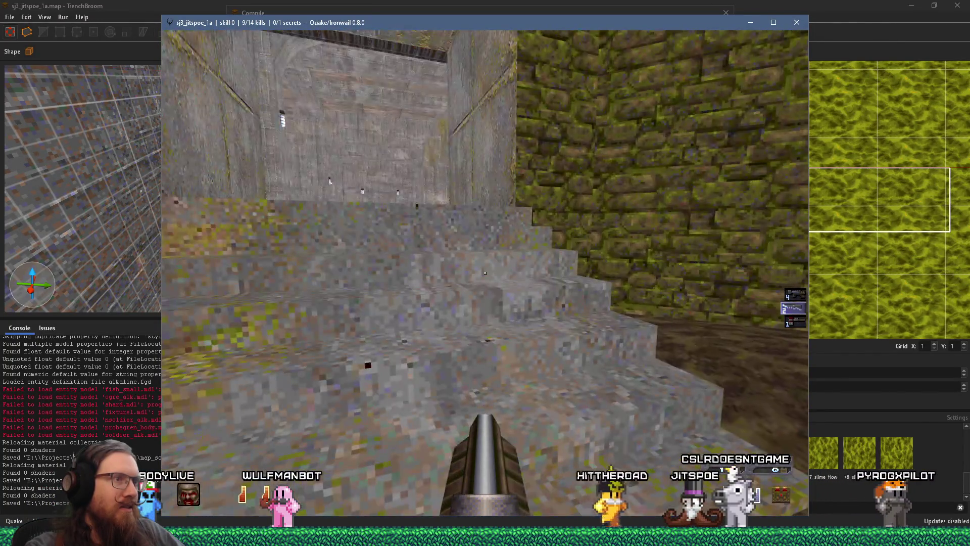
{"action": "key", "text": "Left"}
Step: Exit Quake by entering quit in the console
{"action": "key", "text": "grave"}
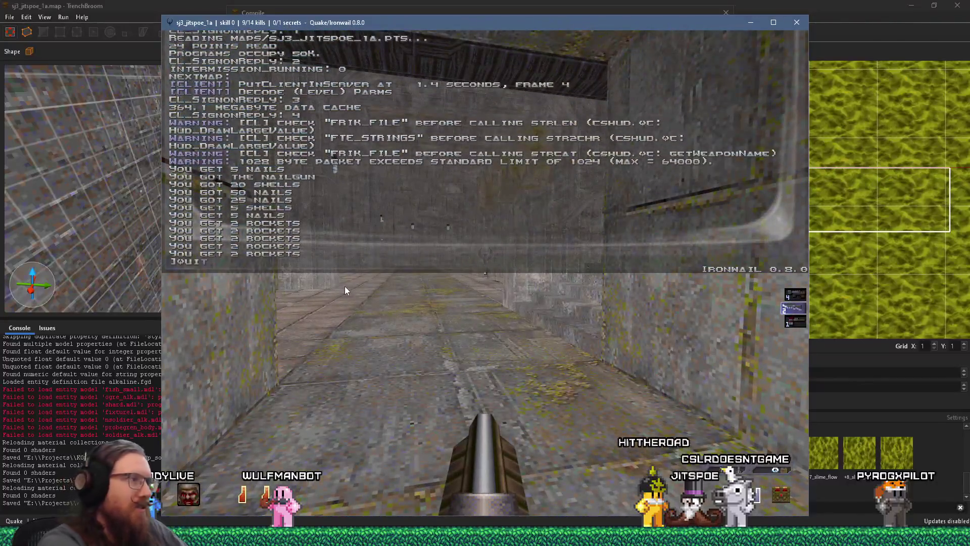
{"action": "type", "text": "quit"}
{"action": "key", "text": "Return"}
Step: Close the Compile dialog and reload the map's leak point file
{"action": "left_click", "coordinate": [731, 14]}
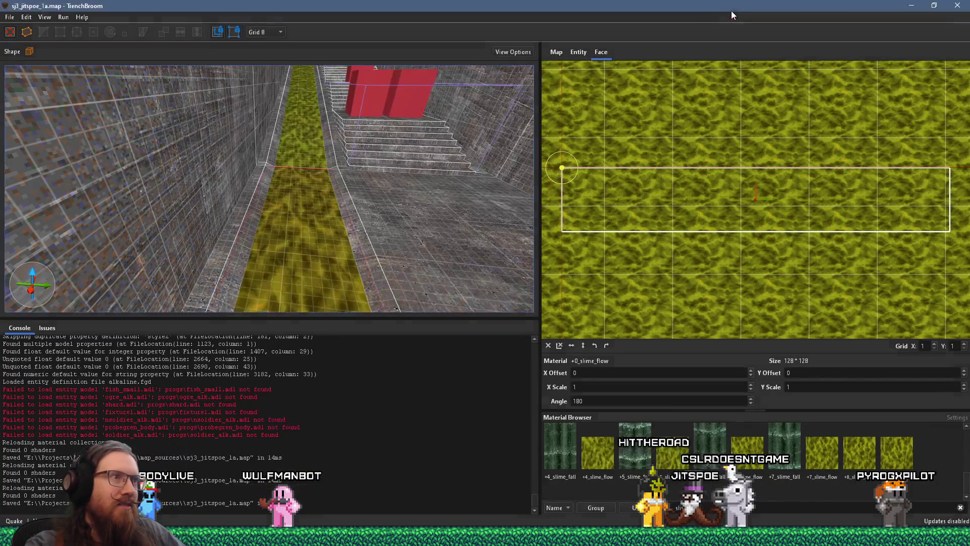
{"action": "left_click", "coordinate": [15, 21]}
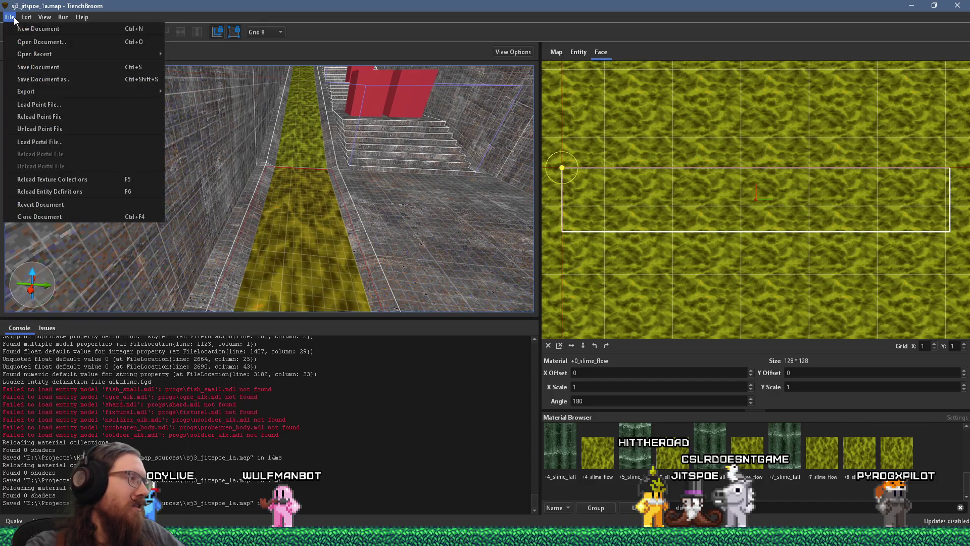
{"action": "left_click", "coordinate": [94, 119]}
Step: Follow the leak path from its start through the stone room and outside the walls to the stairs
{"action": "key", "text": "ctrl+period"}
{"action": "key", "text": "ctrl+period"}
{"action": "key", "text": "ctrl+period"}
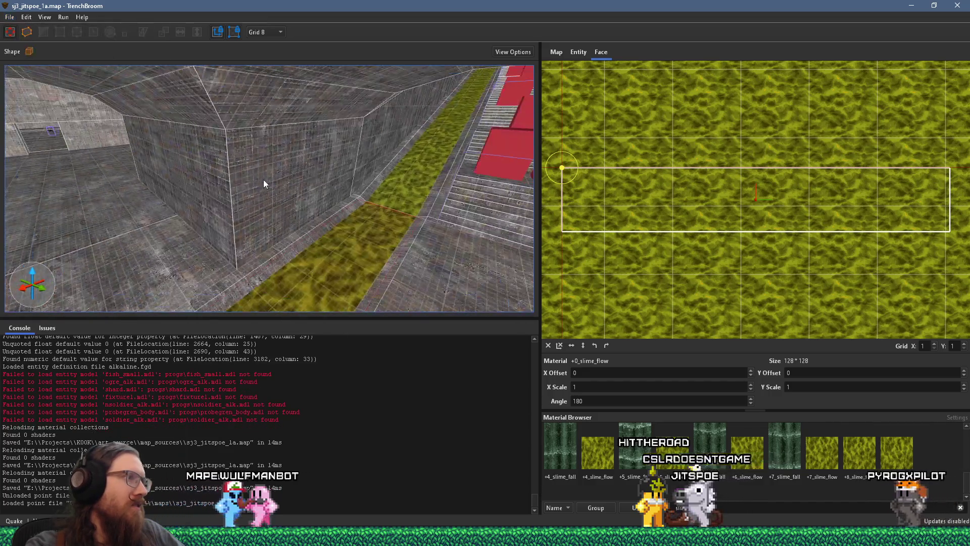
{"action": "key", "text": "ctrl+period"}
{"action": "key", "text": "ctrl+period"}
{"action": "key", "text": "ctrl+period"}
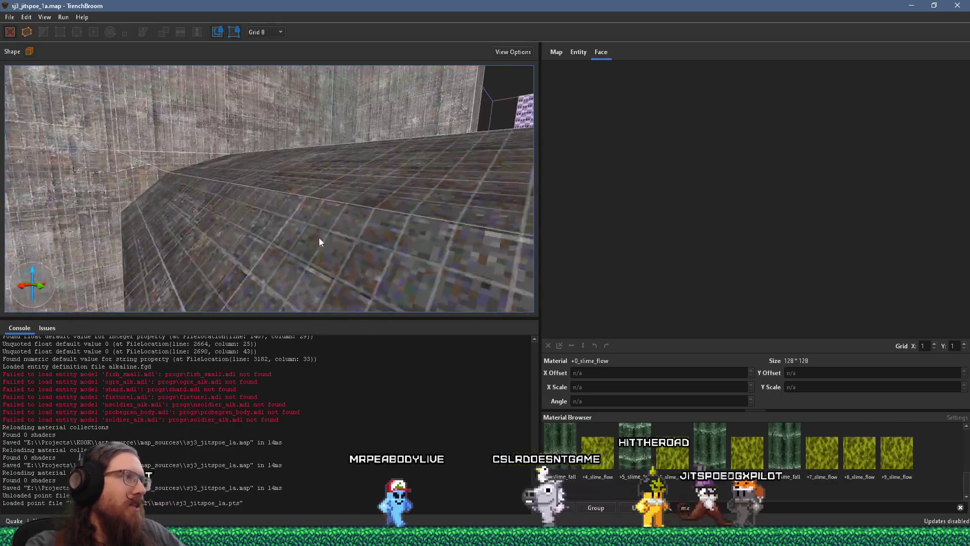
{"action": "key", "text": "ctrl+period"}
{"action": "key", "text": "ctrl+period"}
{"action": "key", "text": "ctrl+period"}
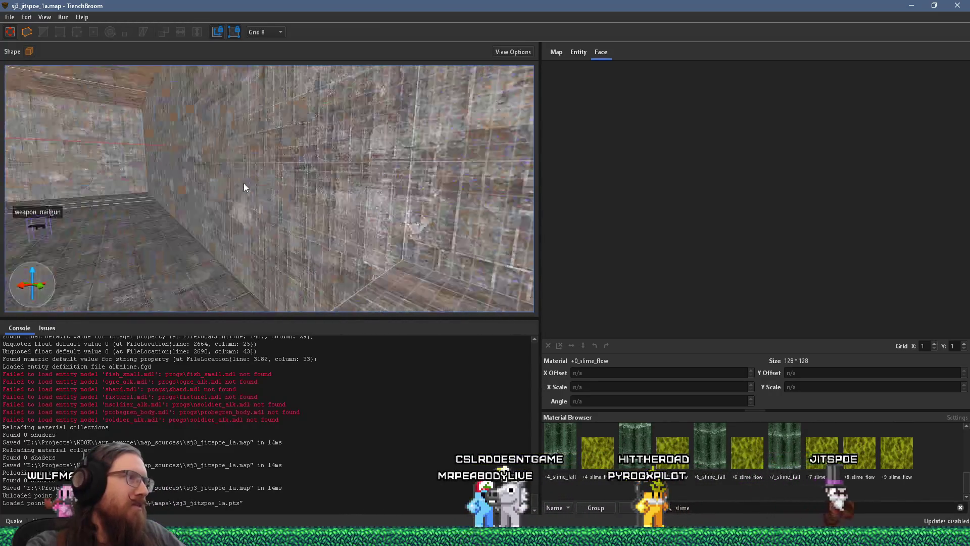
{"action": "key", "text": "ctrl+period"}
{"action": "key", "text": "ctrl+period"}
{"action": "key", "text": "ctrl+period"}
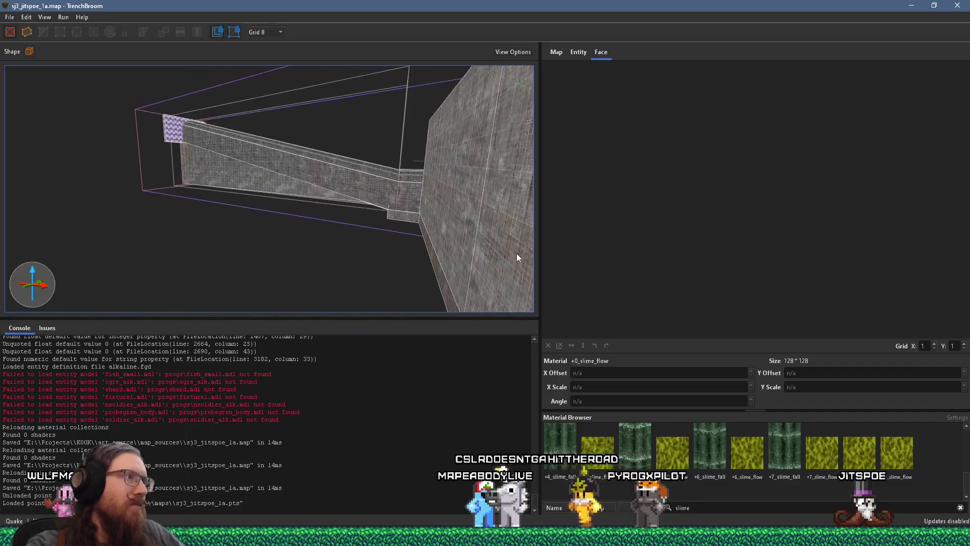
{"action": "key", "text": "ctrl+period"}
{"action": "key", "text": "ctrl+period"}
{"action": "key", "text": "ctrl+period"}
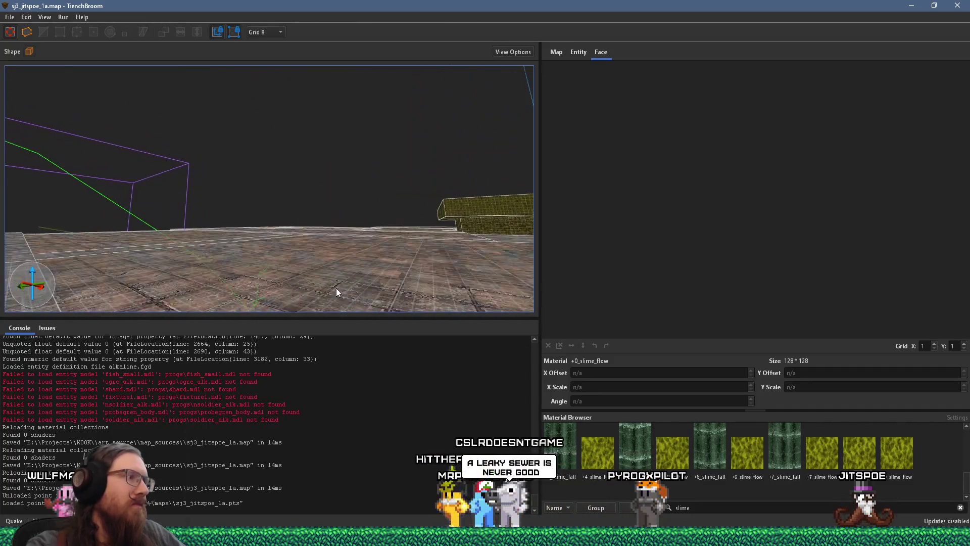
{"action": "key", "text": "ctrl+period"}
{"action": "key", "text": "ctrl+period"}
{"action": "key", "text": "ctrl+period"}
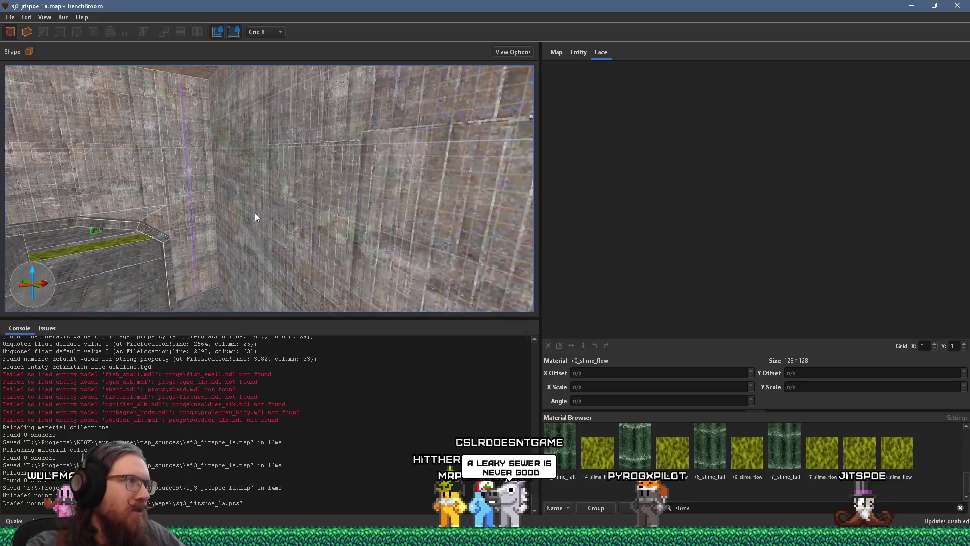
{"action": "key", "text": "ctrl+period"}
{"action": "key", "text": "ctrl+period"}
{"action": "key", "text": "ctrl+period"}
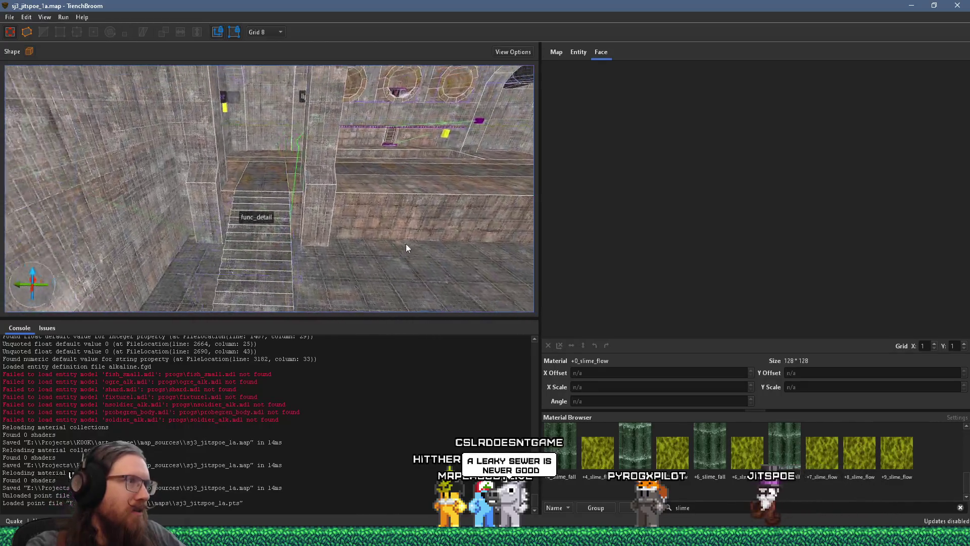
{"action": "key", "text": "ctrl+period"}
{"action": "key", "text": "ctrl+period"}
{"action": "key", "text": "ctrl+period"}
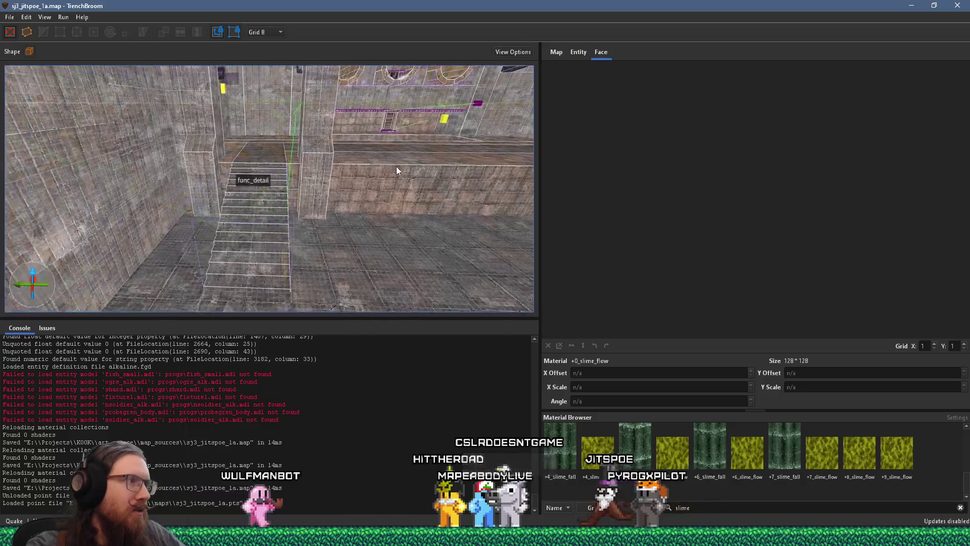
{"action": "key", "text": "ctrl+period"}
{"action": "key", "text": "ctrl+period"}
{"action": "key", "text": "ctrl+period"}
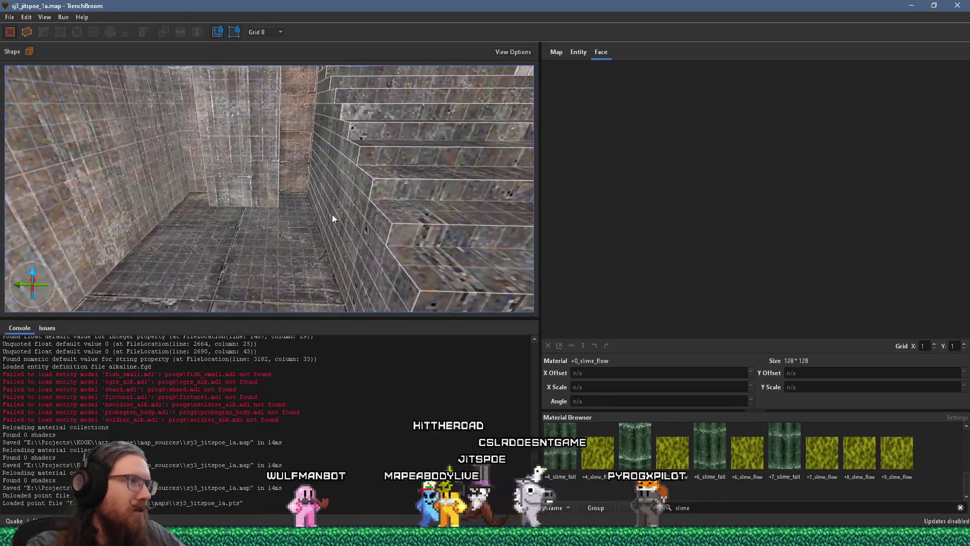
{"action": "key", "text": "ctrl+period"}
{"action": "key", "text": "ctrl+period"}
{"action": "key", "text": "ctrl+period"}
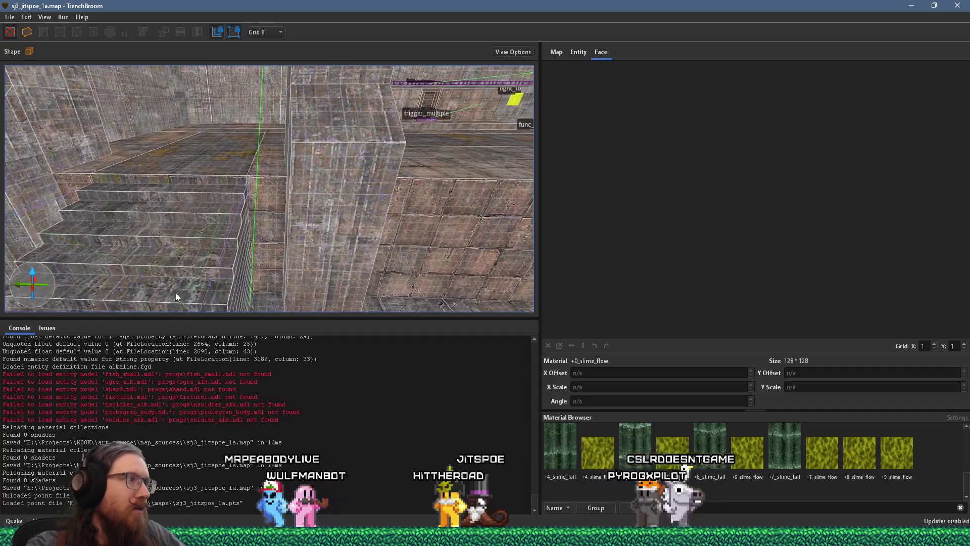
Step: Inspect the floor and ceiling brushes while tracing the leak up past the ceiling and back to the staircase
{"action": "left_click", "coordinate": [210, 244]}
{"action": "key", "text": "ctrl+period"}
{"action": "key", "text": "ctrl+period"}
{"action": "key", "text": "ctrl+period"}
{"action": "key", "text": "ctrl+period"}
{"action": "key", "text": "ctrl+period"}
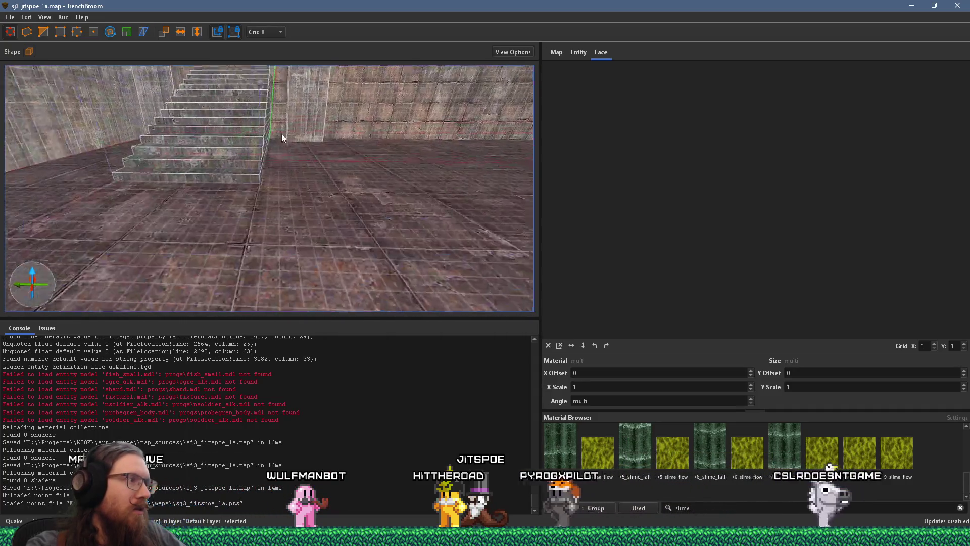
{"action": "key", "text": "ctrl+period"}
{"action": "key", "text": "ctrl+period"}
{"action": "key", "text": "ctrl+period"}
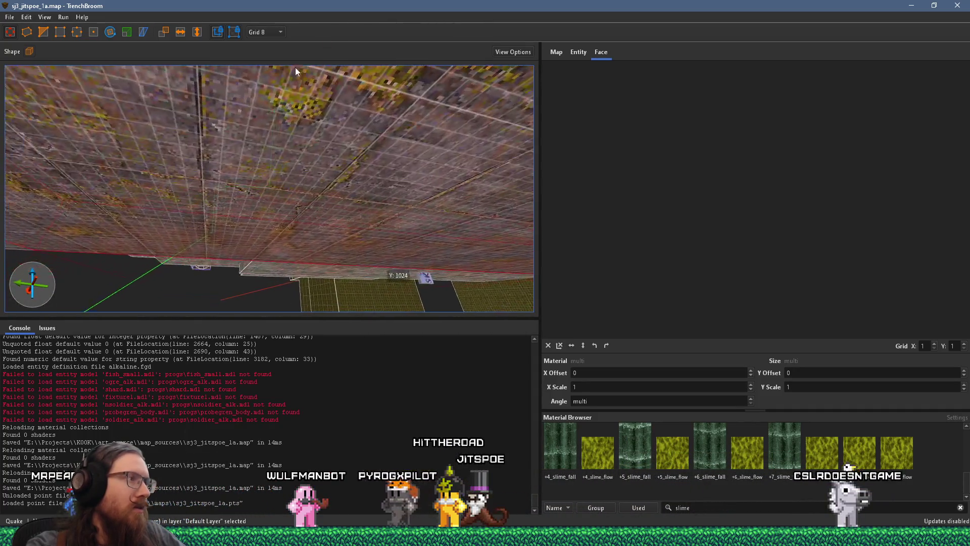
{"action": "key", "text": "ctrl+period"}
{"action": "key", "text": "ctrl+period"}
{"action": "key", "text": "ctrl+period"}
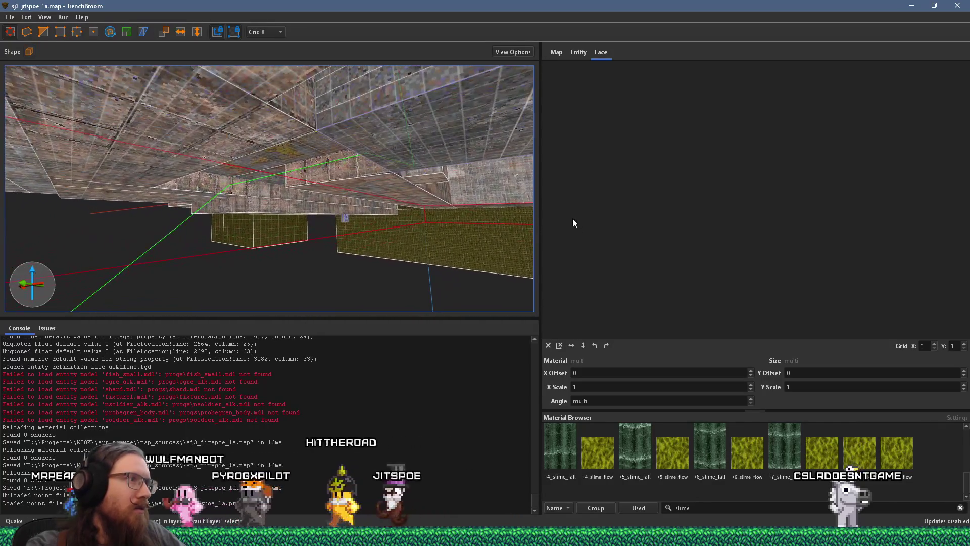
{"action": "key", "text": "ctrl+period"}
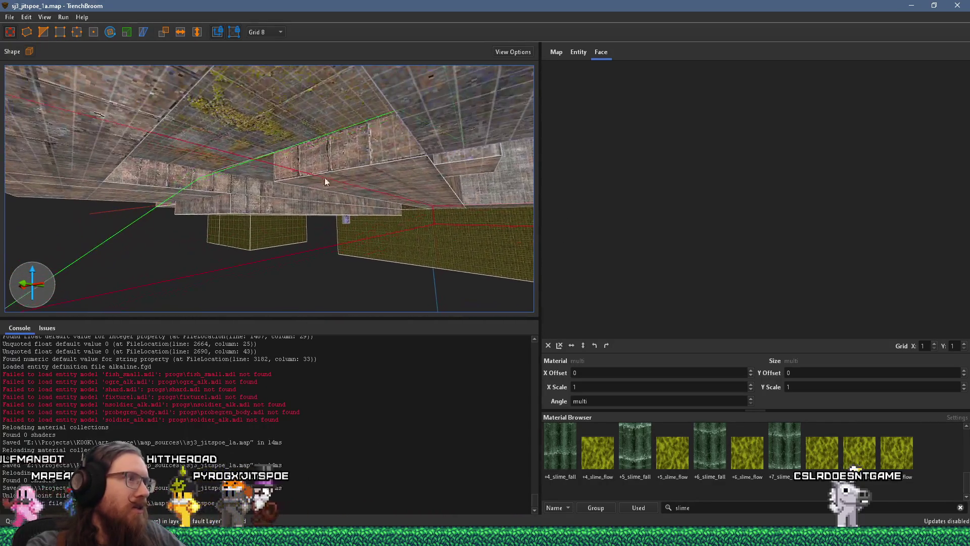
{"action": "left_click", "coordinate": [308, 117]}
{"action": "key", "text": "ctrl+period"}
{"action": "key", "text": "ctrl+period"}
{"action": "key", "text": "ctrl+period"}
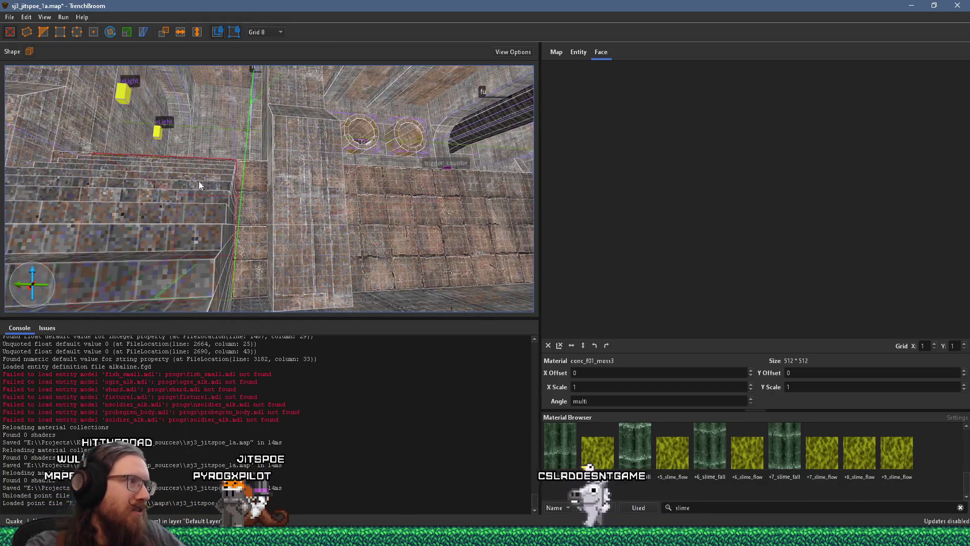
{"action": "key", "text": "ctrl+period"}
{"action": "key", "text": "ctrl+period"}
{"action": "key", "text": "Escape"}
{"action": "key", "text": "ctrl+period"}
{"action": "key", "text": "ctrl+period"}
{"action": "key", "text": "ctrl+period"}
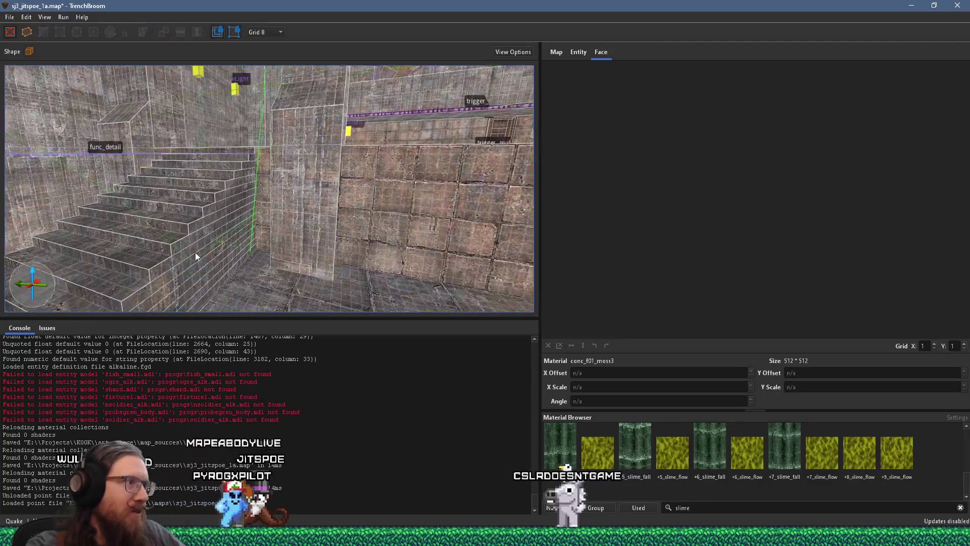
{"action": "key", "text": "ctrl+period"}
{"action": "key", "text": "ctrl+period"}
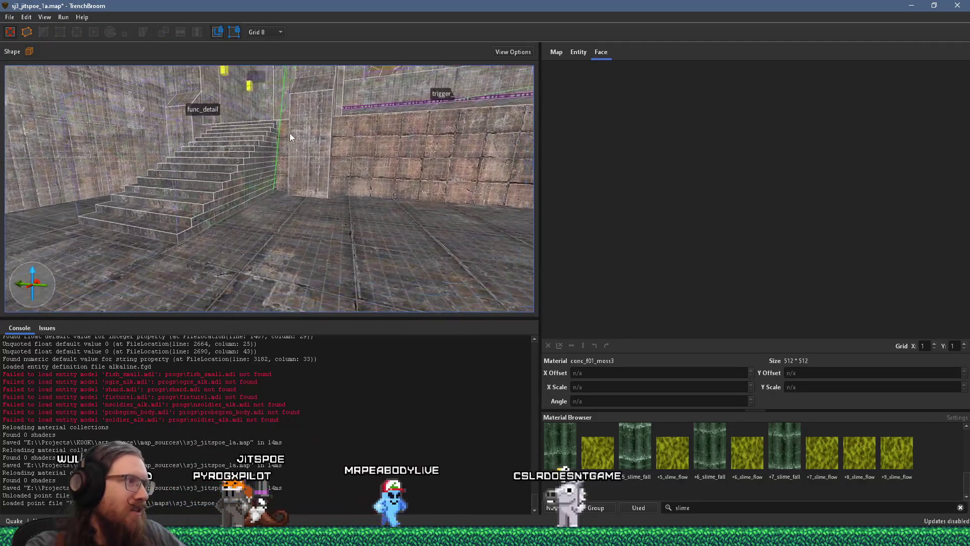
{"action": "left_click", "coordinate": [9, 17]}
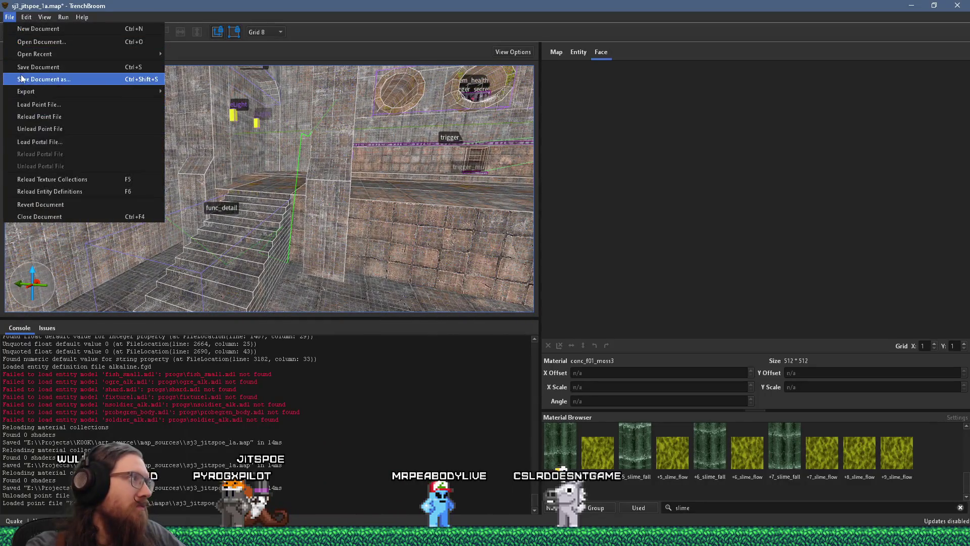
Step: Save the sj3_jitspoe_1a map, compile it with the alkaline dev profile and playtest it in Quake
{"action": "left_click", "coordinate": [24, 70]}
{"action": "left_click", "coordinate": [62, 20]}
{"action": "left_click", "coordinate": [88, 29]}
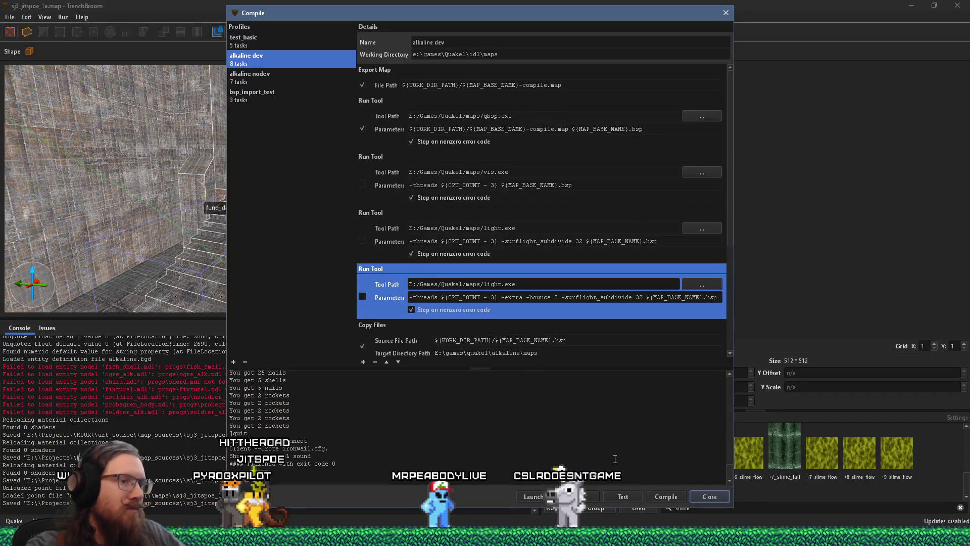
{"action": "left_click", "coordinate": [670, 499]}
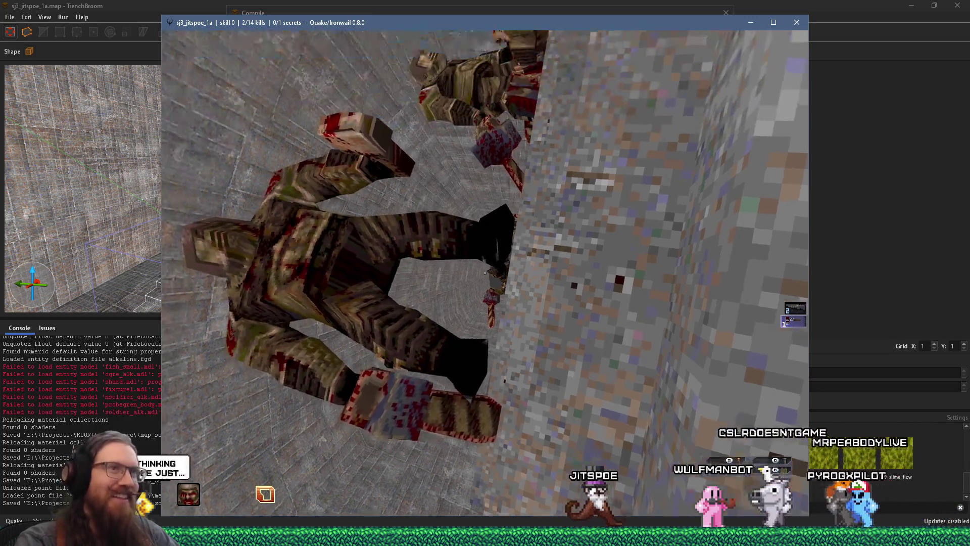
{"action": "key", "text": "grave"}
Step: Close the Ironwail playtest window and reposition the Compile dialog to uncover the map
{"action": "left_click", "coordinate": [796, 23]}
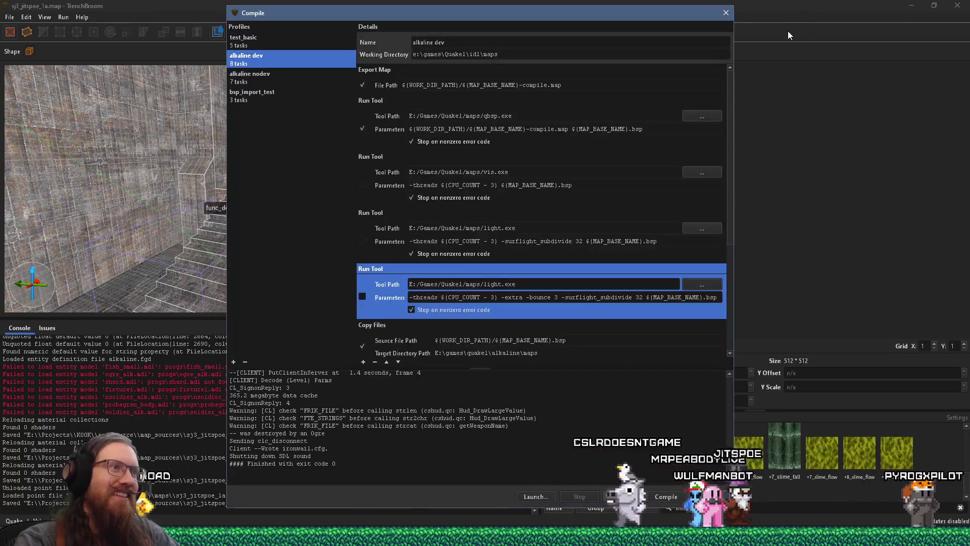
{"action": "left_click_drag", "start_coordinate": [610, 20], "coordinate": [745, 29]}
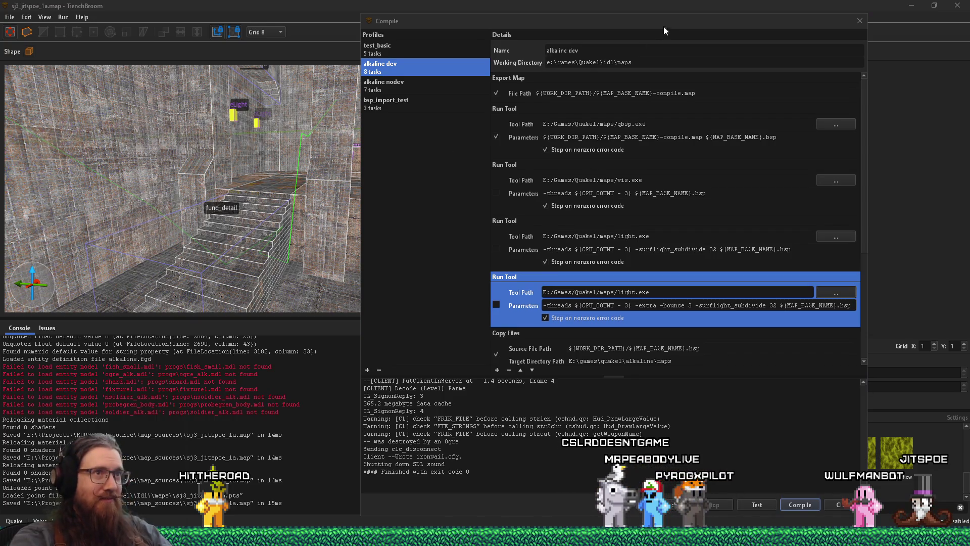
{"action": "mouse_move", "coordinate": [663, 27]}
{"action": "left_mouse_down"}
{"action": "mouse_move", "coordinate": [636, 105]}
{"action": "mouse_move", "coordinate": [489, 66]}
{"action": "left_mouse_up"}
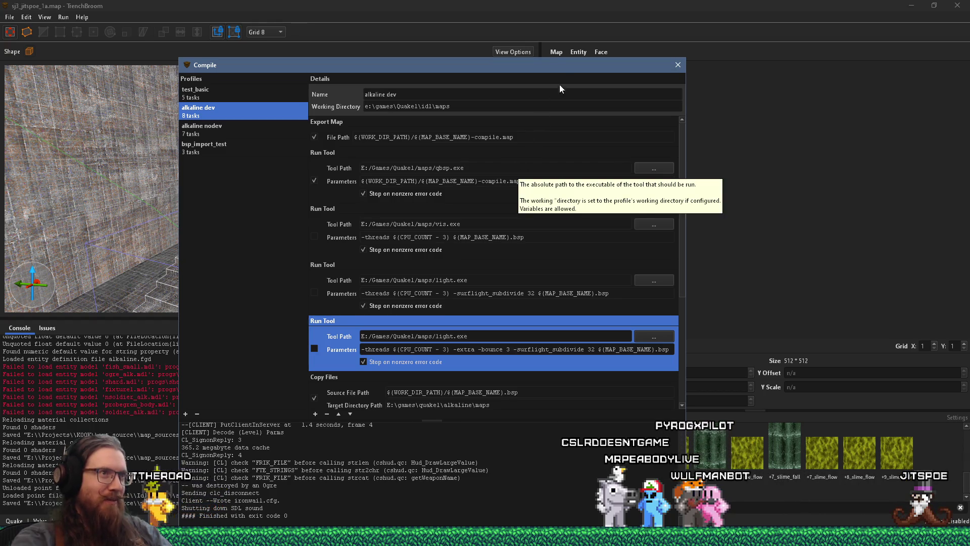
{"action": "mouse_move", "coordinate": [590, 67]}
{"action": "left_mouse_down"}
{"action": "mouse_move", "coordinate": [588, 169]}
{"action": "mouse_move", "coordinate": [617, 102]}
{"action": "left_mouse_up"}
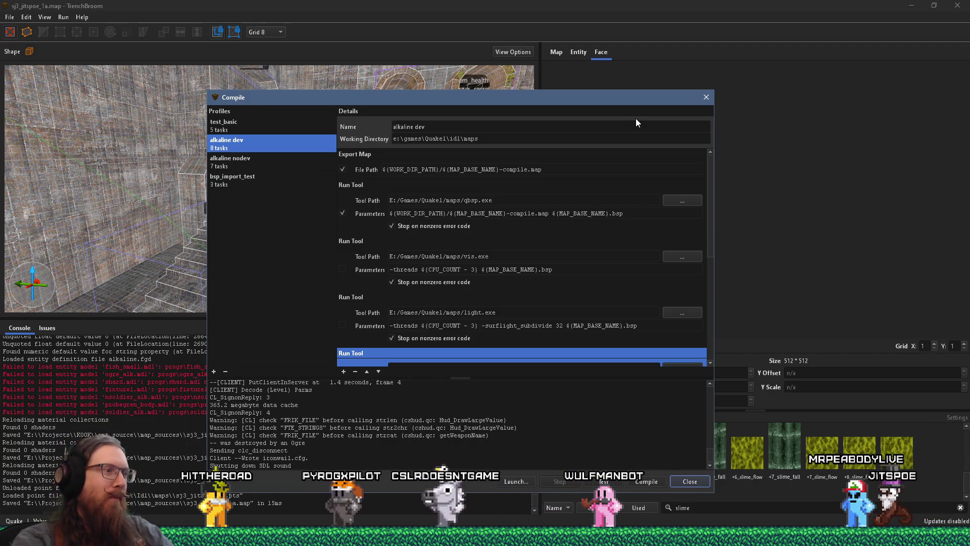
{"action": "mouse_move", "coordinate": [636, 101]}
{"action": "left_mouse_down"}
{"action": "mouse_move", "coordinate": [805, 82]}
{"action": "mouse_move", "coordinate": [753, 103]}
{"action": "left_mouse_up"}
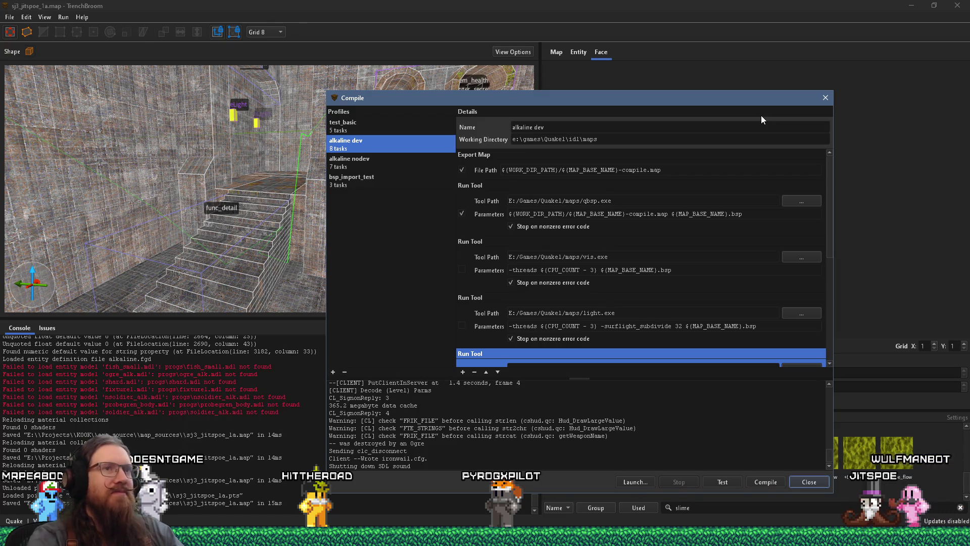
Step: Close the Compile dialog and fly the 3D camera down the corridor past the mossy walls
{"action": "left_click", "coordinate": [825, 98]}
{"action": "key", "text": "w"}
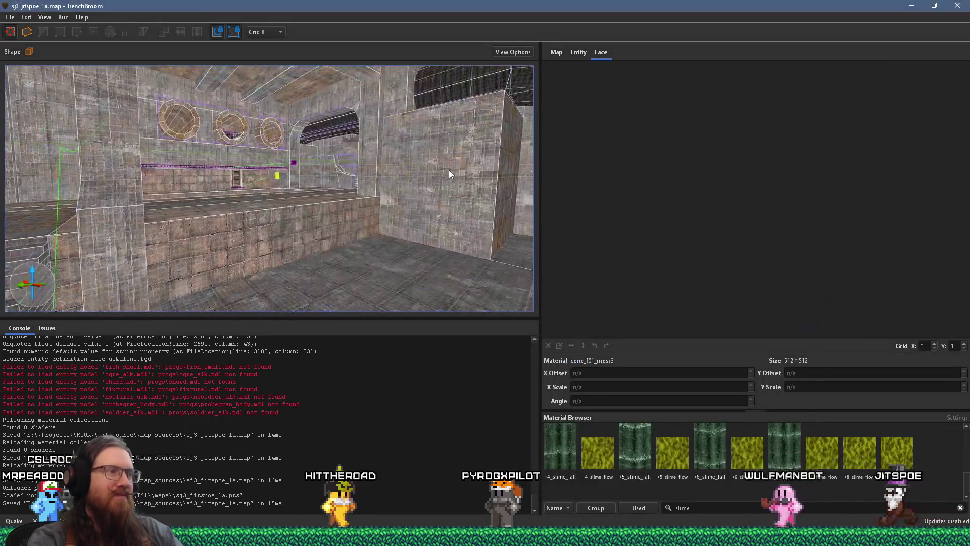
{"action": "key", "text": "w"}
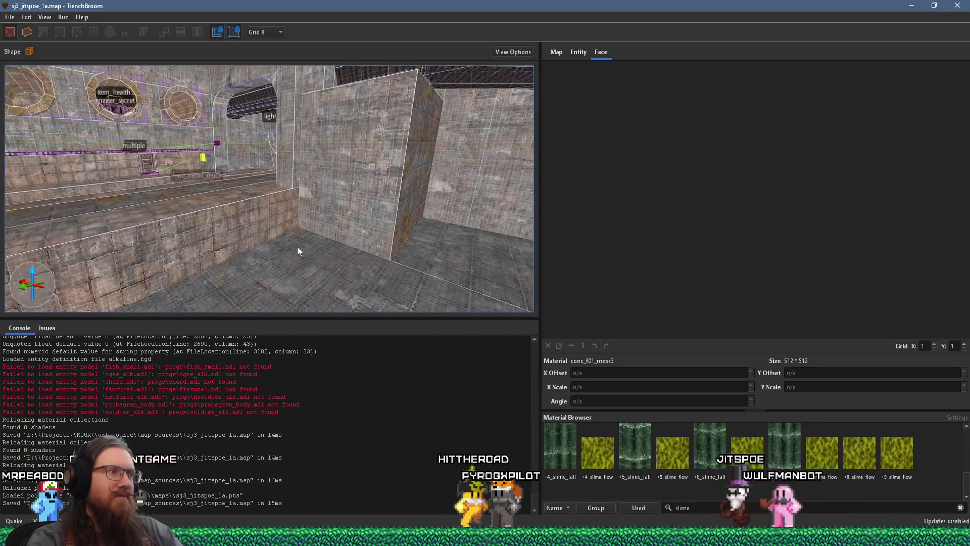
{"action": "key", "text": "w"}
{"action": "key", "text": "d"}
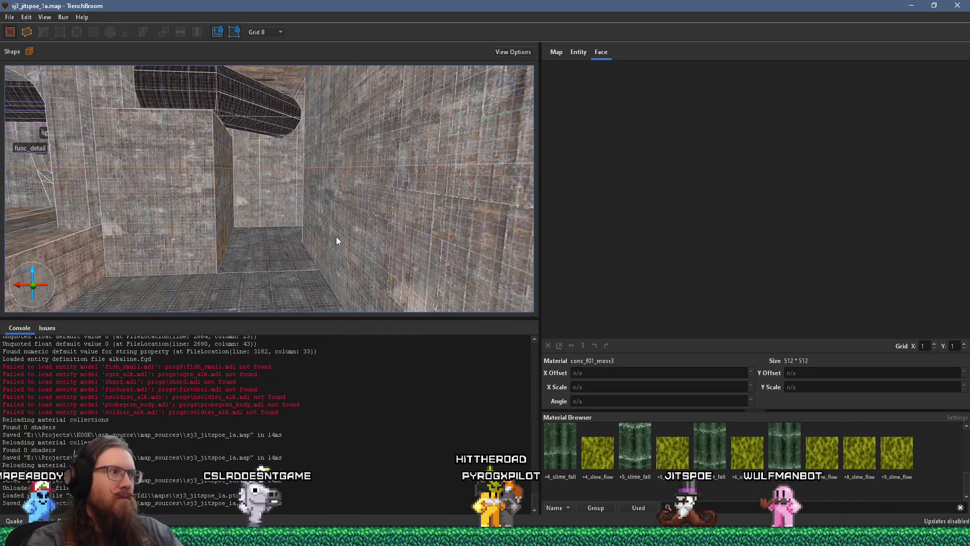
{"action": "key", "text": "w"}
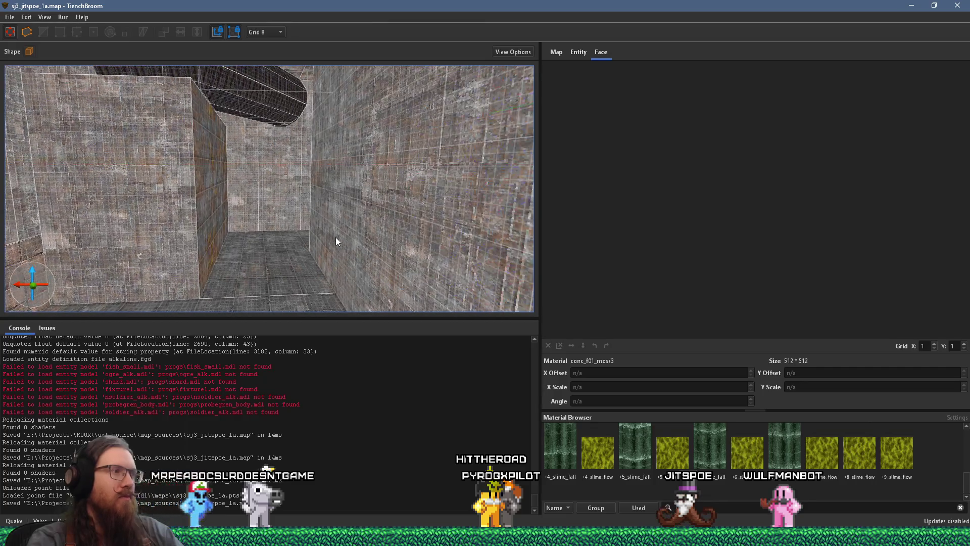
{"action": "key", "text": "w"}
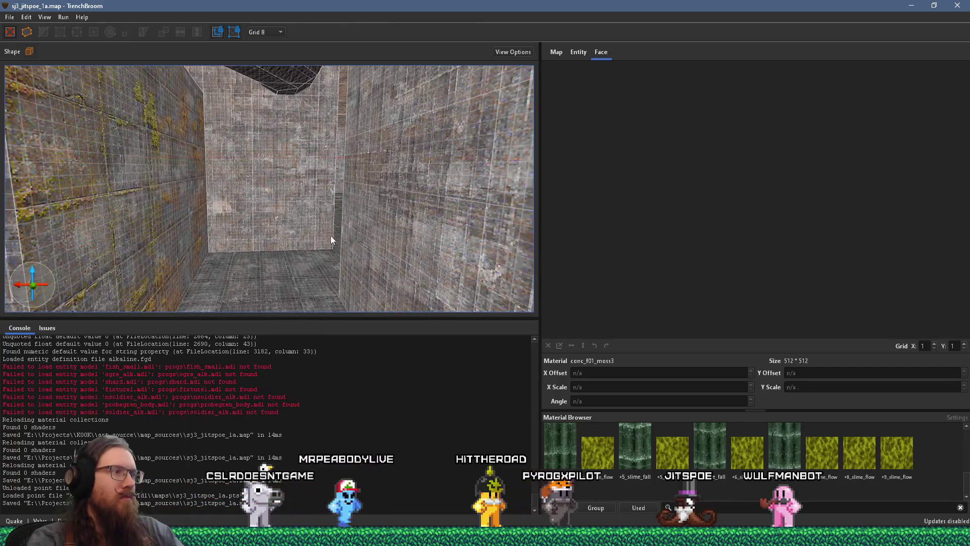
{"action": "key", "text": "w"}
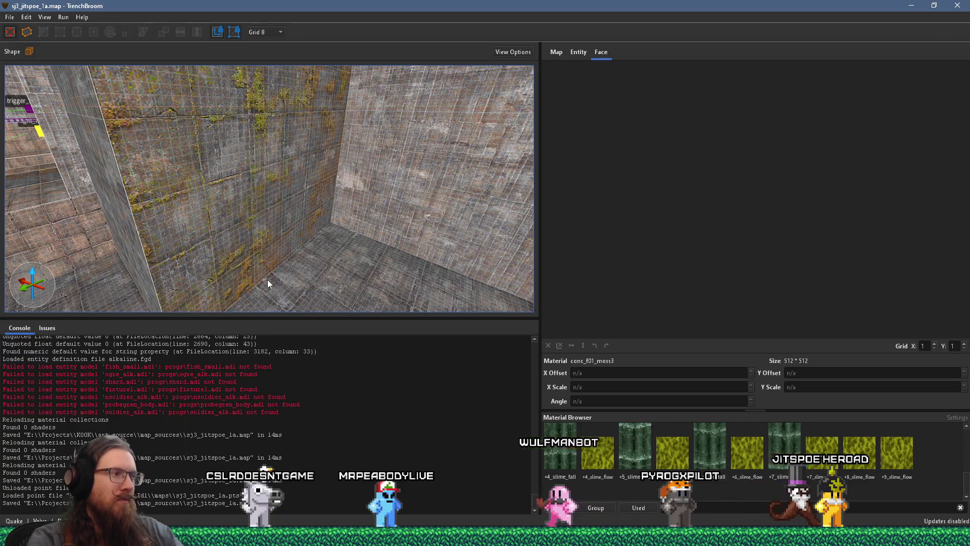
{"action": "key", "text": "w"}
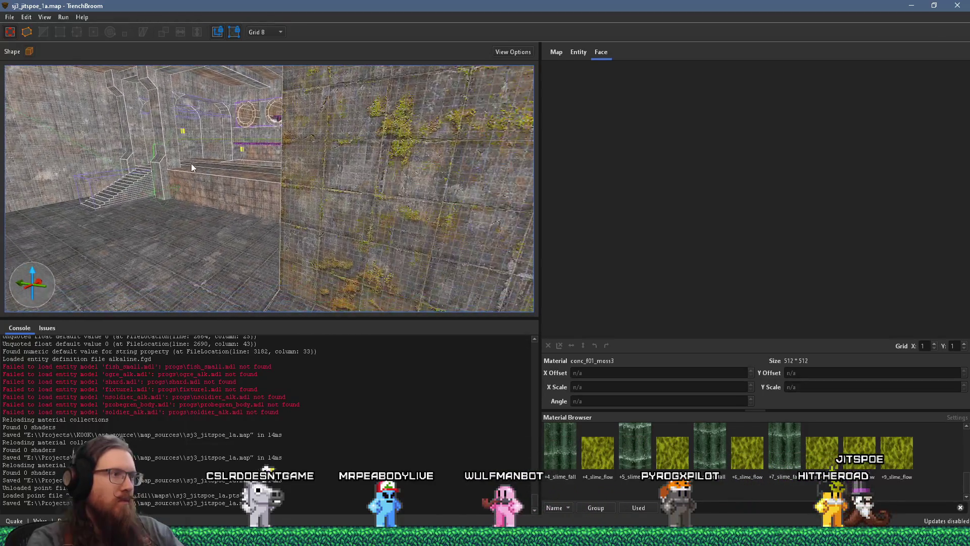
Step: Reload the leak point file from the File menu
{"action": "left_click", "coordinate": [10, 17]}
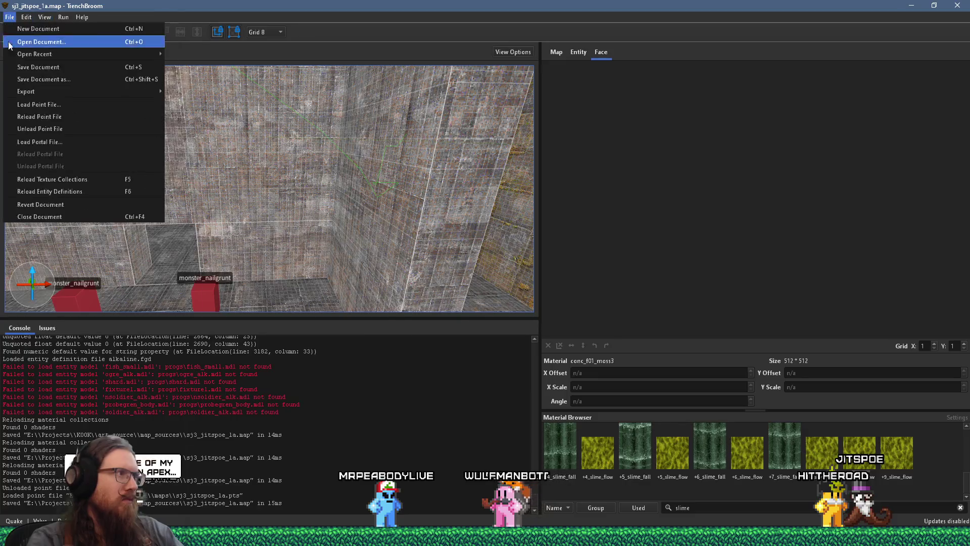
{"action": "left_click", "coordinate": [62, 116]}
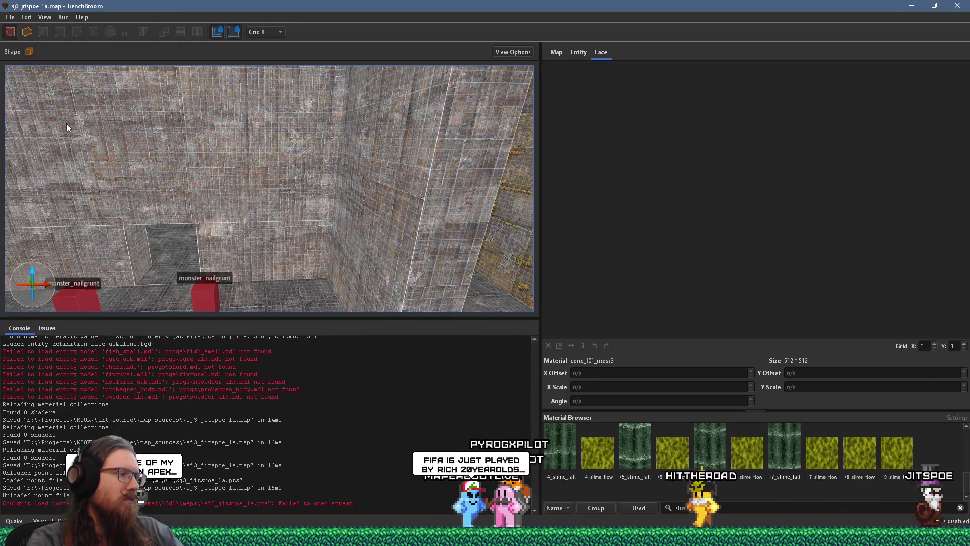
{"action": "left_click", "coordinate": [10, 16]}
{"action": "key", "text": "Escape"}
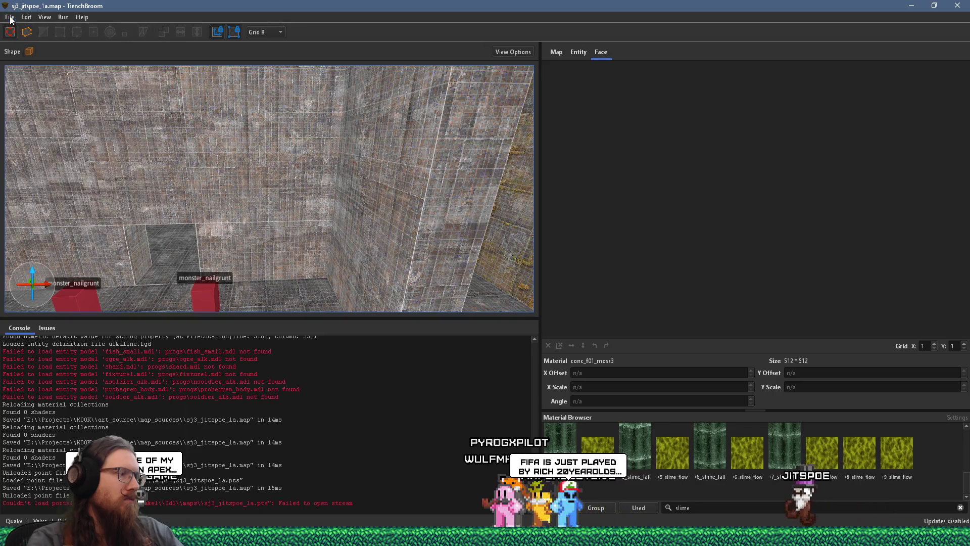
Step: Turn the view toward the mossy right-hand wall and reopen the Compile dialog
{"action": "scroll", "coordinate": [138, 216], "scroll_direction": "down", "scroll_amount": 3}
{"action": "scroll", "coordinate": [330, 168], "scroll_direction": "up", "scroll_amount": 8}
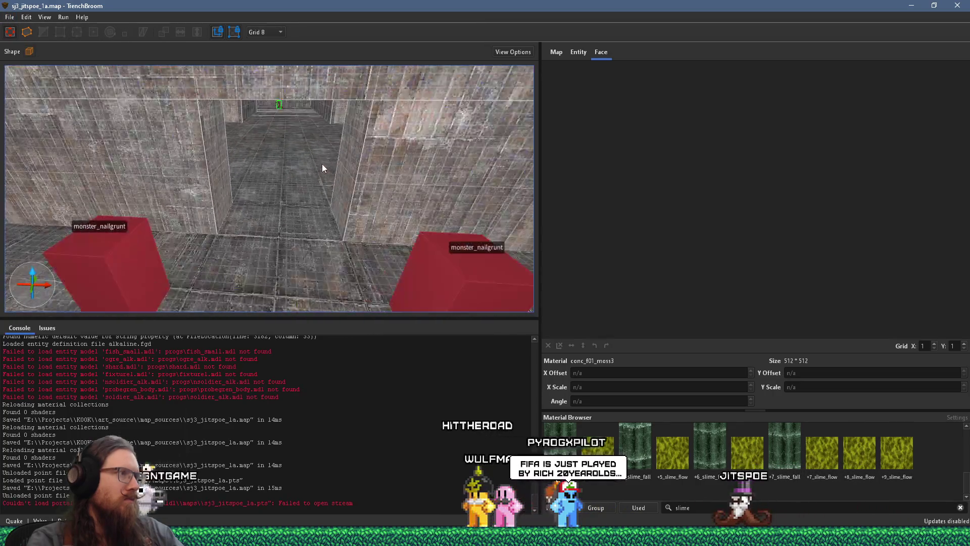
{"action": "scroll", "coordinate": [324, 144], "scroll_direction": "up", "scroll_amount": 3}
{"action": "scroll", "coordinate": [346, 142], "scroll_direction": "up", "scroll_amount": 3}
{"action": "scroll", "coordinate": [86, 218], "scroll_direction": "up", "scroll_amount": 3}
{"action": "scroll", "coordinate": [86, 218], "scroll_direction": "down", "scroll_amount": 5}
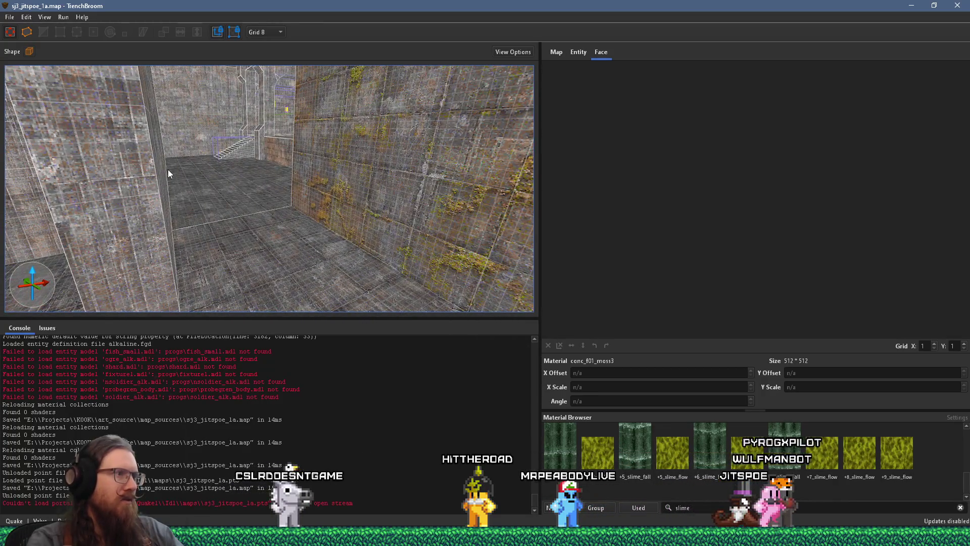
{"action": "mouse_move", "coordinate": [168, 174]}
{"action": "left_mouse_down"}
{"action": "mouse_move", "coordinate": [210, 262]}
{"action": "mouse_move", "coordinate": [262, 197]}
{"action": "mouse_move", "coordinate": [271, 199]}
{"action": "left_mouse_up"}
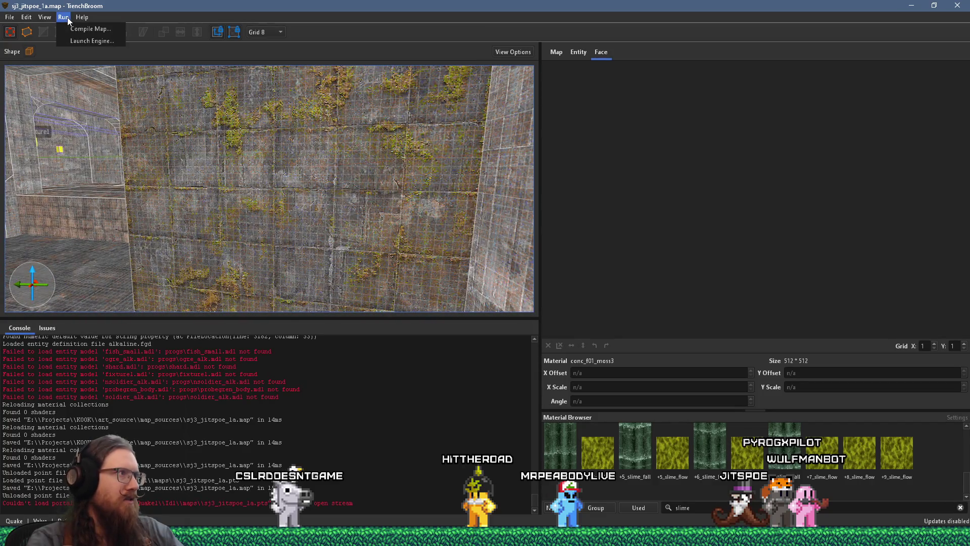
{"action": "left_click", "coordinate": [80, 29]}
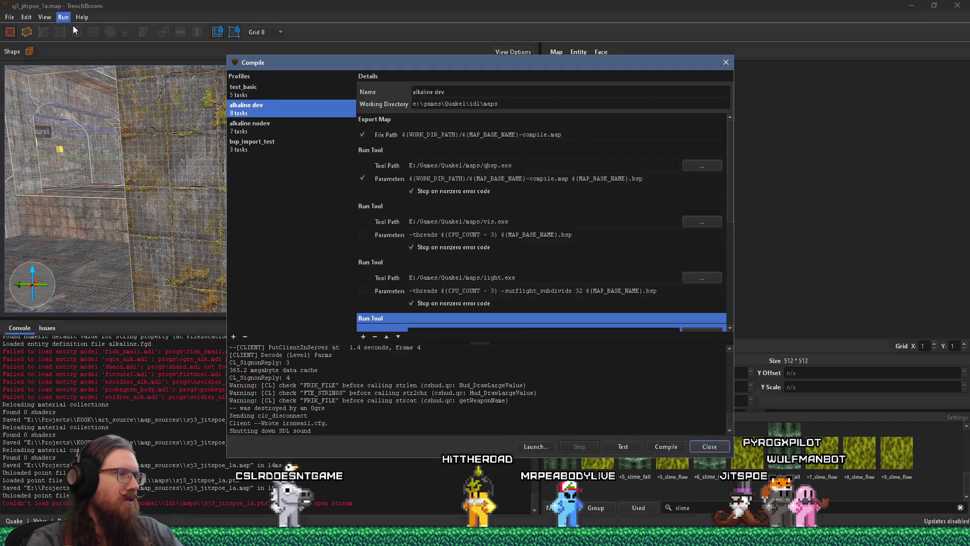
Step: Recompile and launch the map, walk into the stone room and shoot the enemy
{"action": "left_click", "coordinate": [666, 444]}
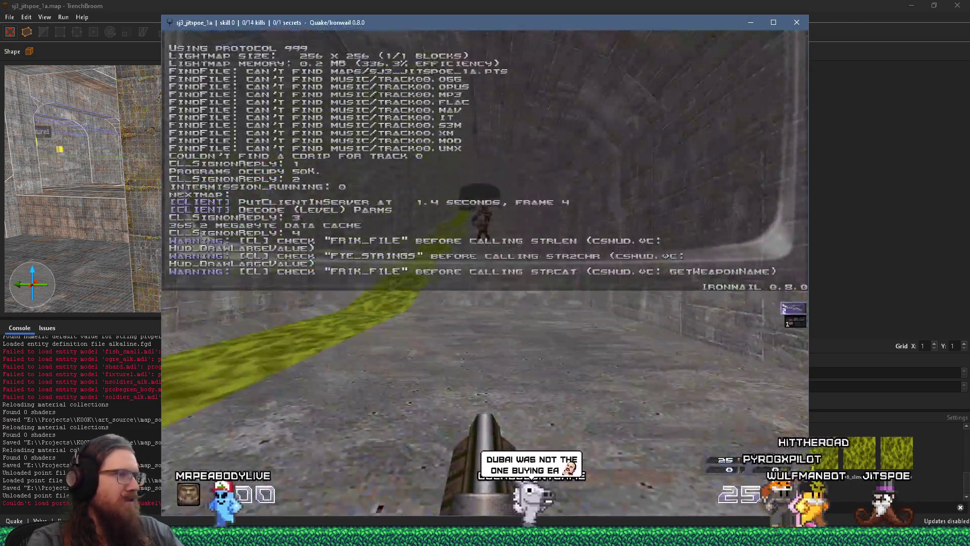
{"action": "key", "text": "w"}
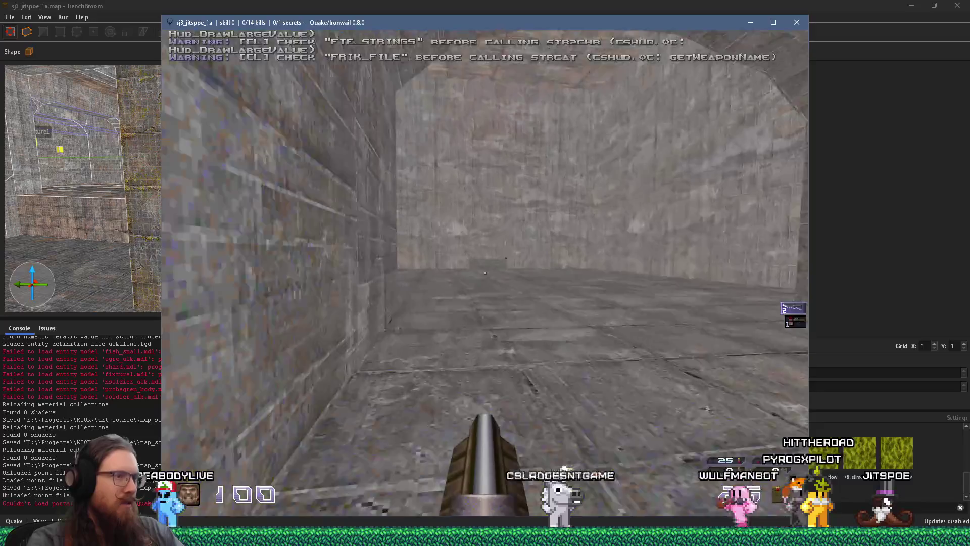
{"action": "key", "text": "w"}
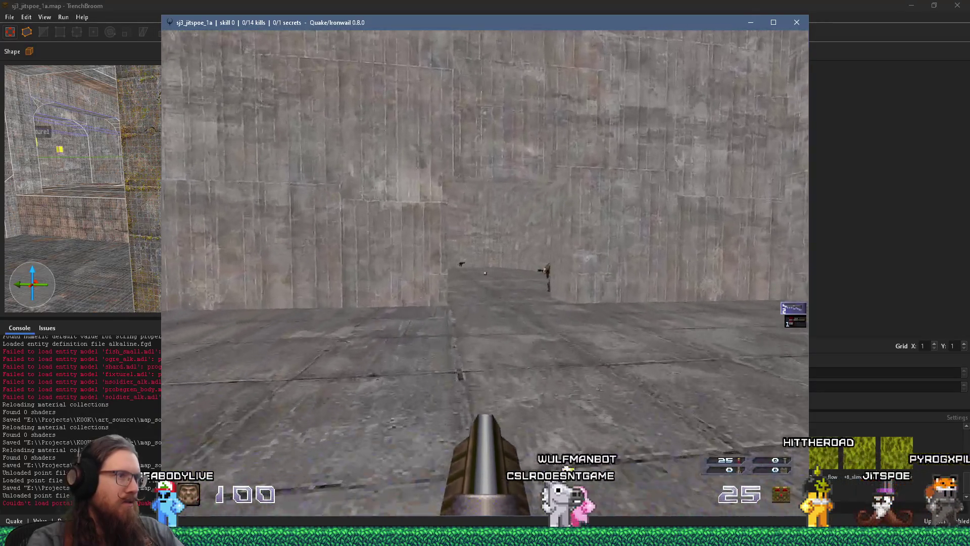
{"action": "left_click", "coordinate": [485, 273]}
{"action": "left_click", "coordinate": [486, 272]}
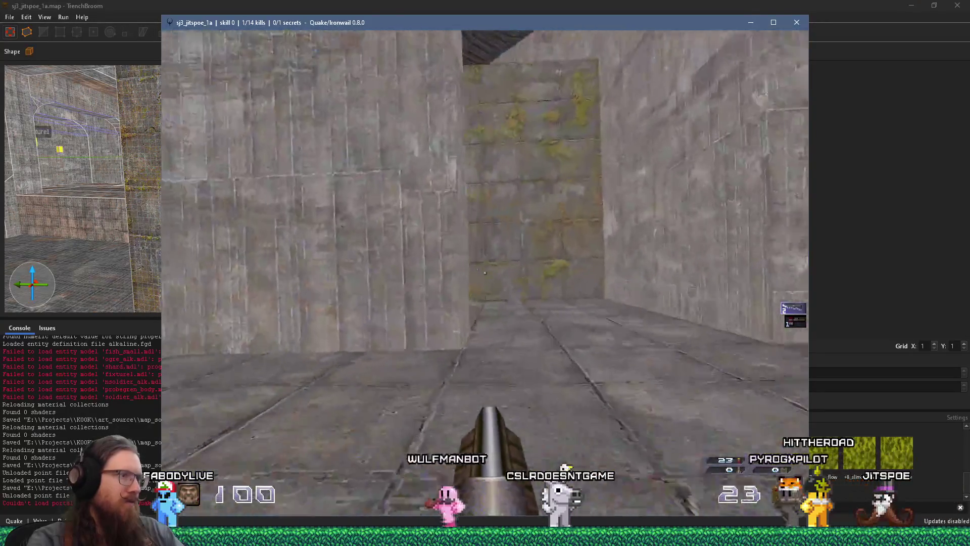
Step: Walk past the mossy ledge into the muddy Quake-logo room, then close Ironwail
{"action": "key", "text": "w"}
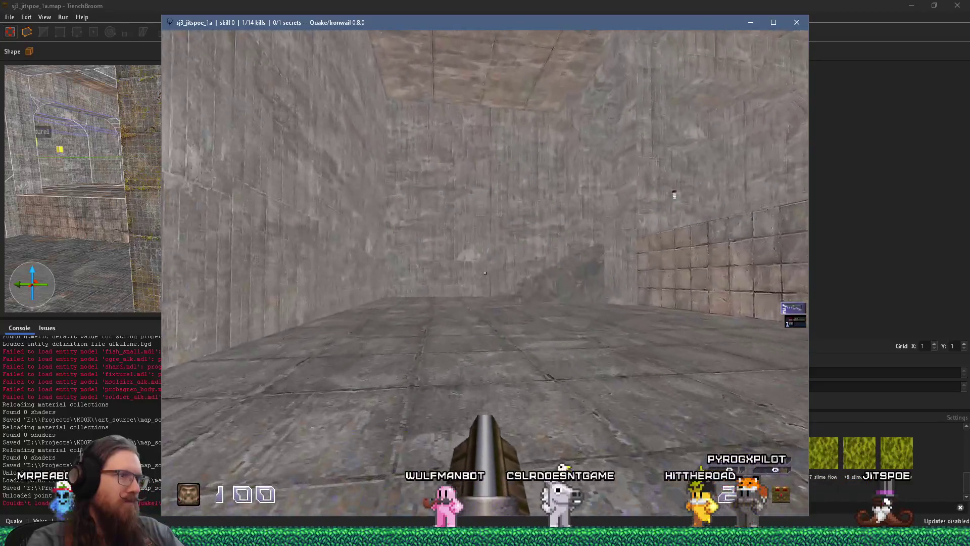
{"action": "key", "text": "w"}
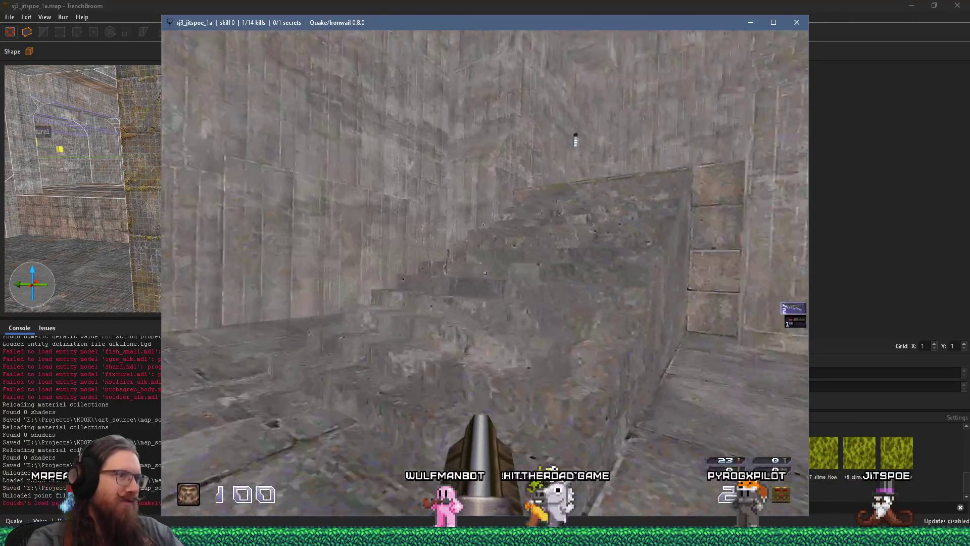
{"action": "key", "text": "w"}
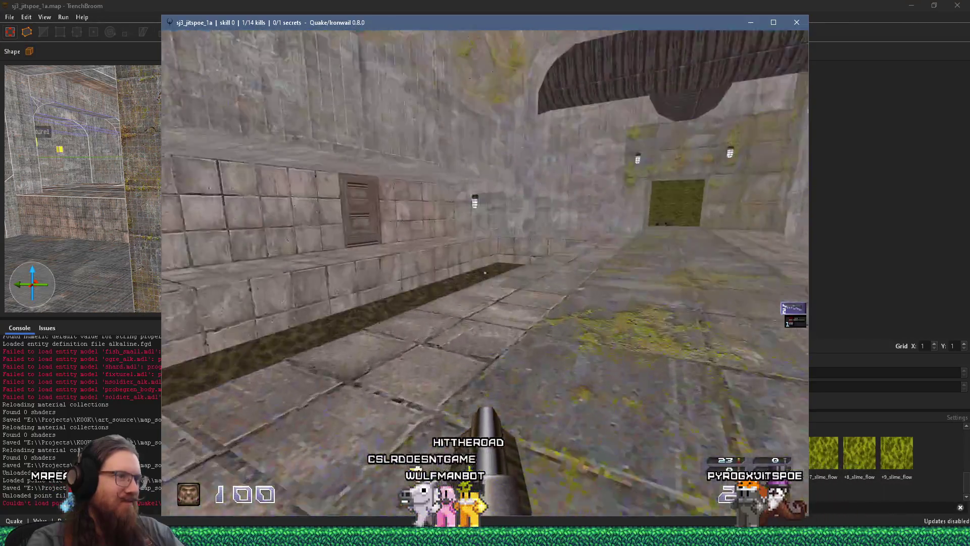
{"action": "key", "text": "w"}
{"action": "key", "text": "w"}
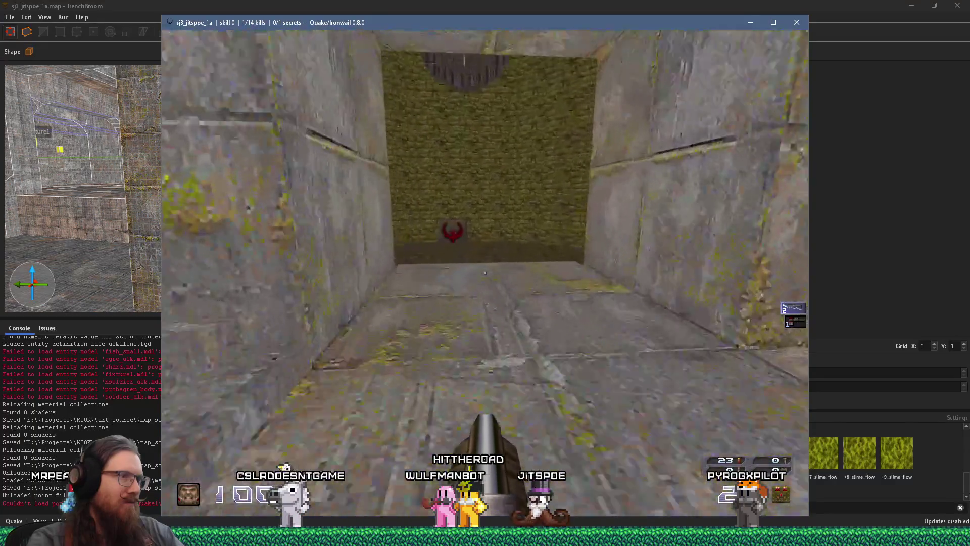
{"action": "key", "text": "w"}
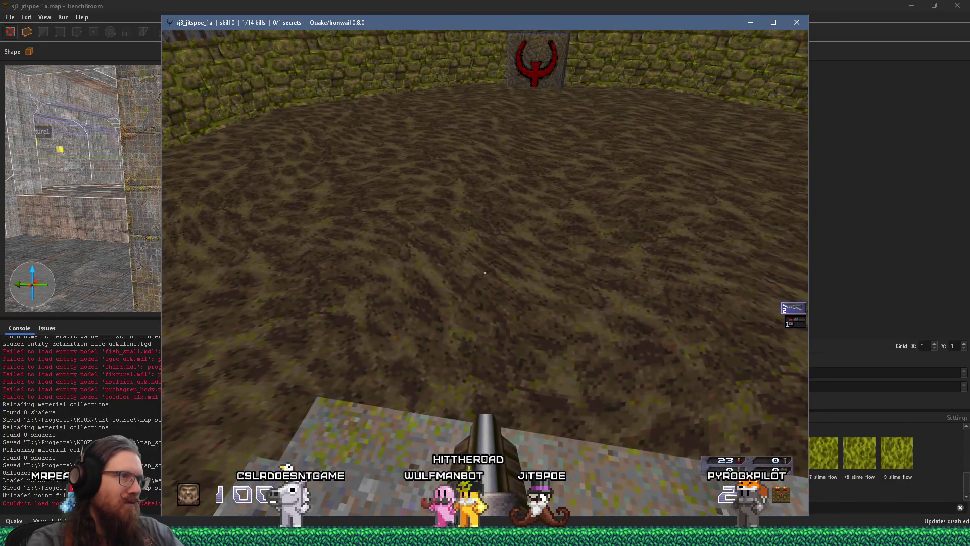
{"action": "key", "text": "grave"}
{"action": "left_click", "coordinate": [797, 22]}
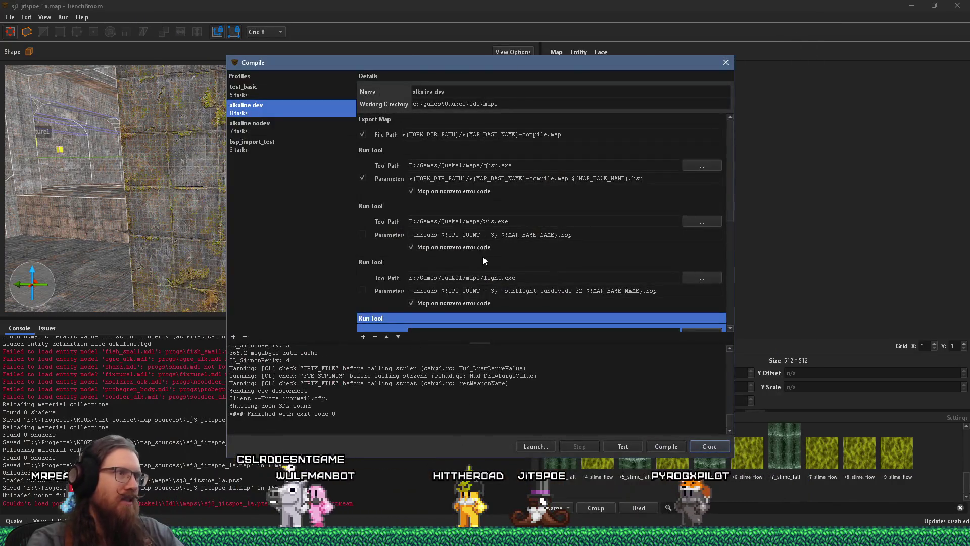
Step: Review the compile task list and recompile with the alkaline dev profile to launch Quake
{"action": "scroll", "coordinate": [424, 232], "scroll_direction": "down", "scroll_amount": 5}
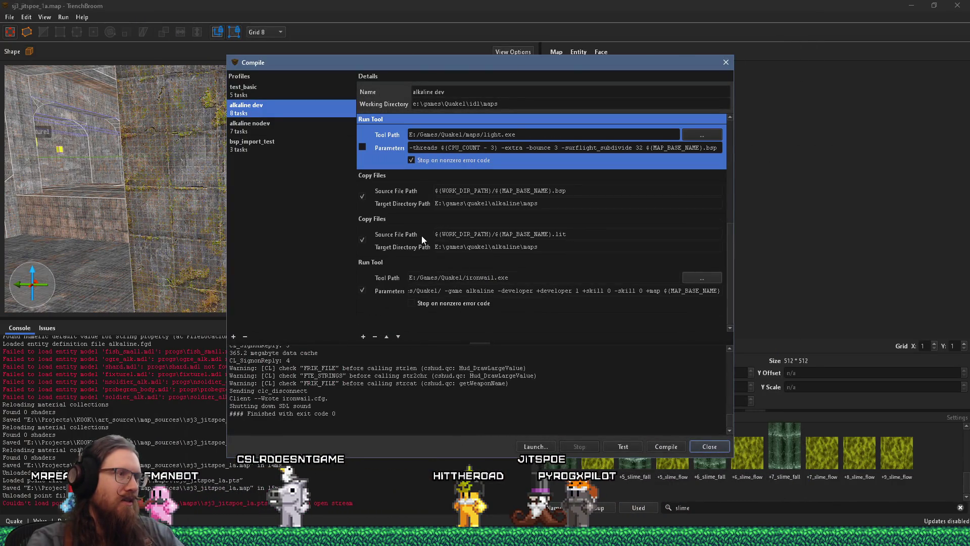
{"action": "scroll", "coordinate": [389, 217], "scroll_direction": "up", "scroll_amount": 3}
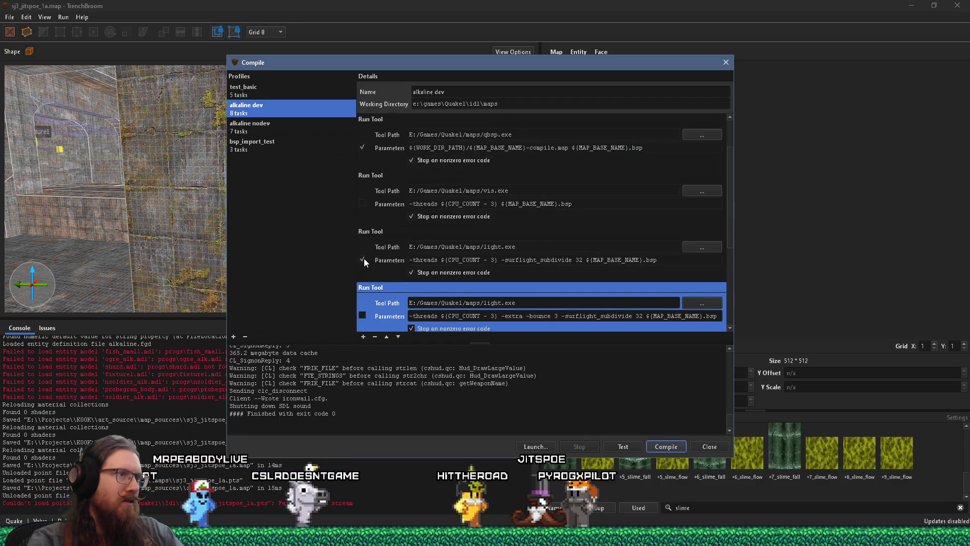
{"action": "left_click", "coordinate": [673, 447]}
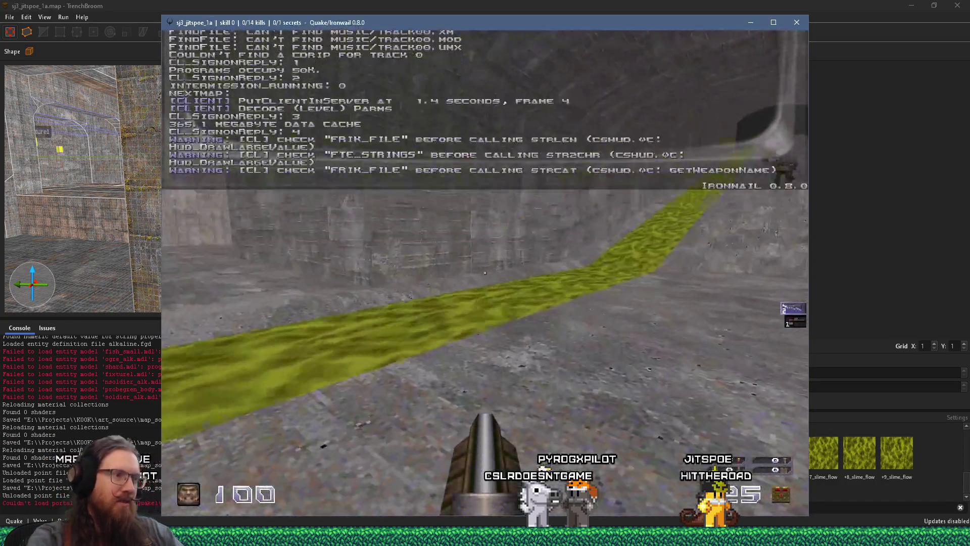
Step: Walk past the slime channel, shoot the soldier, and enter the brick-walled room
{"action": "key", "text": "w"}
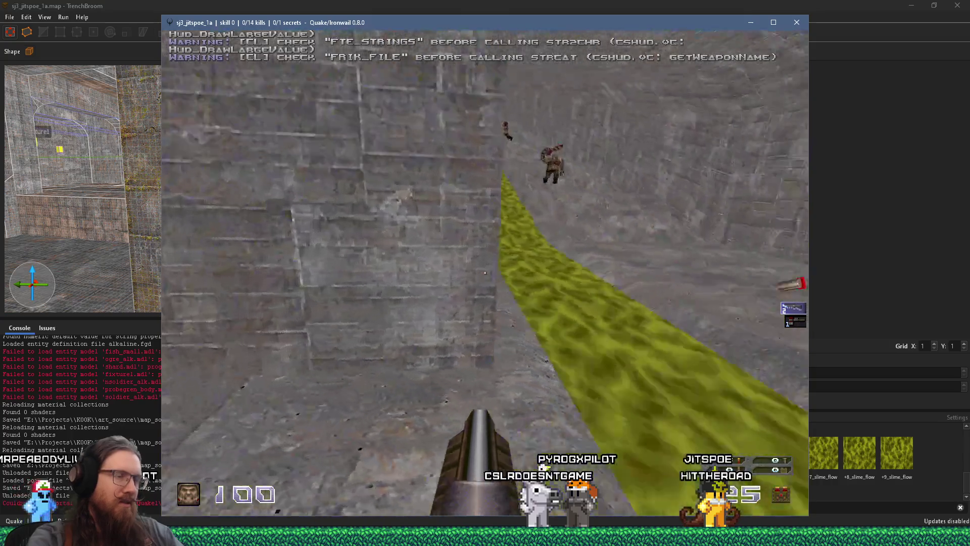
{"action": "mouse_move", "coordinate": [486, 273]}
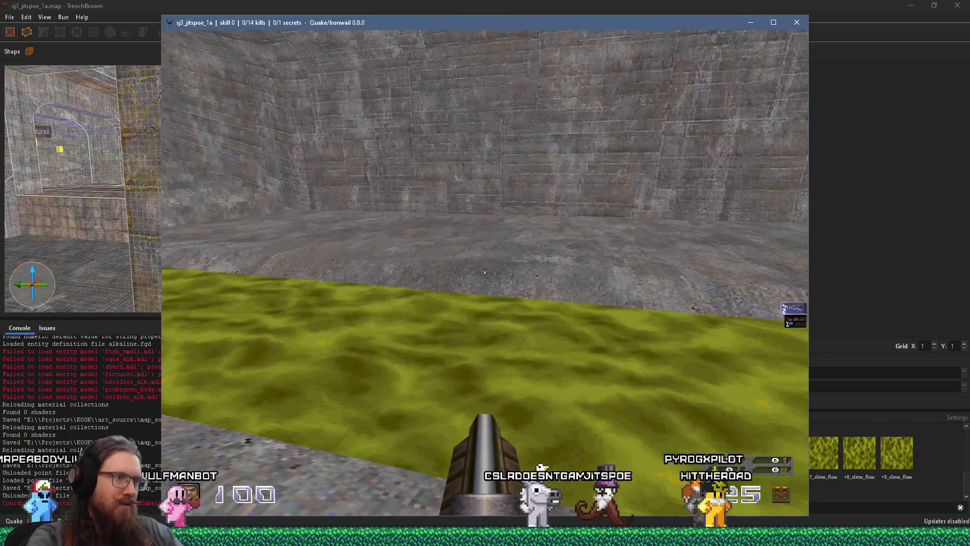
{"action": "key", "text": "w"}
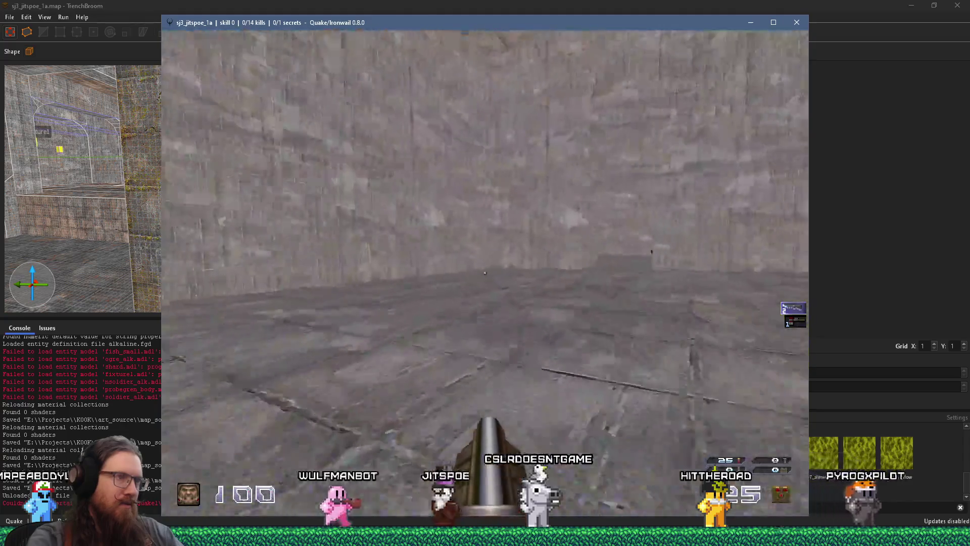
{"action": "key", "text": "w"}
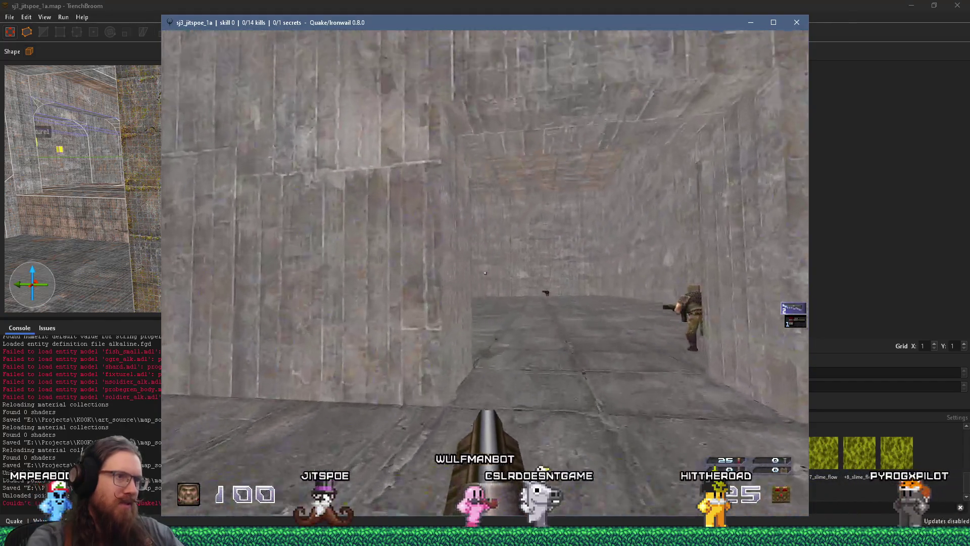
{"action": "left_click", "coordinate": [485, 273]}
{"action": "left_click", "coordinate": [485, 273]}
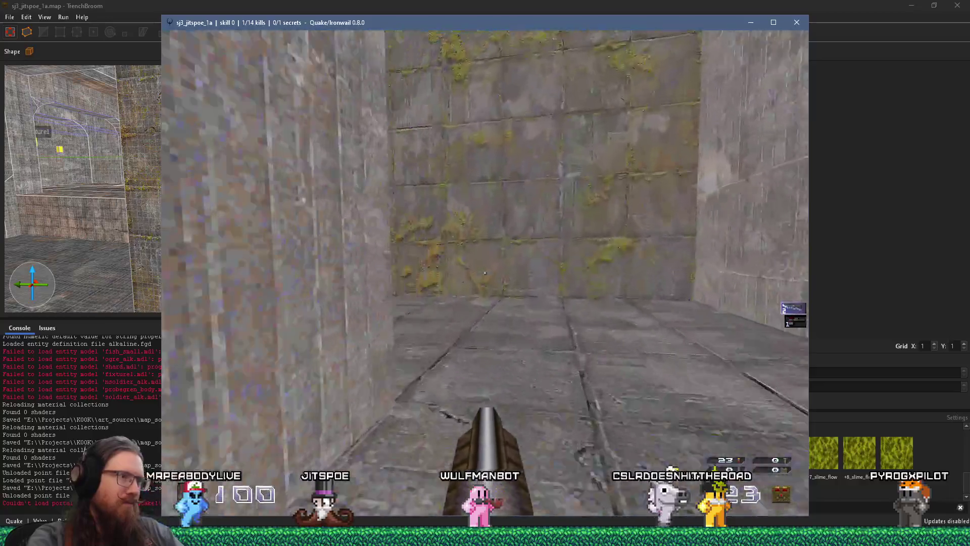
{"action": "key", "text": "w"}
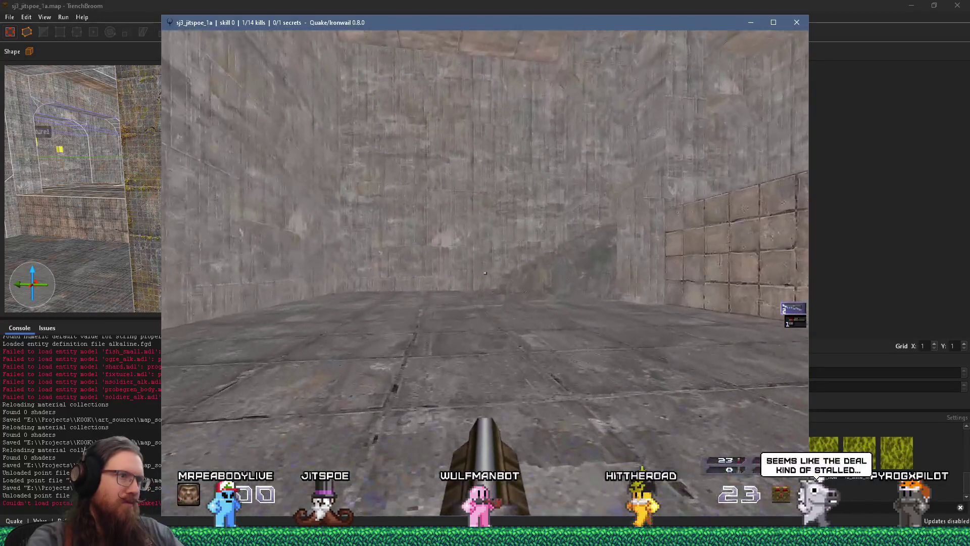
{"action": "key", "text": "w"}
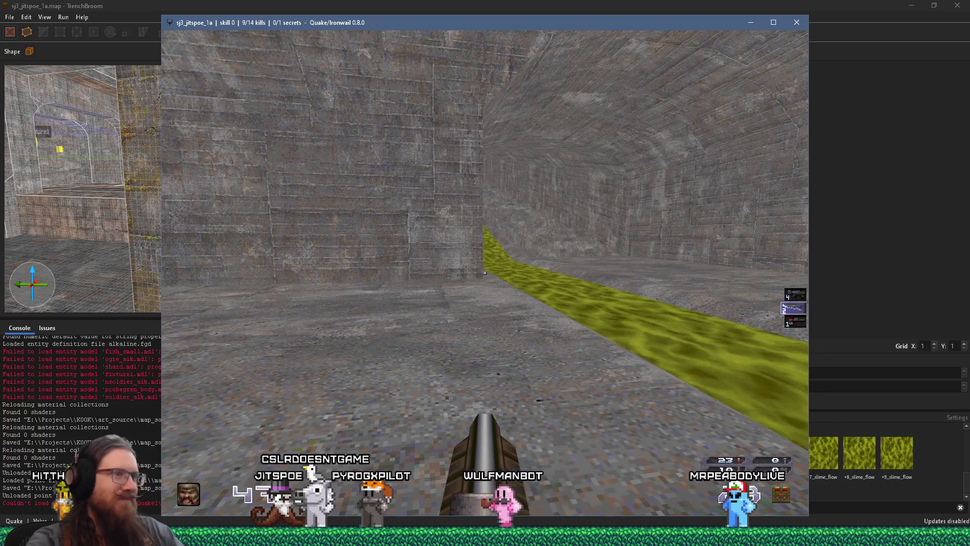
Step: Follow the slime channel to the arched tunnel, then quit Quake from the console
{"action": "key", "text": "Right"}
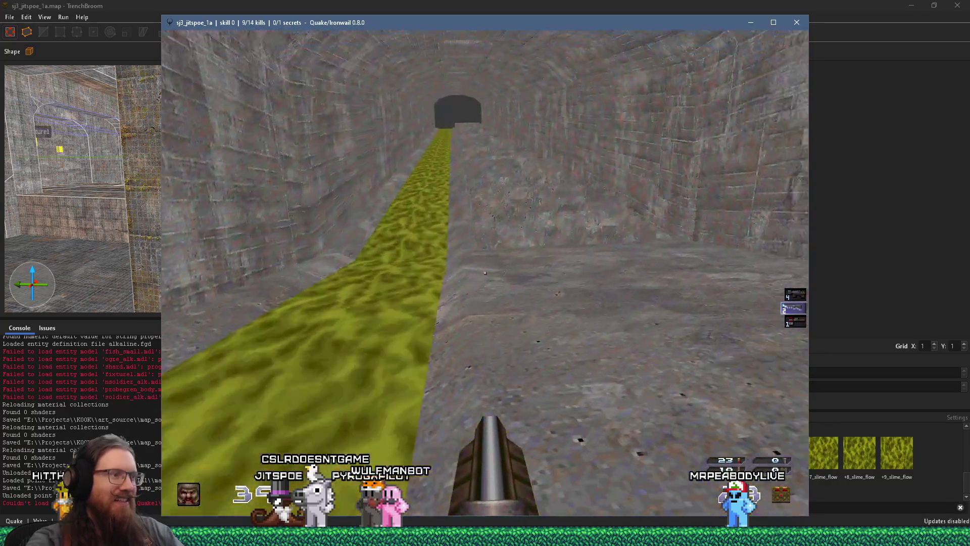
{"action": "key", "text": "Up"}
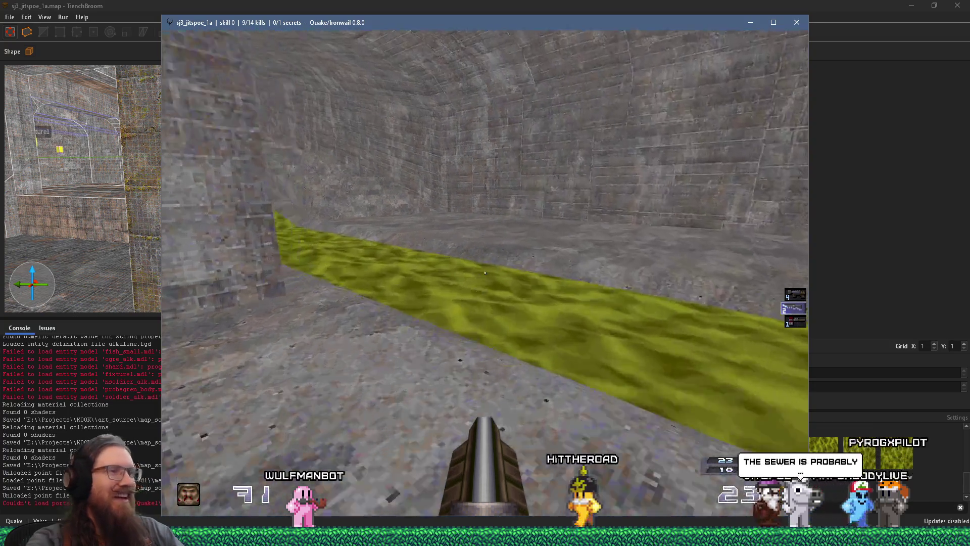
{"action": "key", "text": "w"}
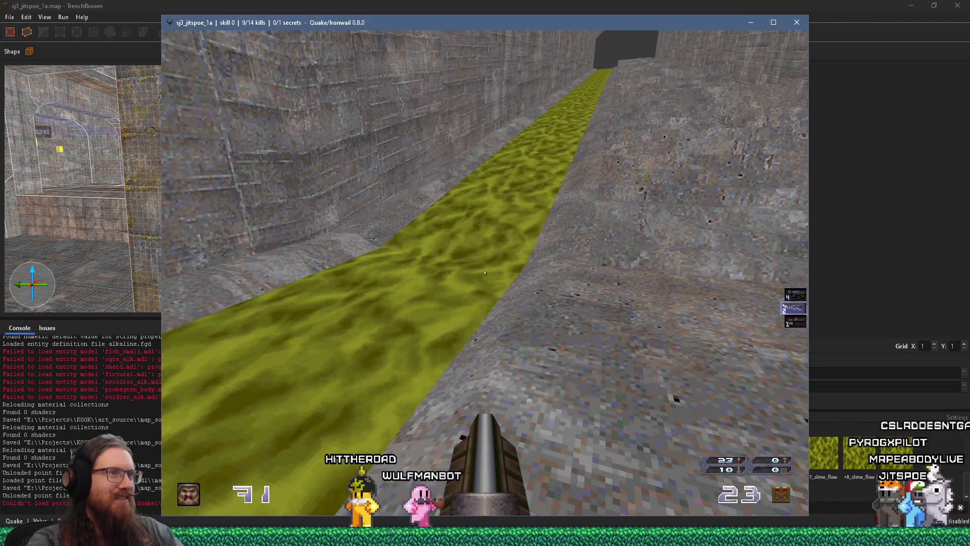
{"action": "key", "text": "w"}
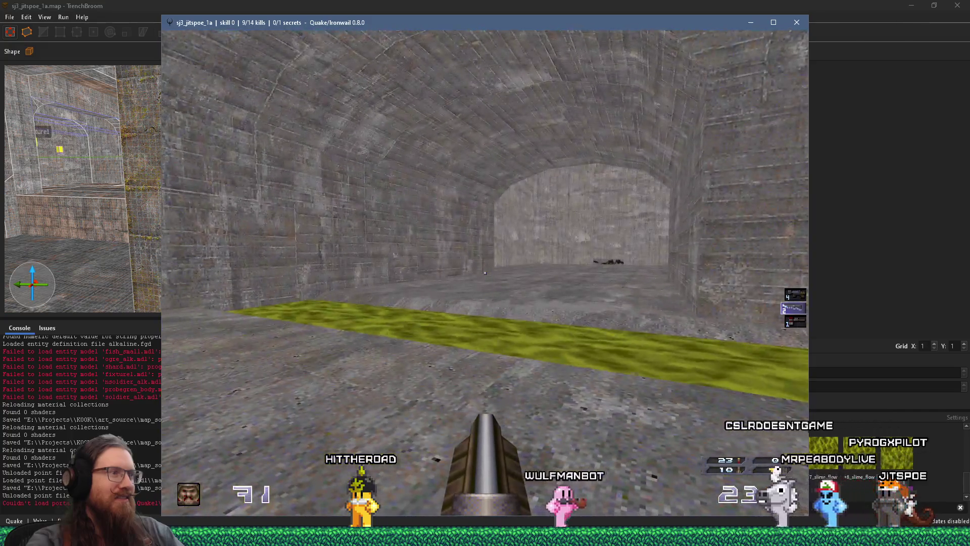
{"action": "mouse_move", "coordinate": [485, 273]}
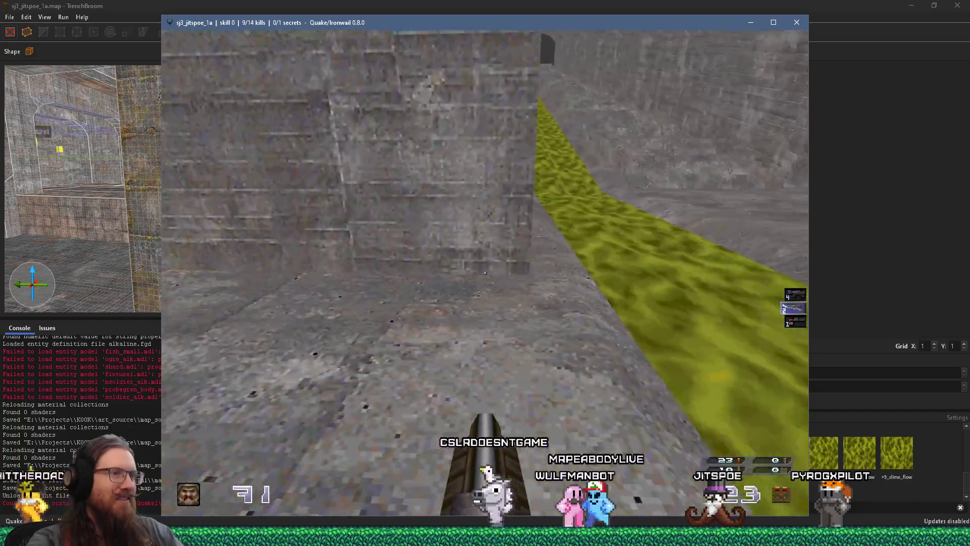
{"action": "key", "text": "grave"}
{"action": "type", "text": "quit"}
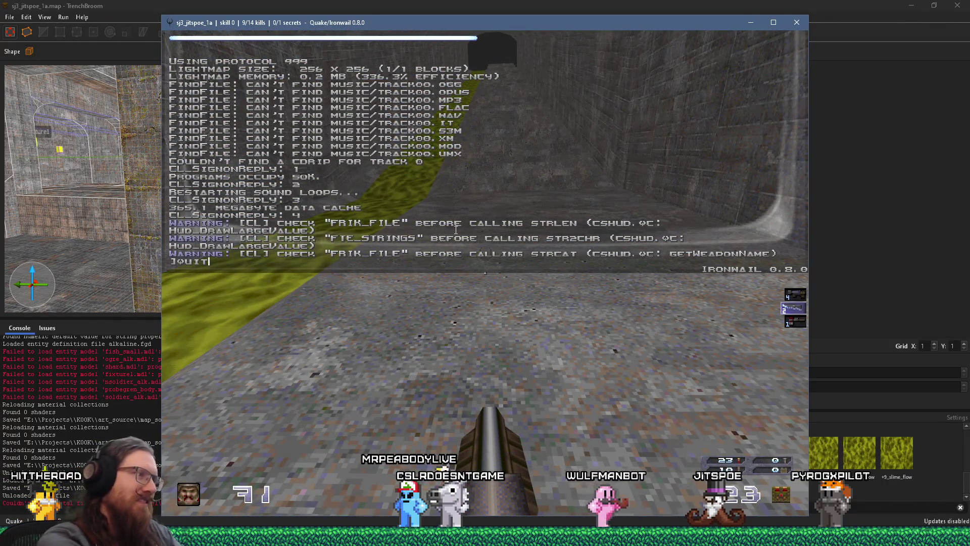
{"action": "key", "text": "Return"}
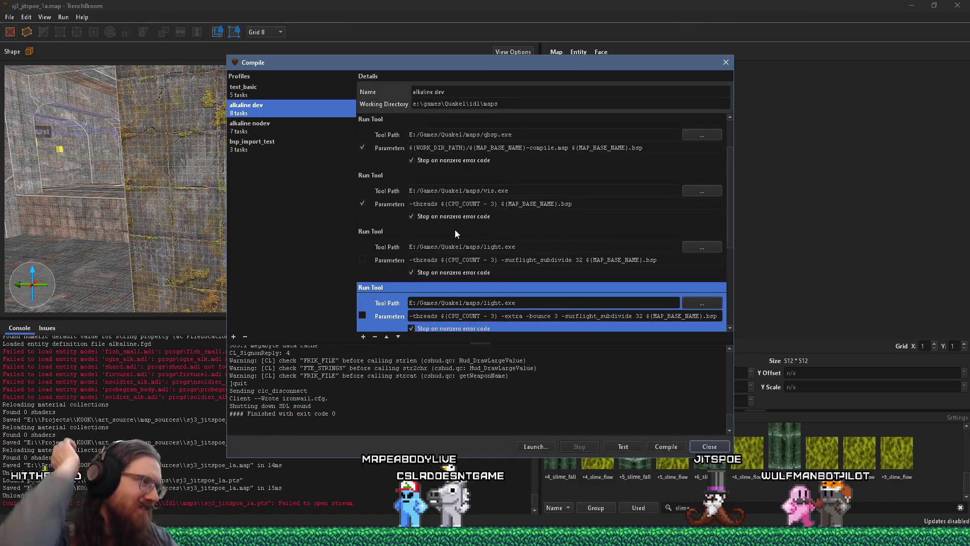
Step: Close TrenchBroom's Compile dialog and switch to Discord
{"action": "left_click", "coordinate": [726, 66]}
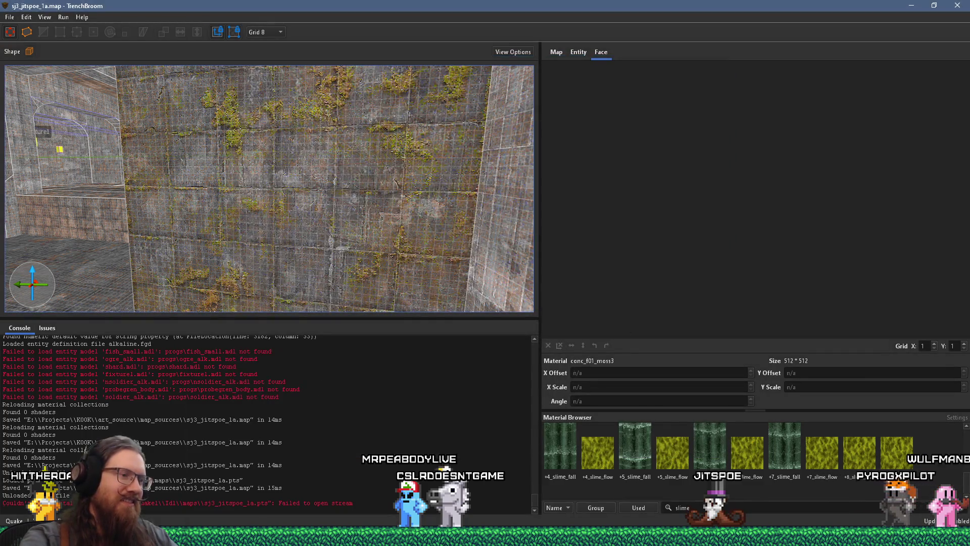
{"action": "key", "text": "alt+Tab"}
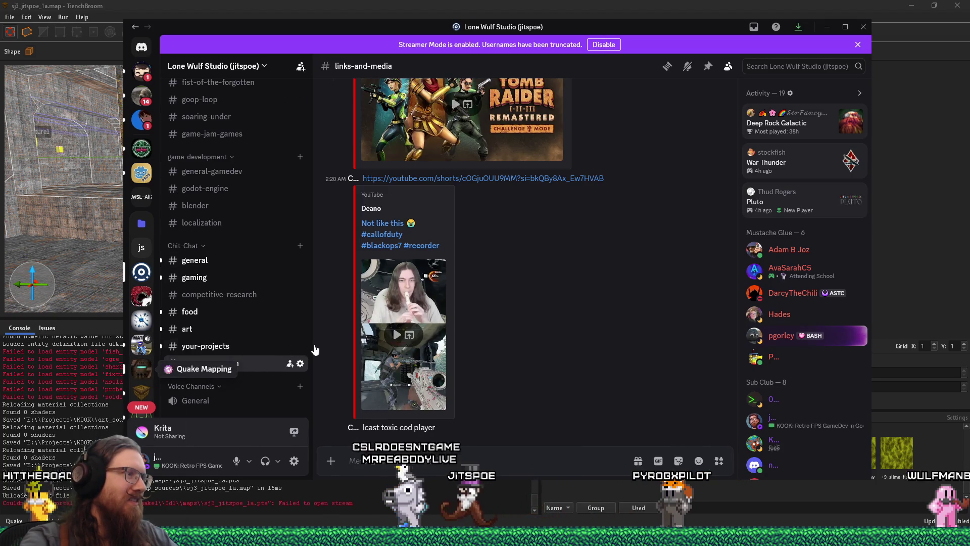
Step: Go to the Quake Mapping server's q1-mapping-help channel
{"action": "left_click", "coordinate": [142, 369]}
{"action": "mouse_move", "coordinate": [240, 253]}
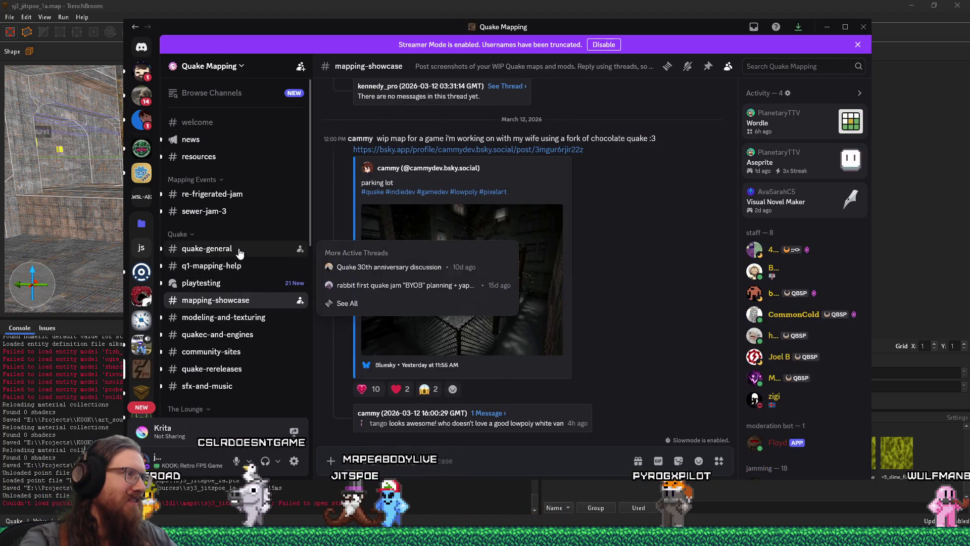
{"action": "left_click", "coordinate": [250, 211]}
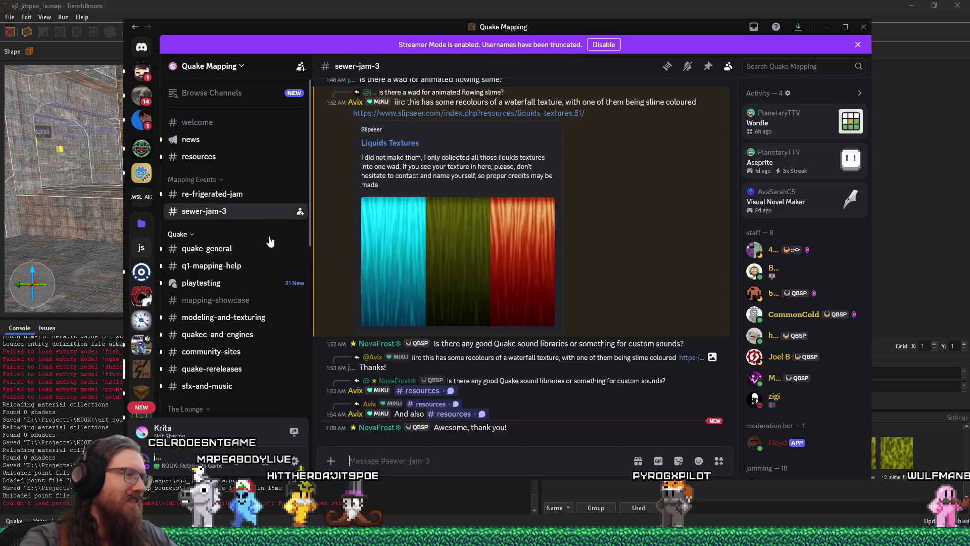
{"action": "mouse_move", "coordinate": [224, 202]}
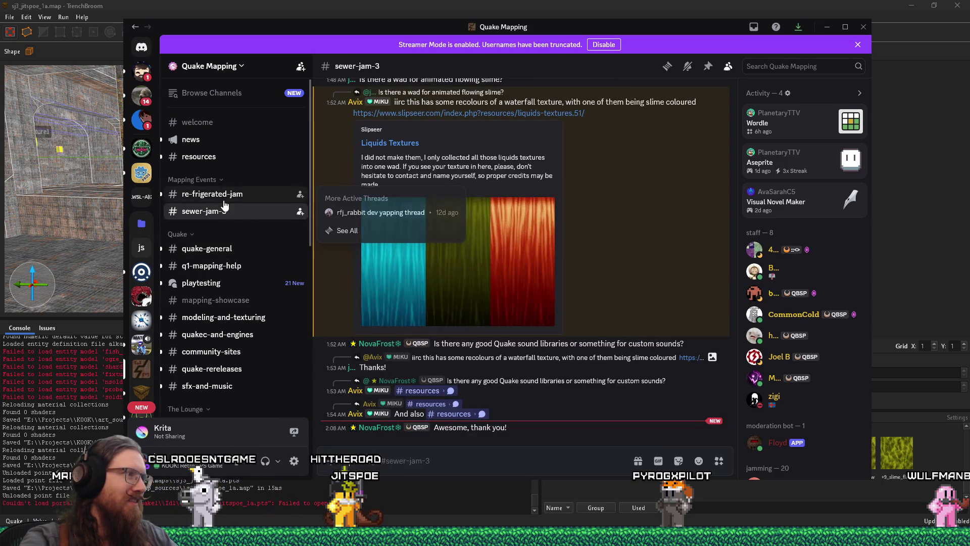
{"action": "left_click", "coordinate": [236, 268]}
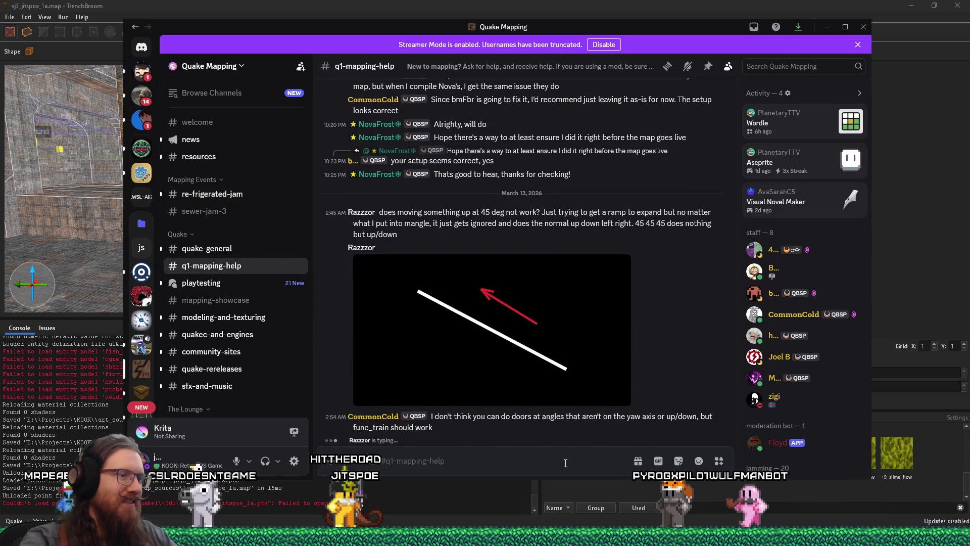
Step: Post a question asking whether animated textures' framerate can be increased, then drag Discord aside
{"action": "type", "text": "I "}
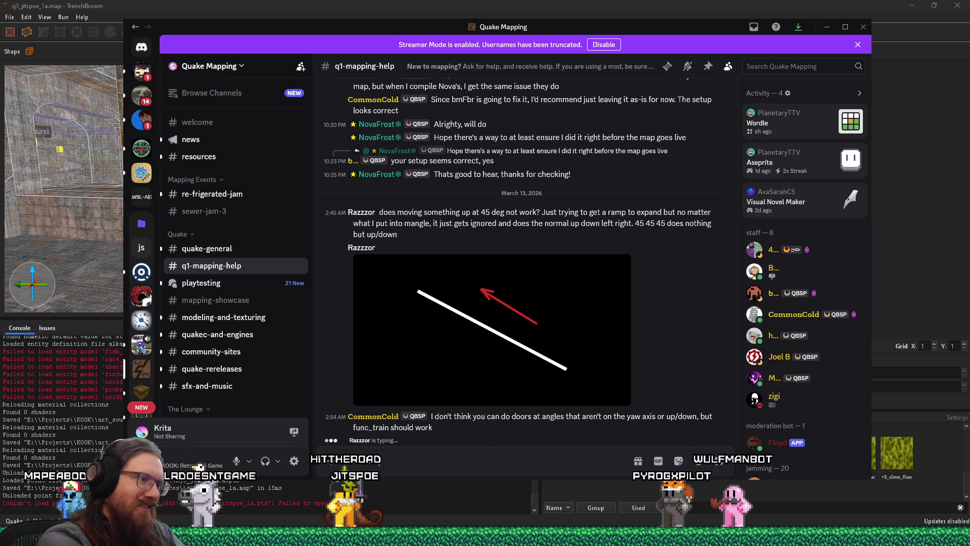
{"action": "type", "text": "would have seen it by now"}
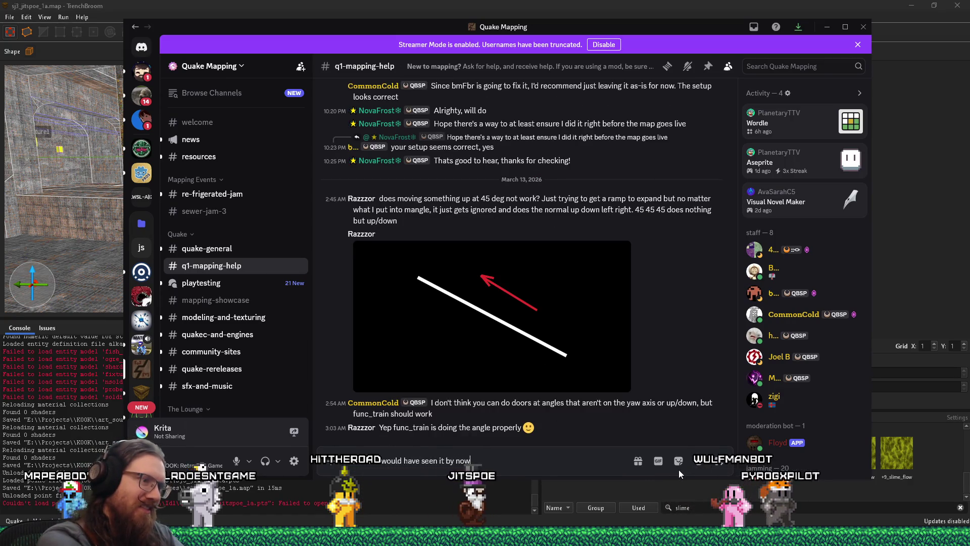
{"action": "type", "text": " if it's possible, but there's not a way to inc"}
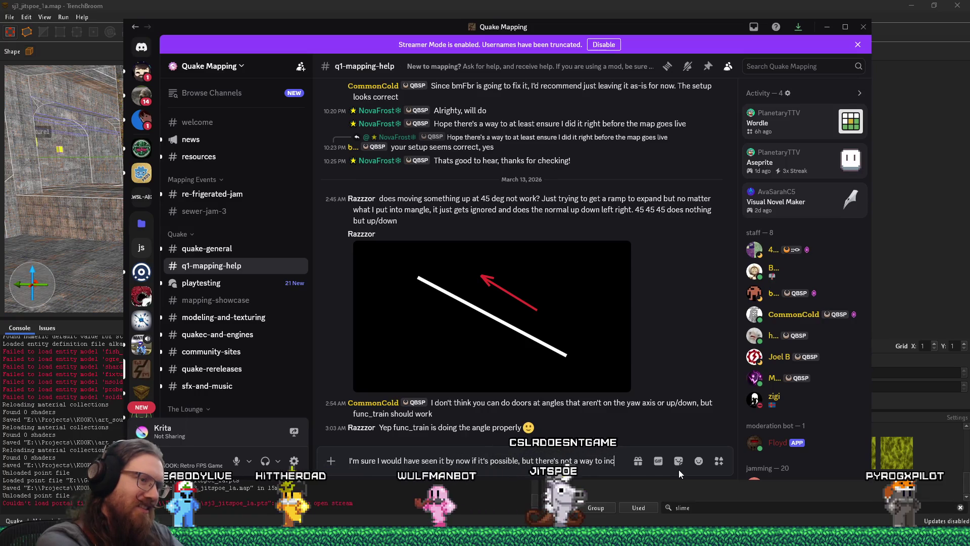
{"action": "type", "text": "rease the framerate of animated textures, is there"}
{"action": "key", "text": "Return"}
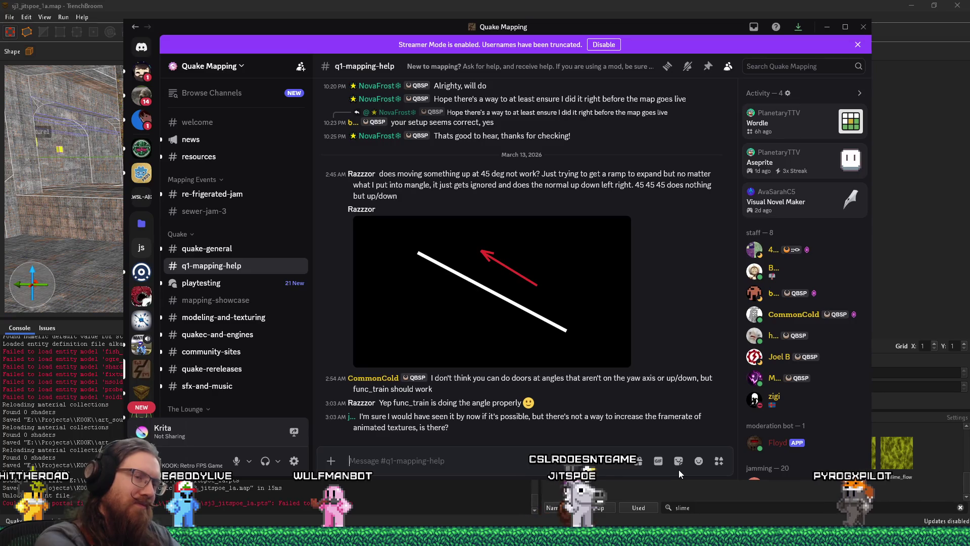
{"action": "type", "text": "(Eve"}
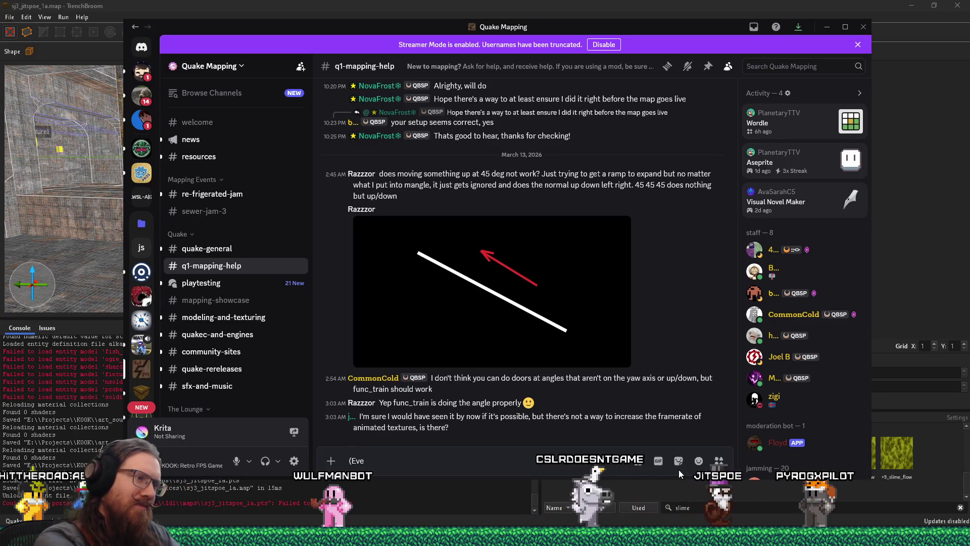
{"action": "key", "text": "BackSpace"}
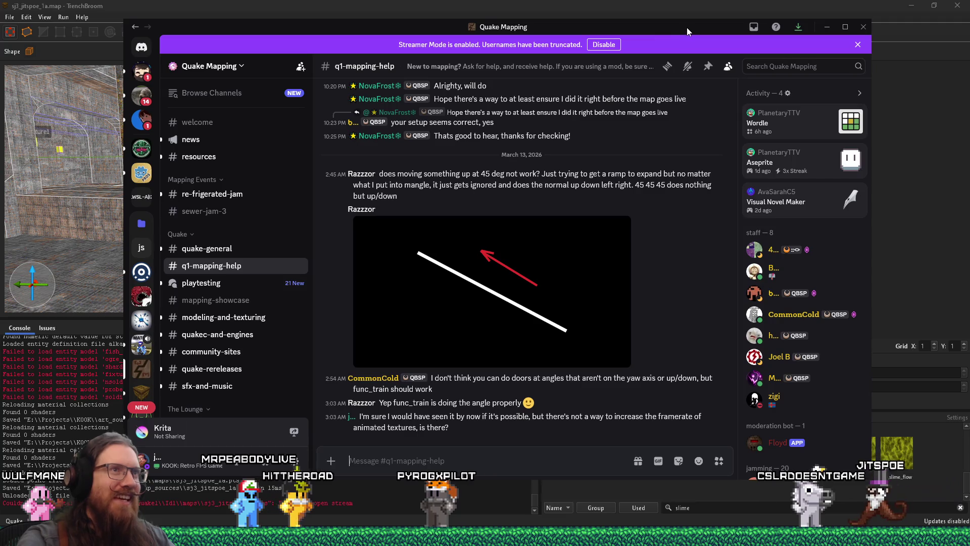
{"action": "mouse_move", "coordinate": [686, 27]}
{"action": "left_mouse_down"}
{"action": "mouse_move", "coordinate": [399, 110]}
{"action": "mouse_move", "coordinate": [0, 126]}
{"action": "left_mouse_up"}
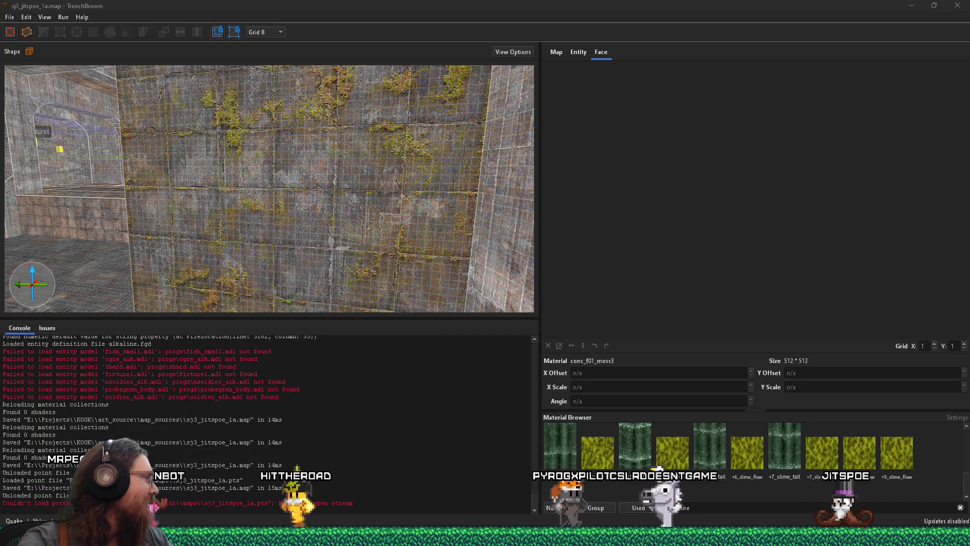
Step: Filter the Material Browser to 'slime' textures and turn the view toward the two monster_nailgrunts
{"action": "type", "text": "slime"}
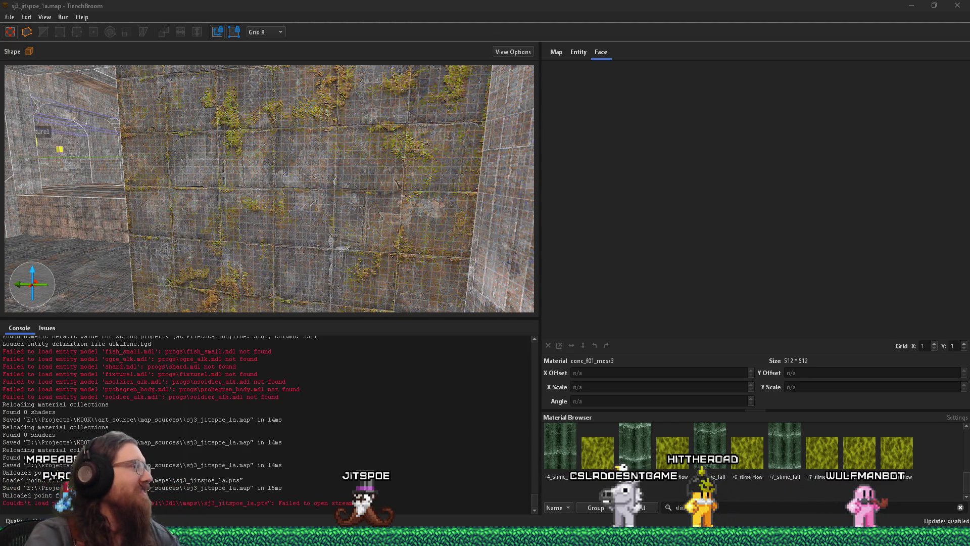
{"action": "key", "text": "alt+Tab"}
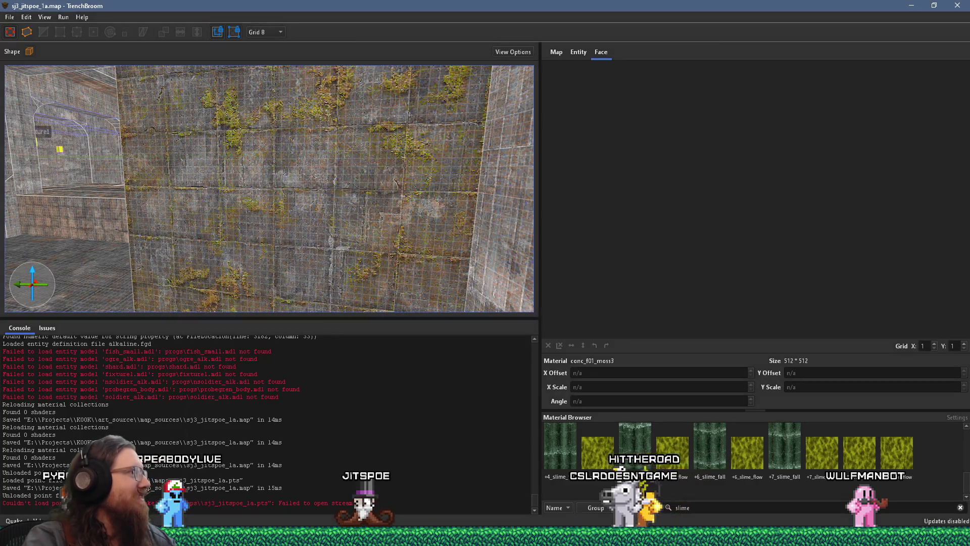
{"action": "key", "text": "alt+Tab"}
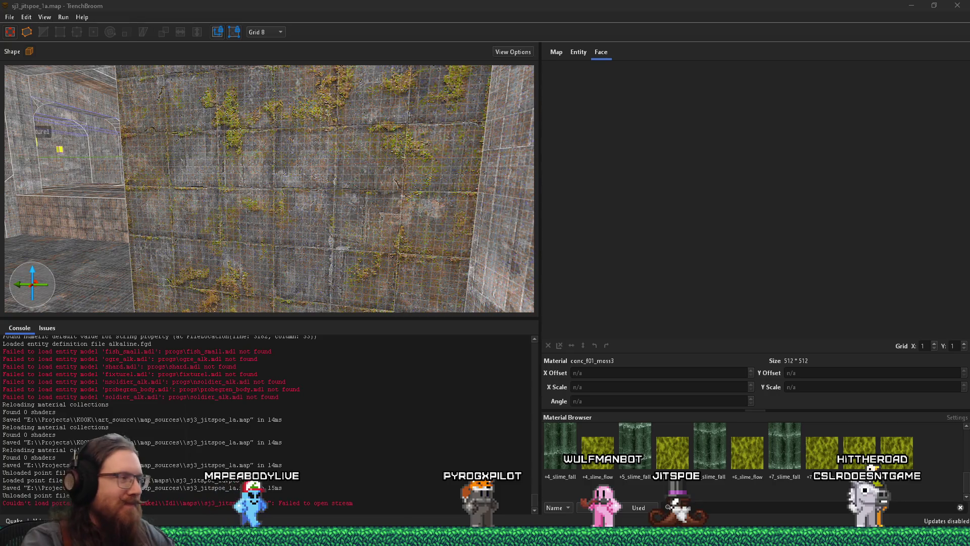
{"action": "mouse_move", "coordinate": [283, 222]}
{"action": "left_mouse_down"}
{"action": "mouse_move", "coordinate": [123, 225]}
{"action": "mouse_move", "coordinate": [274, 268]}
{"action": "left_mouse_up"}
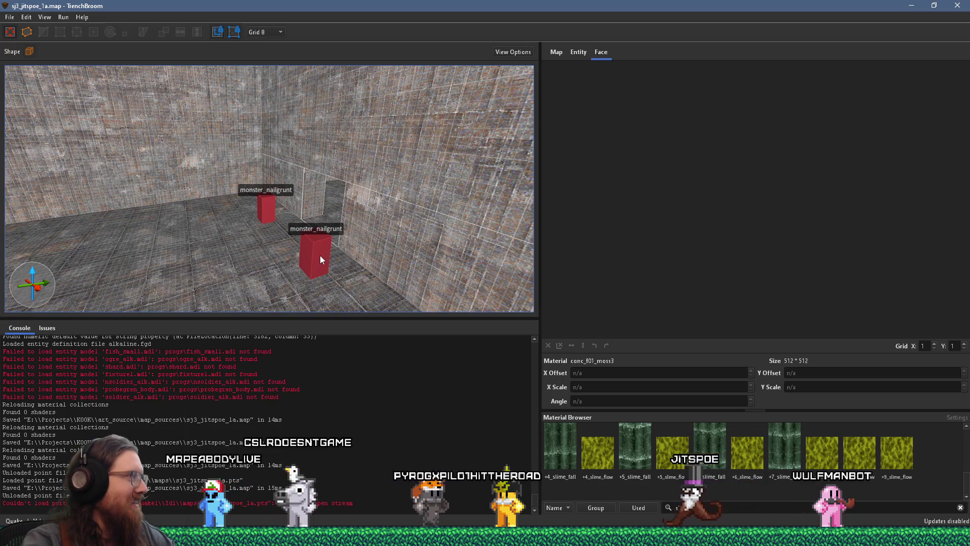
Step: Fly the camera into the room holding monster_grenadeprobe, monster_army, item_spikes and item_shells
{"action": "key", "text": "w"}
{"action": "key", "text": "a"}
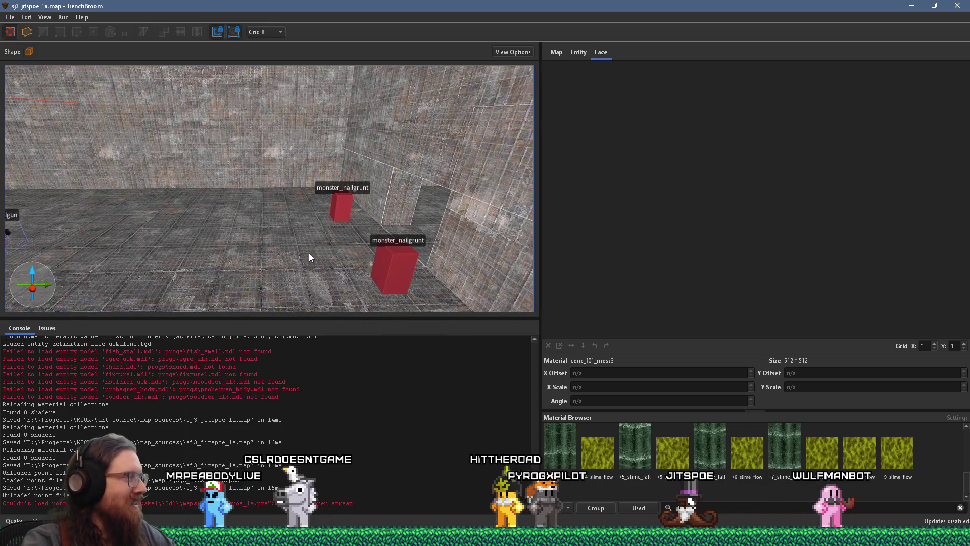
{"action": "key", "text": "d"}
{"action": "key", "text": "s"}
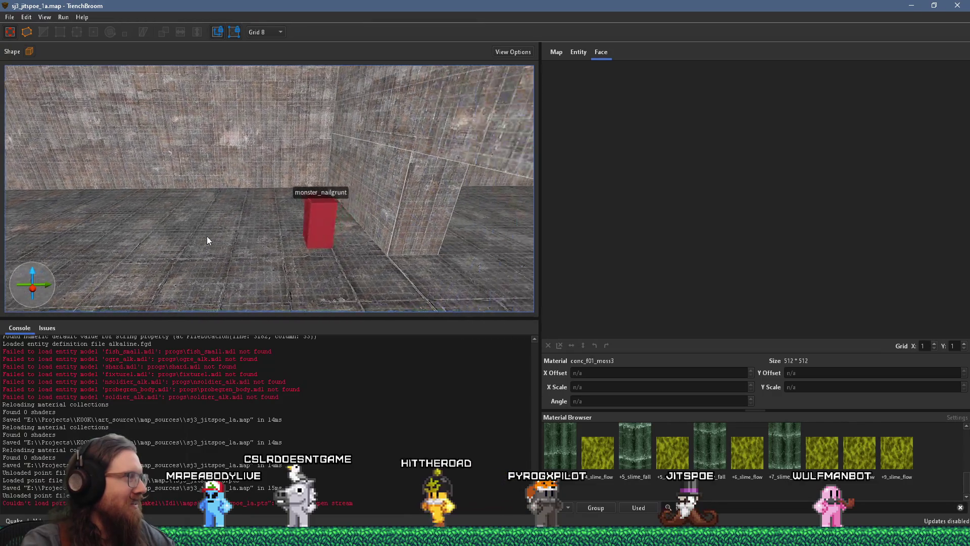
{"action": "key", "text": "s"}
{"action": "key", "text": "a"}
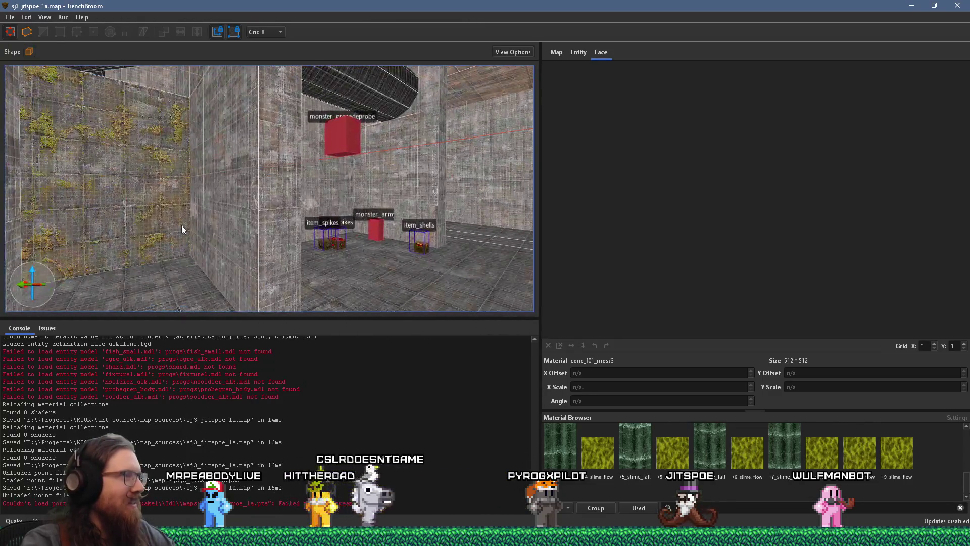
{"action": "mouse_move", "coordinate": [249, 205]}
{"action": "left_mouse_down"}
{"action": "mouse_move", "coordinate": [191, 244]}
{"action": "mouse_move", "coordinate": [241, 177]}
{"action": "mouse_move", "coordinate": [281, 275]}
{"action": "mouse_move", "coordinate": [361, 298]}
{"action": "mouse_move", "coordinate": [135, 241]}
{"action": "mouse_move", "coordinate": [252, 225]}
{"action": "mouse_move", "coordinate": [354, 240]}
{"action": "mouse_move", "coordinate": [113, 162]}
{"action": "mouse_move", "coordinate": [164, 130]}
{"action": "mouse_move", "coordinate": [133, 185]}
{"action": "left_mouse_up"}
{"action": "key", "text": "w"}
{"action": "left_click_drag", "start_coordinate": [314, 204], "coordinate": [287, 222]}
{"action": "scroll", "coordinate": [287, 222], "scroll_direction": "down", "scroll_amount": 3}
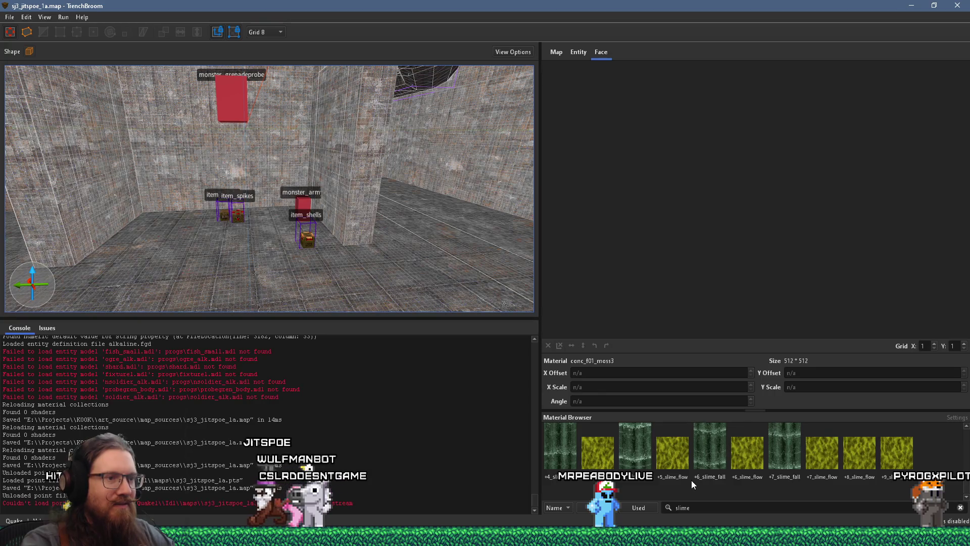
{"action": "scroll", "coordinate": [693, 478], "scroll_direction": "up", "scroll_amount": 3}
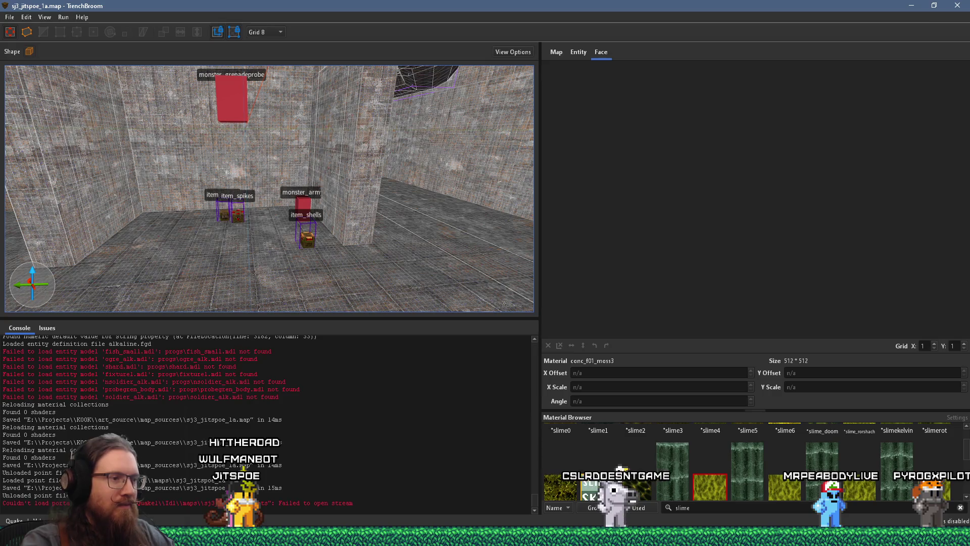
{"action": "key", "text": "alt+Tab"}
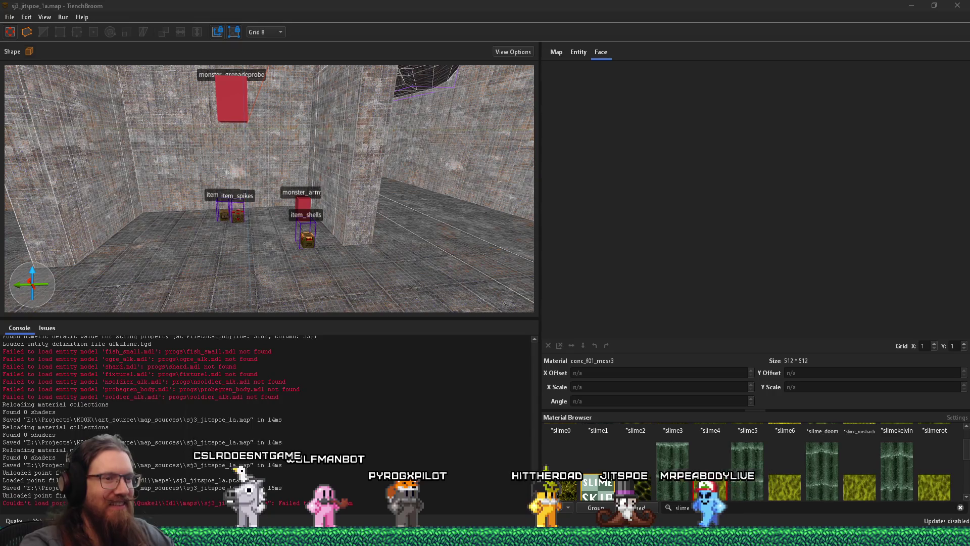
Step: Enlarge the Material Browser upward and scroll to the top row starting at slime0
{"action": "mouse_move", "coordinate": [697, 420]}
{"action": "left_mouse_down"}
{"action": "mouse_move", "coordinate": [678, 382]}
{"action": "mouse_move", "coordinate": [686, 301]}
{"action": "left_mouse_up"}
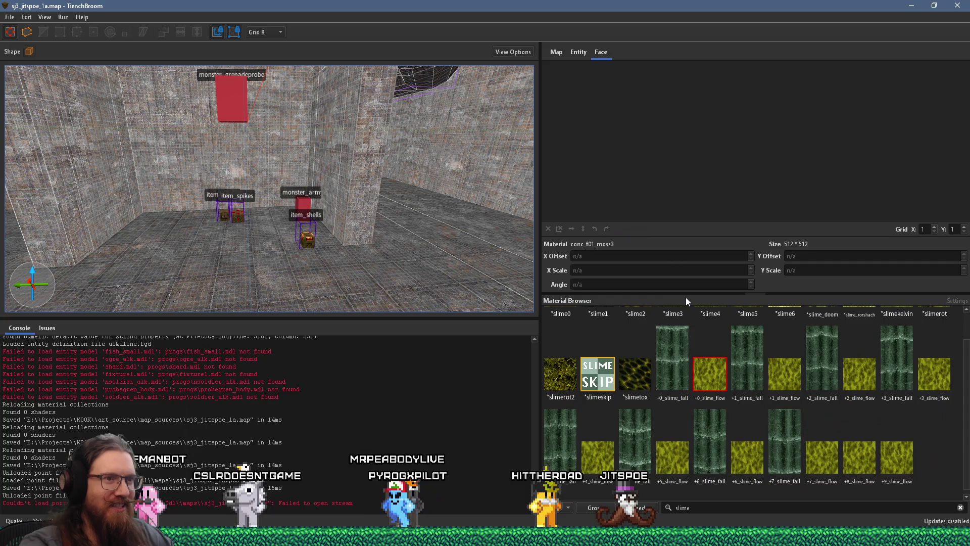
{"action": "scroll", "coordinate": [708, 372], "scroll_direction": "up", "scroll_amount": 1}
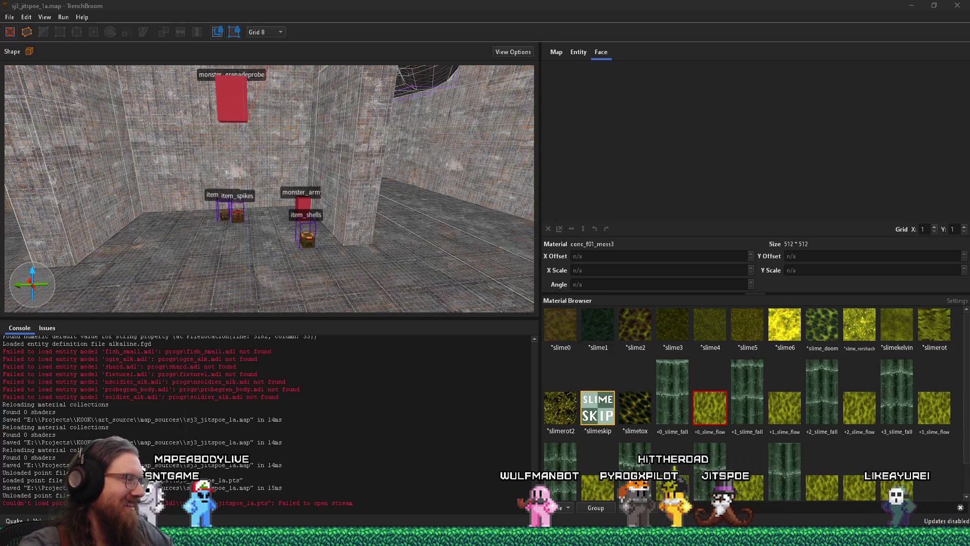
{"action": "mouse_move", "coordinate": [485, 536]}
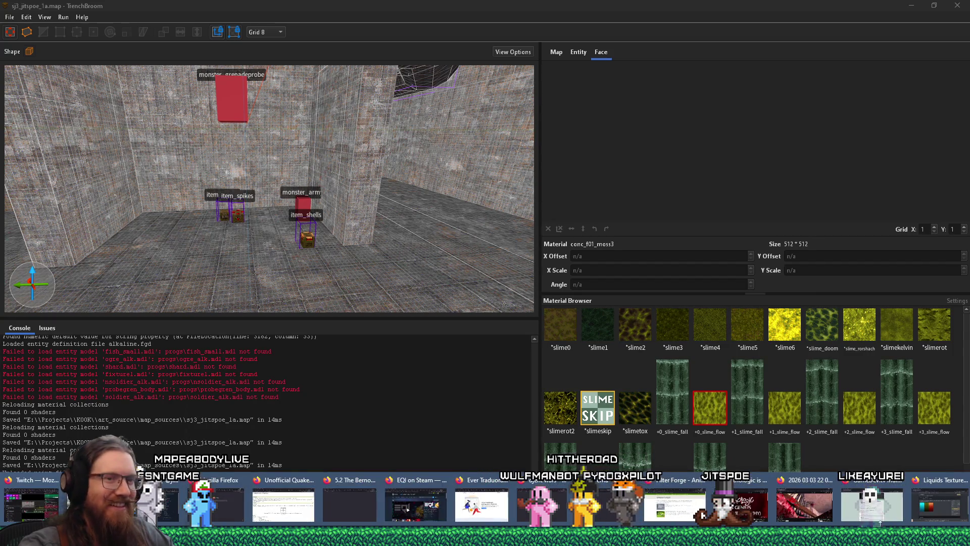
{"action": "left_click", "coordinate": [674, 503]}
{"action": "left_click", "coordinate": [553, 43]}
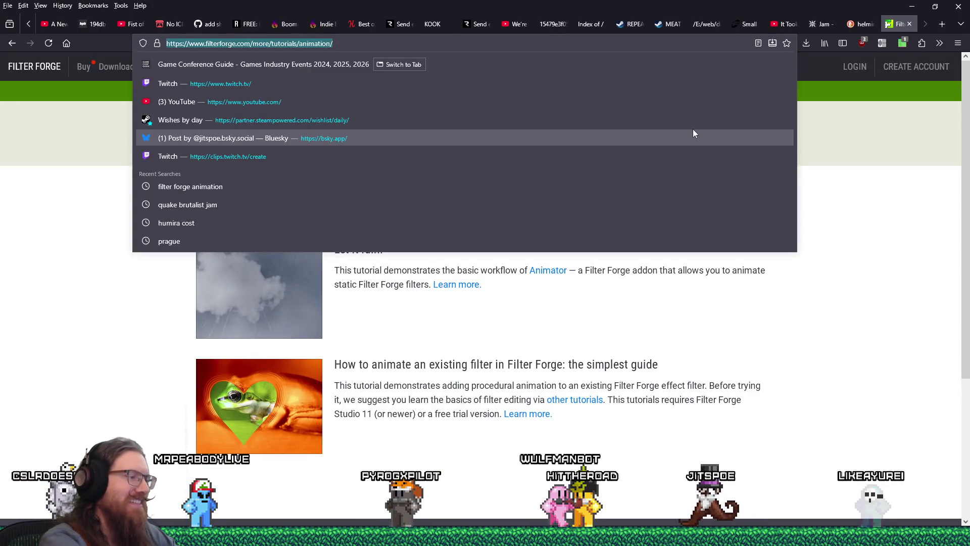
{"action": "type", "text": "twitch.tv/"}
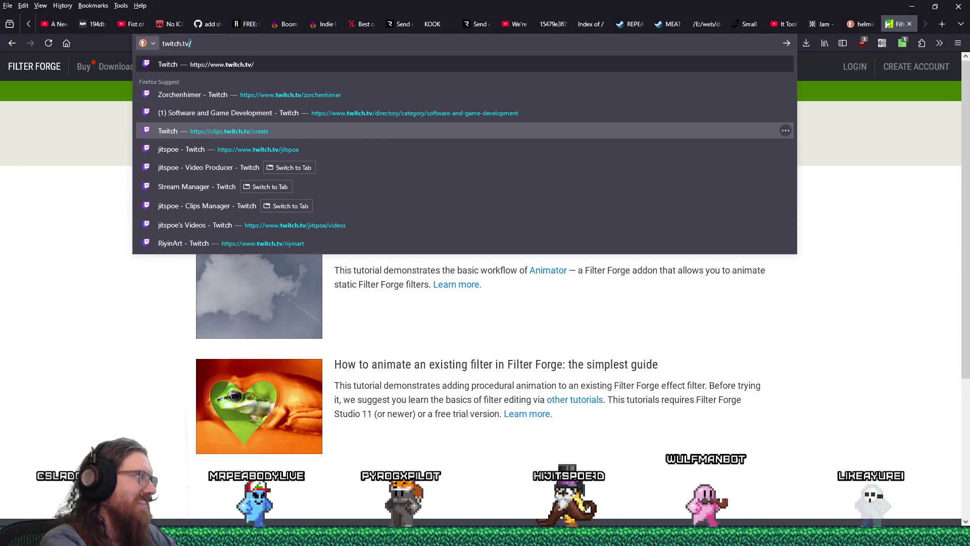
{"action": "key", "text": "Return"}
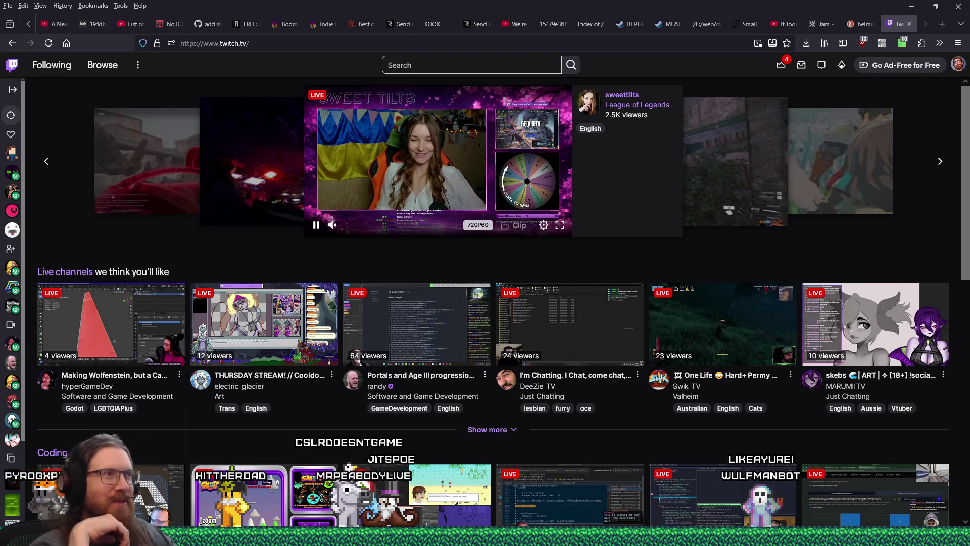
{"action": "scroll", "coordinate": [302, 331], "scroll_direction": "down", "scroll_amount": 5}
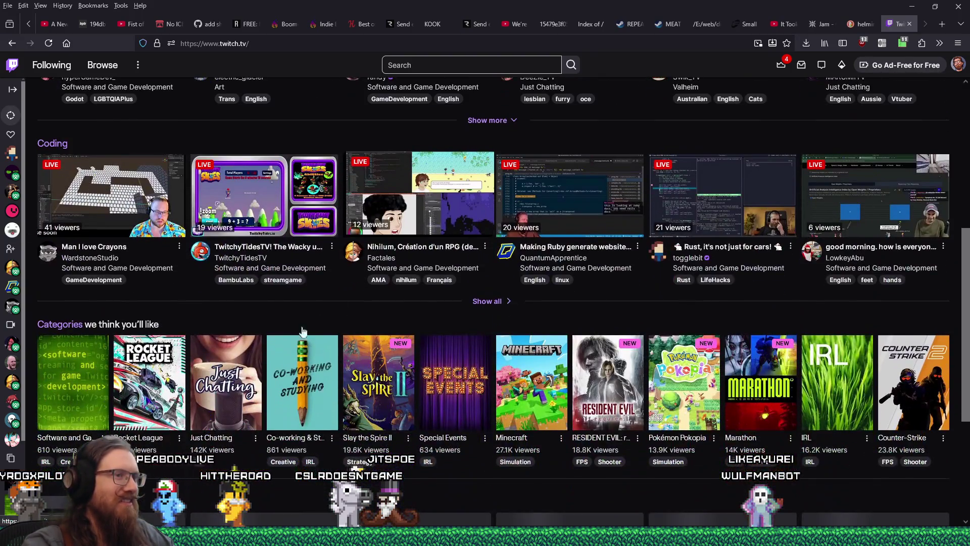
{"action": "left_click", "coordinate": [69, 399]}
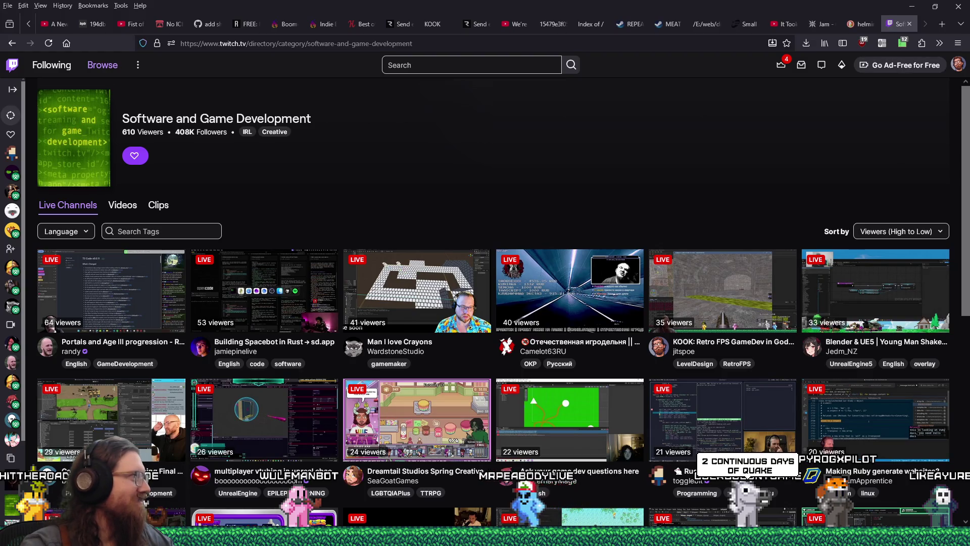
{"action": "scroll", "coordinate": [714, 382], "scroll_direction": "down", "scroll_amount": 5}
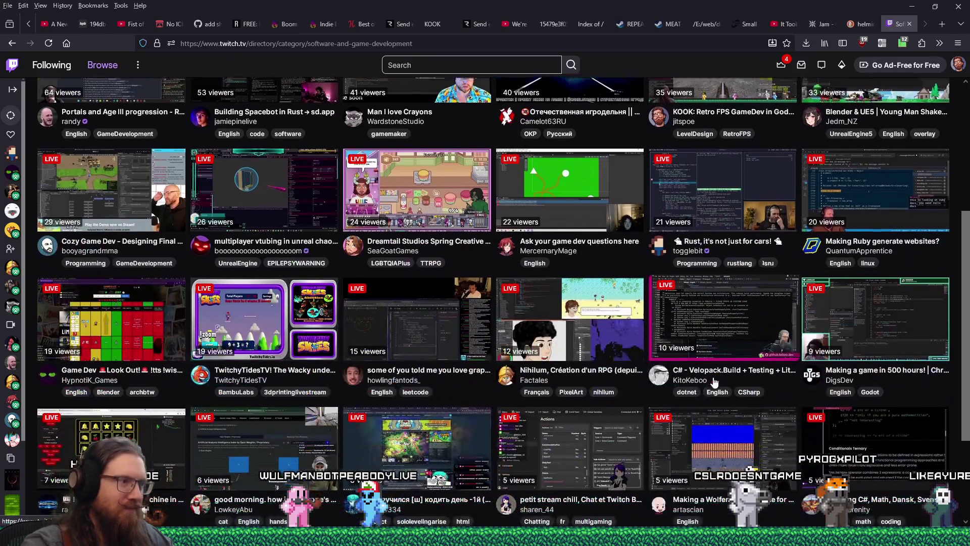
{"action": "scroll", "coordinate": [714, 383], "scroll_direction": "down", "scroll_amount": 3}
{"action": "scroll", "coordinate": [545, 360], "scroll_direction": "down", "scroll_amount": 2}
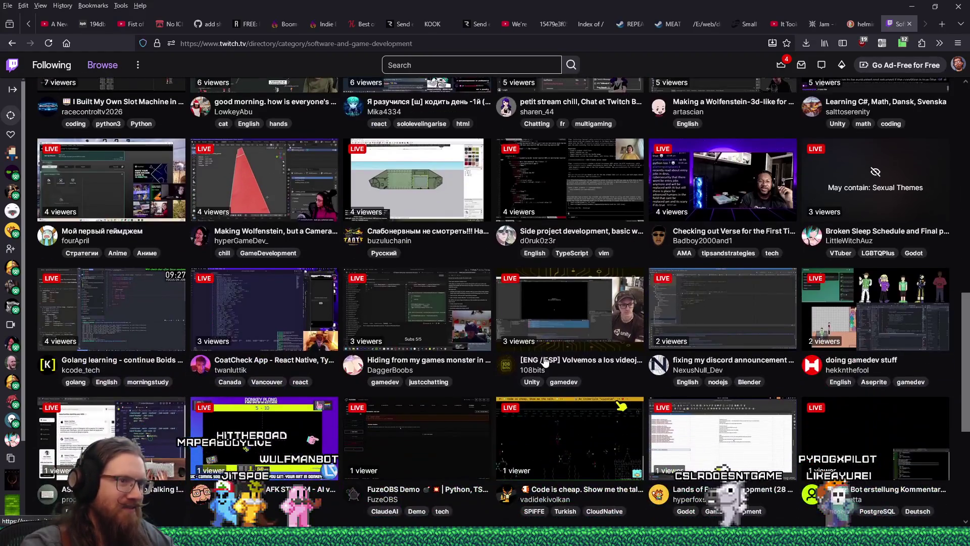